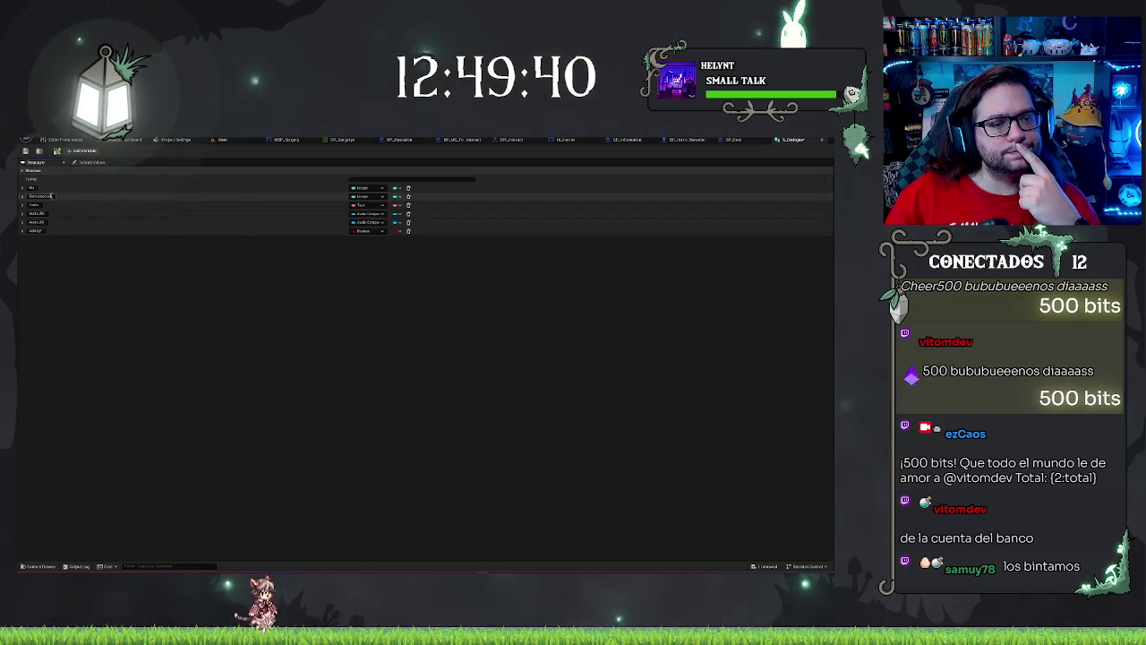
Step: Drag the Conversacion member below the last structure member and rename it Text_ID
{"action": "left_click", "coordinate": [38, 195]}
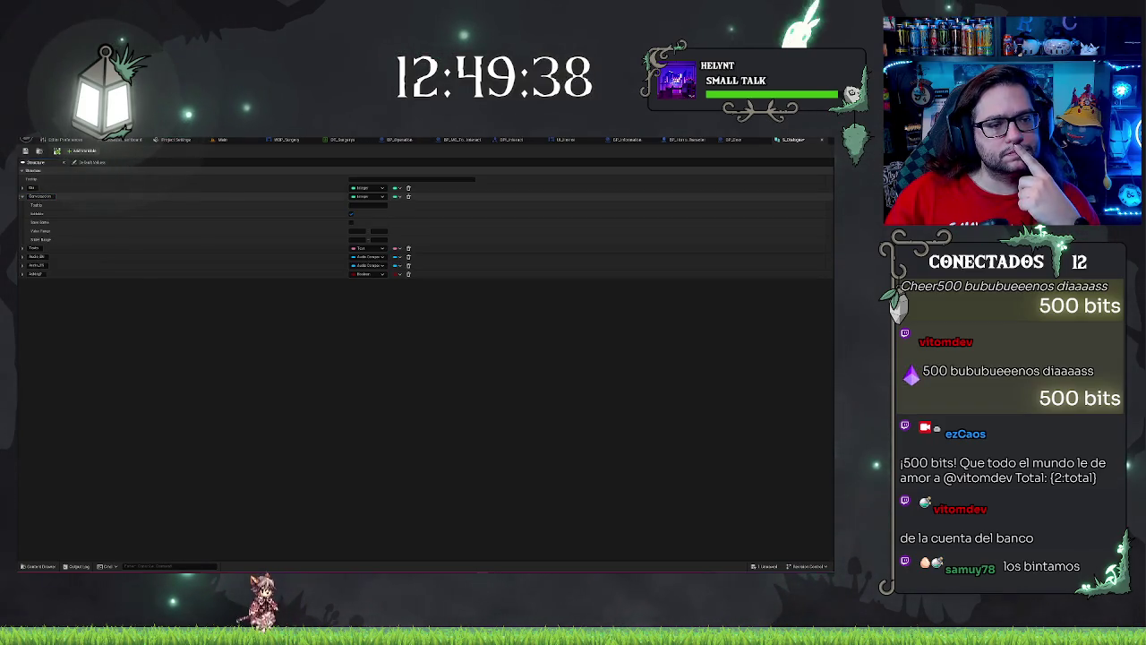
{"action": "left_click", "coordinate": [62, 198]}
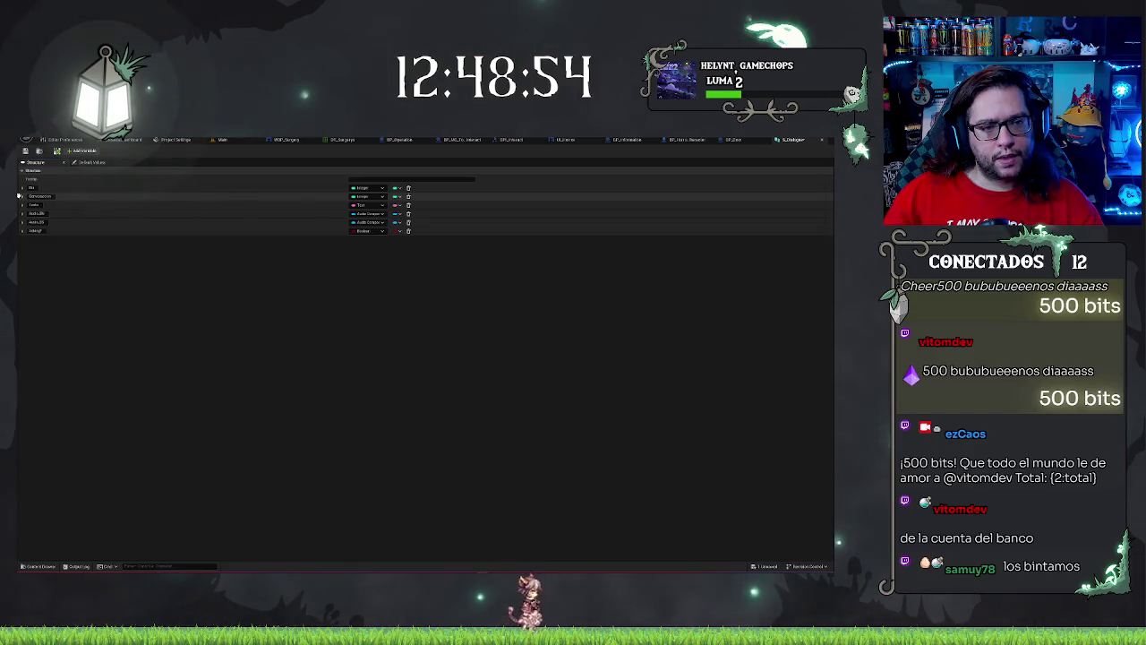
{"action": "left_click_drag", "start_coordinate": [18, 196], "coordinate": [21, 231]}
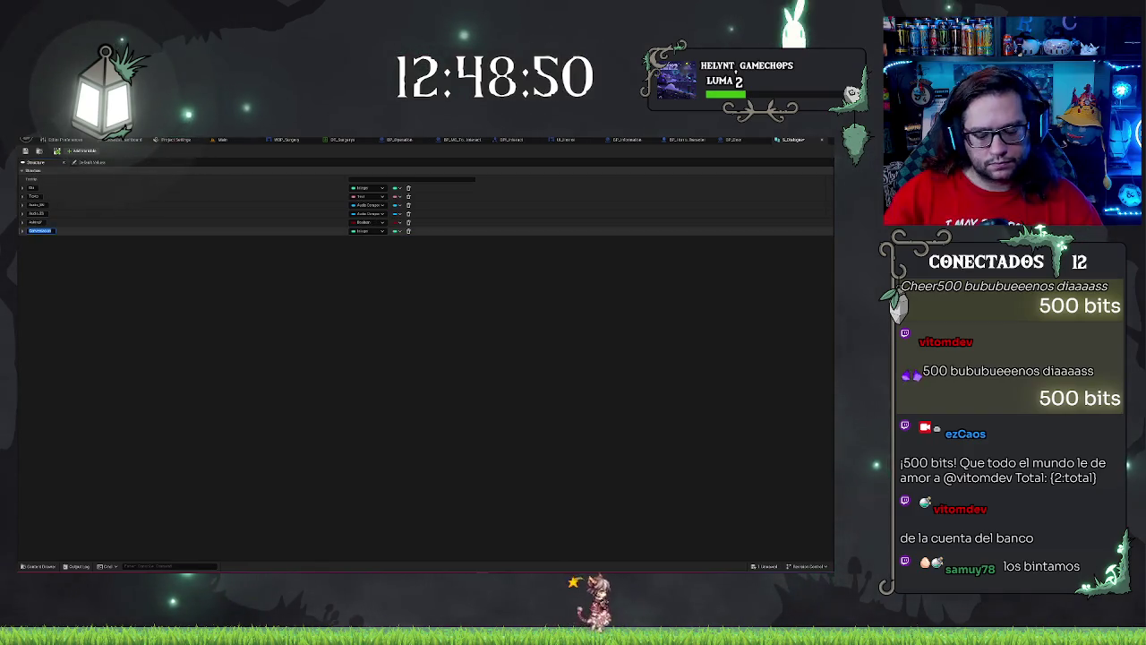
{"action": "type", "text": "Text_ID"}
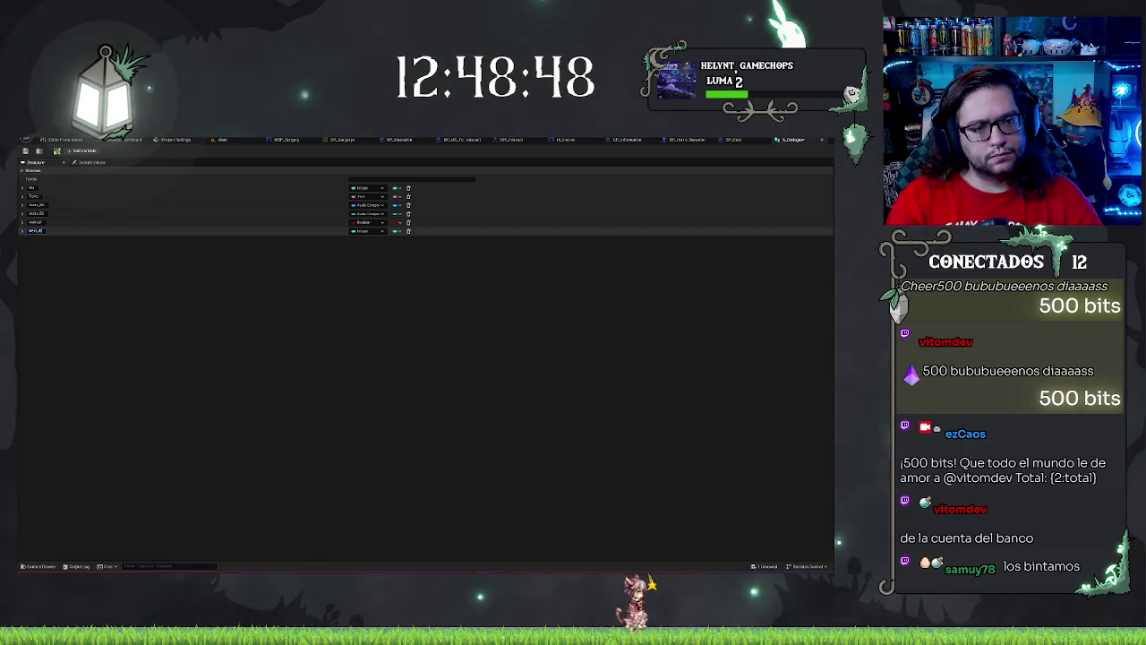
{"action": "key", "text": "Return"}
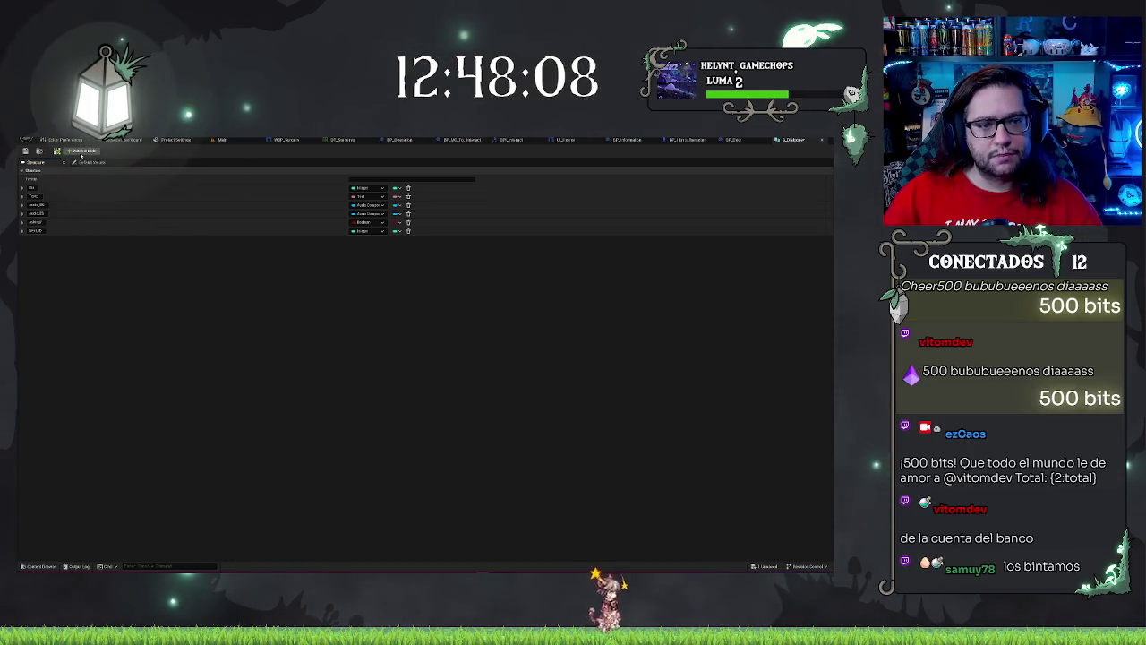
Step: Add a new member to the dialogue structure and rename the last two members
{"action": "left_click", "coordinate": [82, 153]}
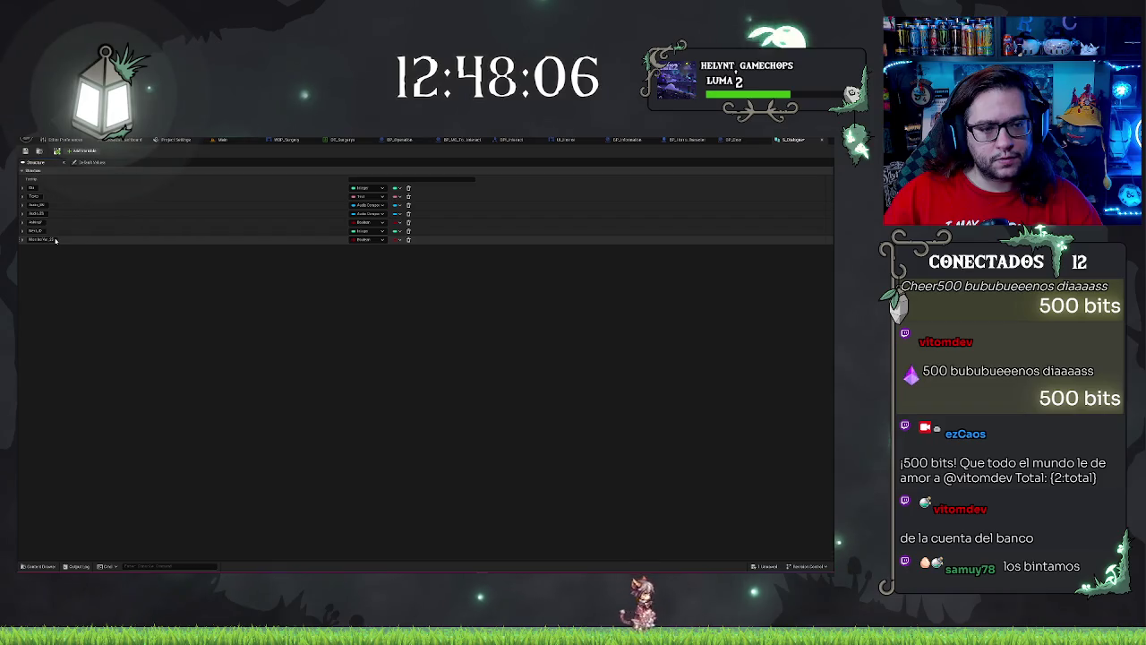
{"action": "double_click", "coordinate": [49, 239]}
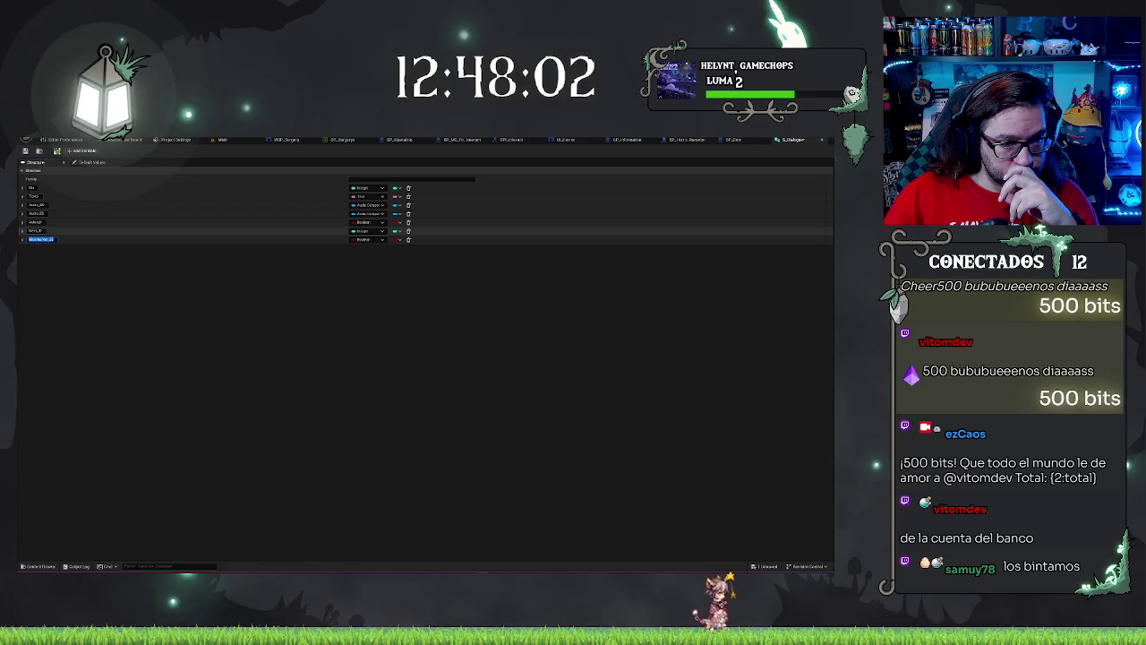
{"action": "left_click", "coordinate": [36, 230]}
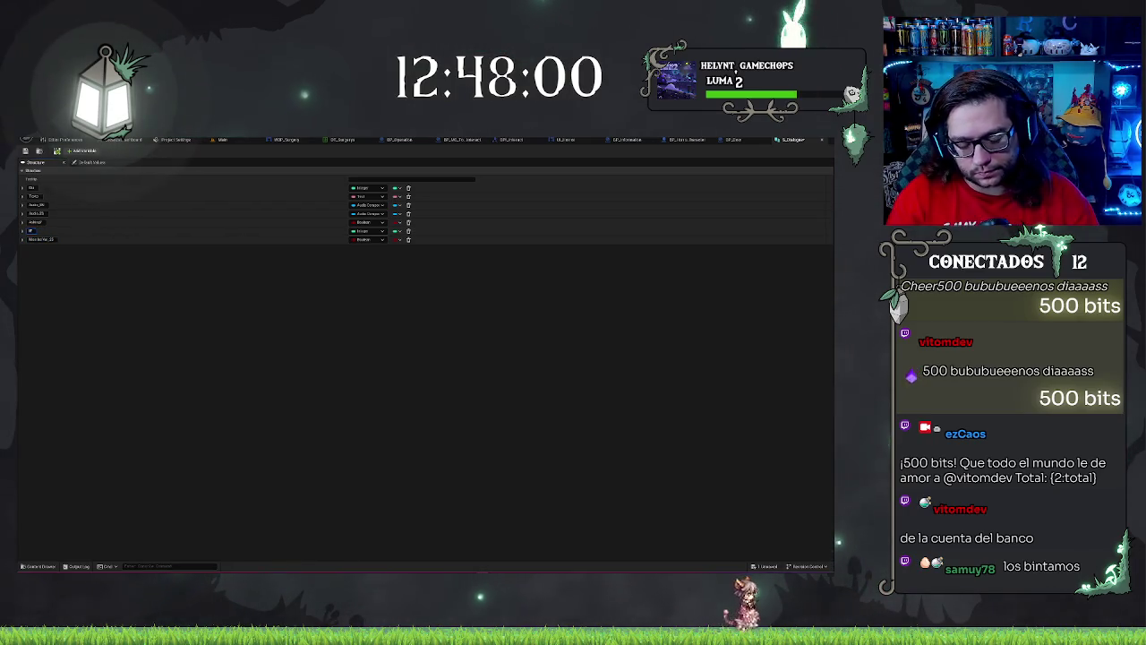
{"action": "double_click", "coordinate": [32, 230]}
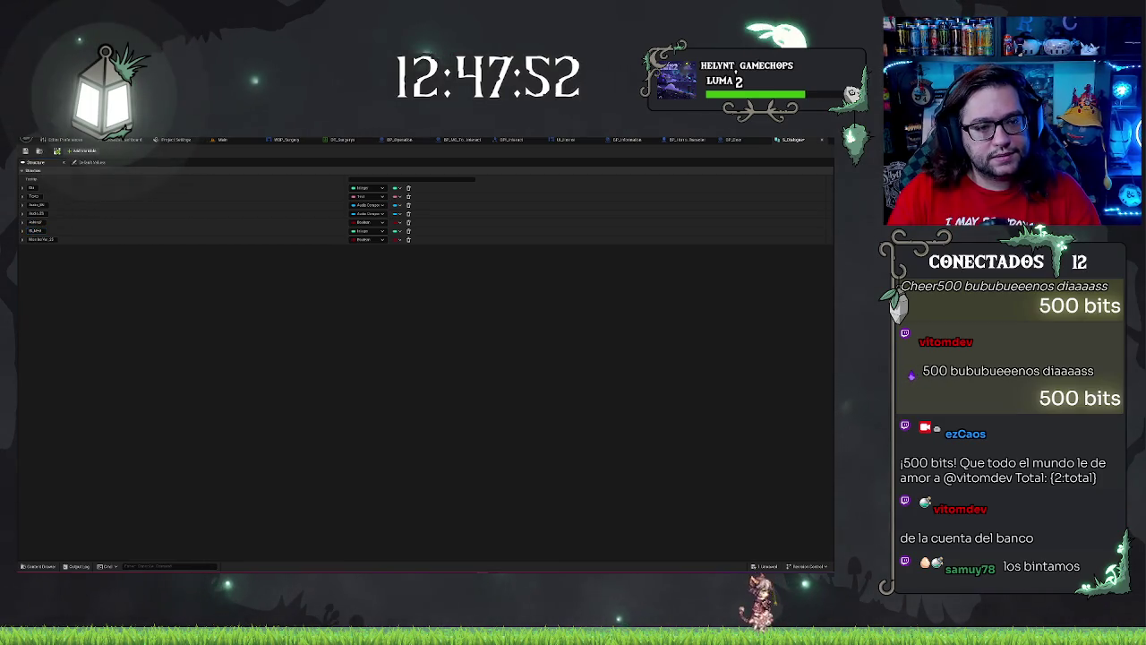
{"action": "double_click", "coordinate": [41, 239]}
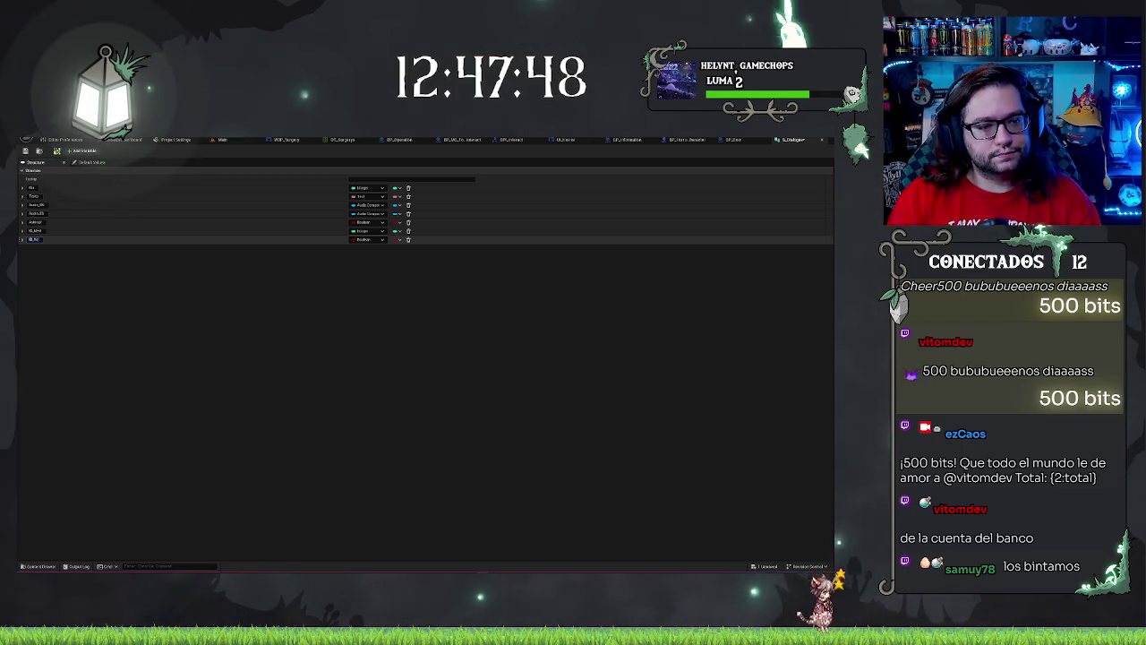
{"action": "left_click", "coordinate": [39, 162]}
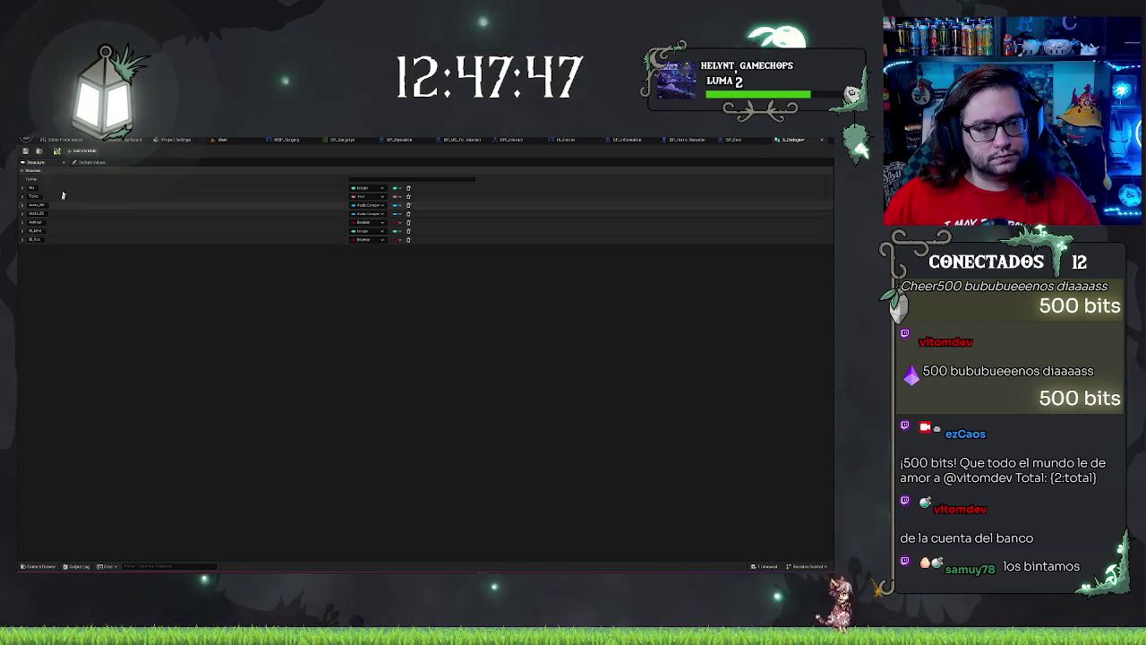
Step: Make the last member an Integer and add one more member
{"action": "left_click", "coordinate": [367, 239]}
{"action": "left_click", "coordinate": [369, 259]}
{"action": "left_click", "coordinate": [367, 239]}
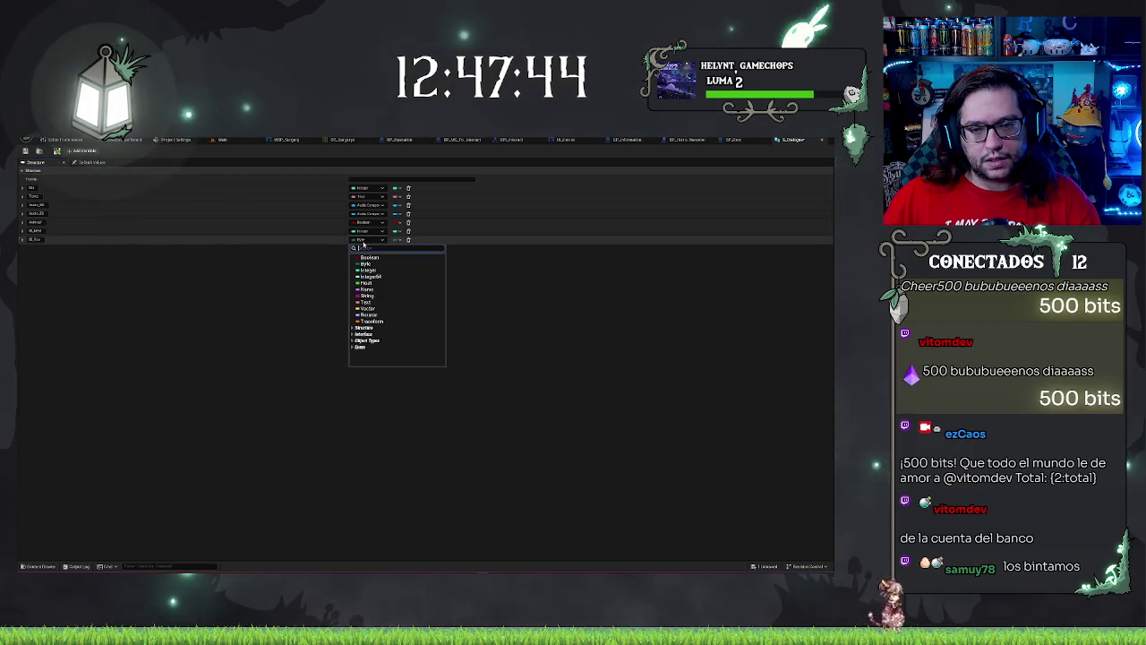
{"action": "left_click", "coordinate": [369, 262]}
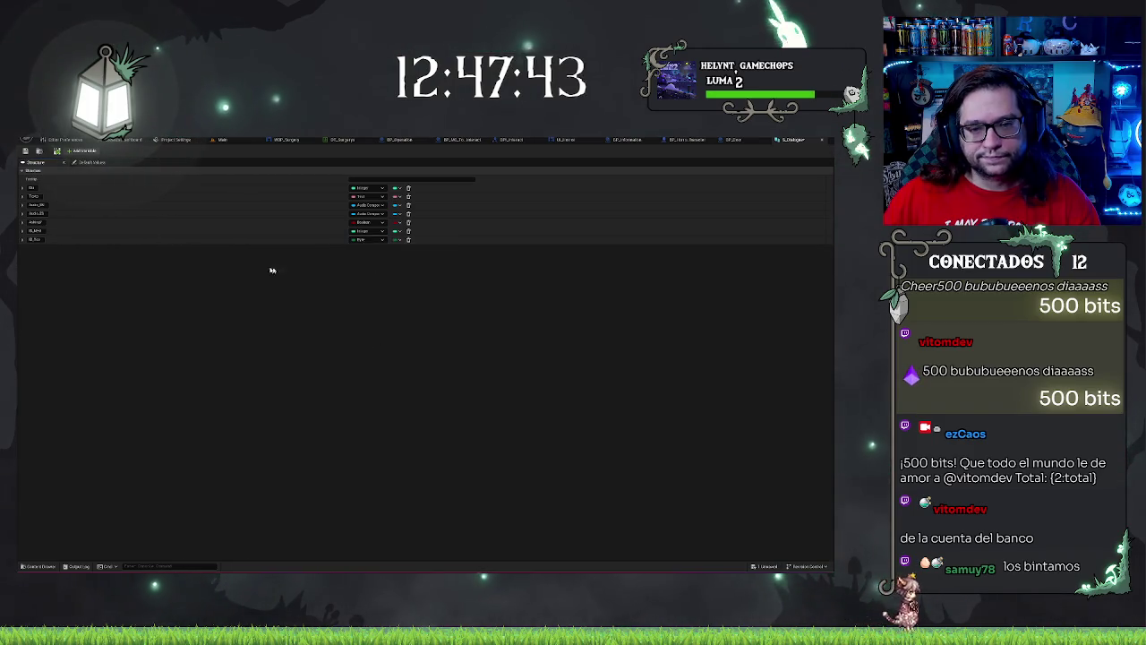
{"action": "left_click", "coordinate": [71, 150]}
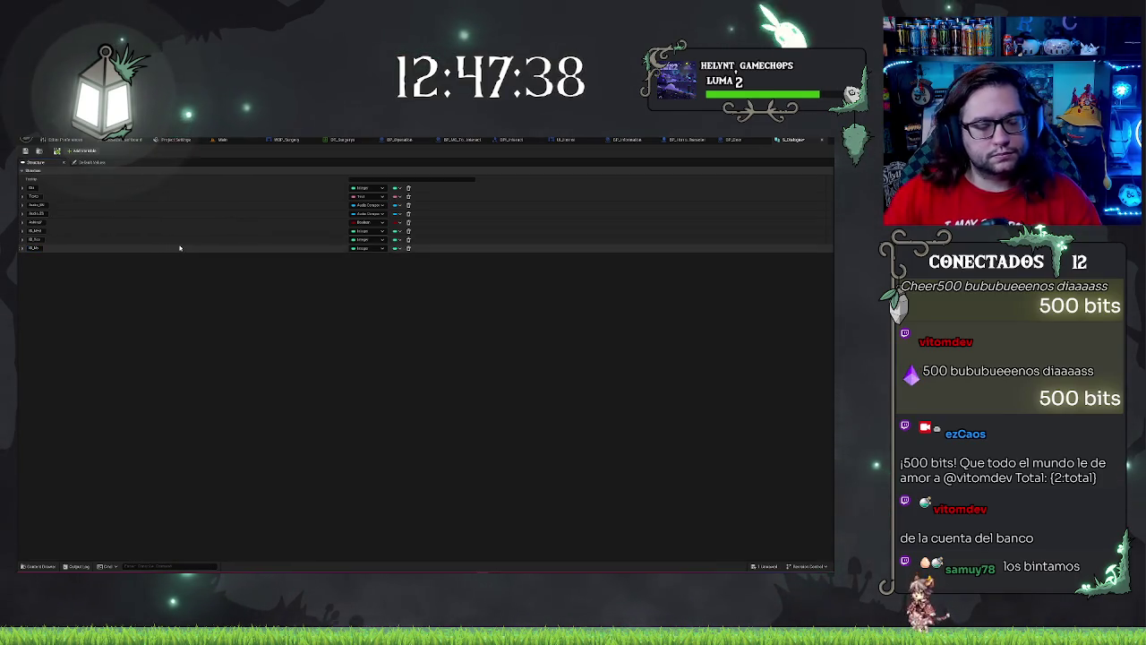
{"action": "left_click", "coordinate": [31, 284]}
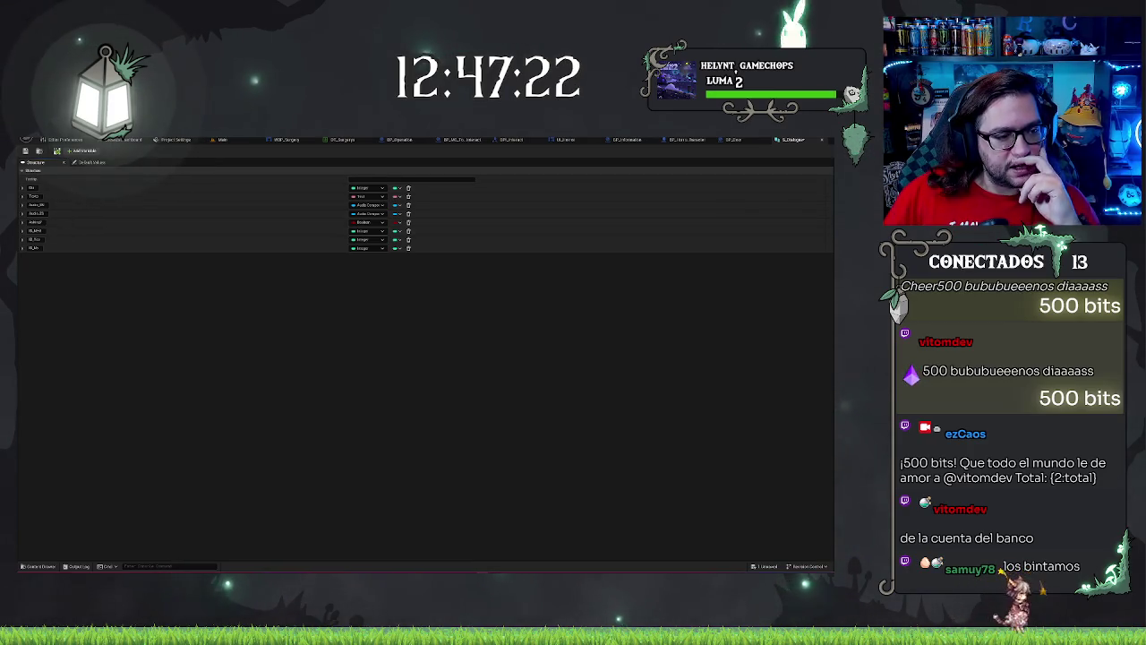
Step: Set the sixth, seventh and eighth members' types to Name
{"action": "left_click", "coordinate": [369, 230]}
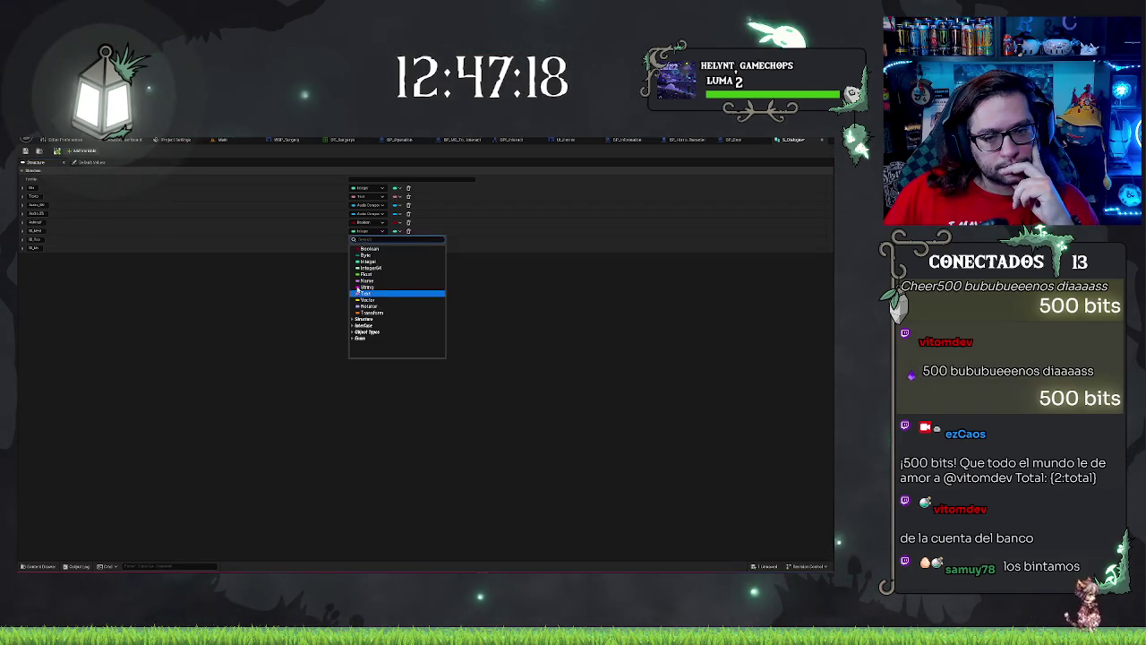
{"action": "left_click", "coordinate": [367, 281]}
{"action": "left_click", "coordinate": [367, 240]}
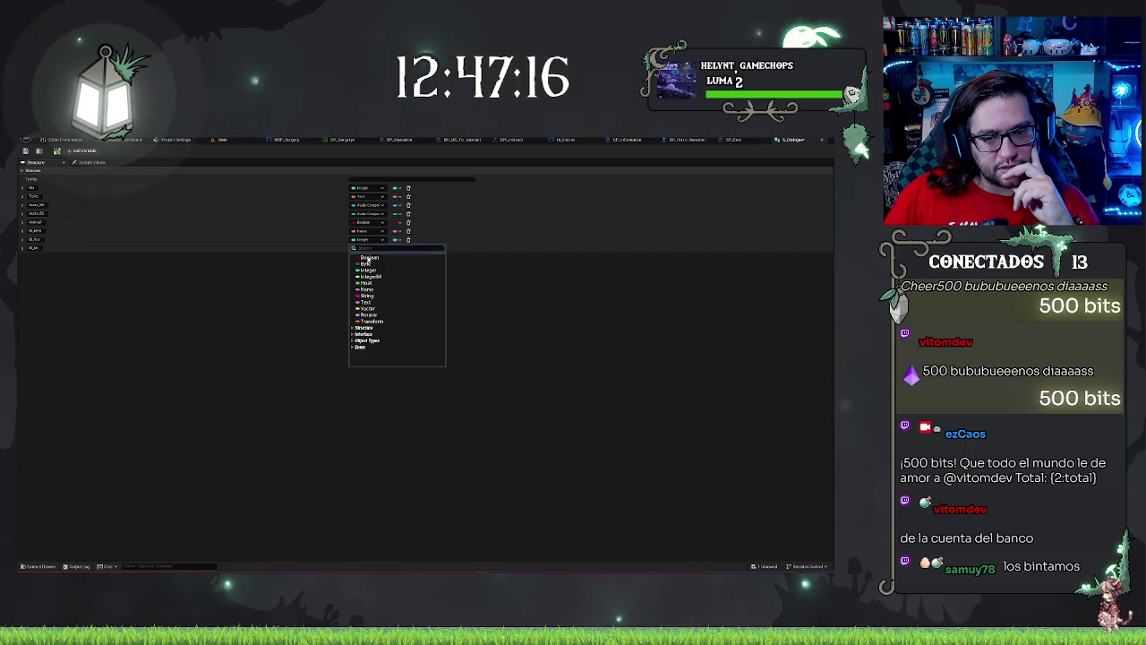
{"action": "left_click", "coordinate": [367, 287]}
{"action": "left_click", "coordinate": [367, 248]}
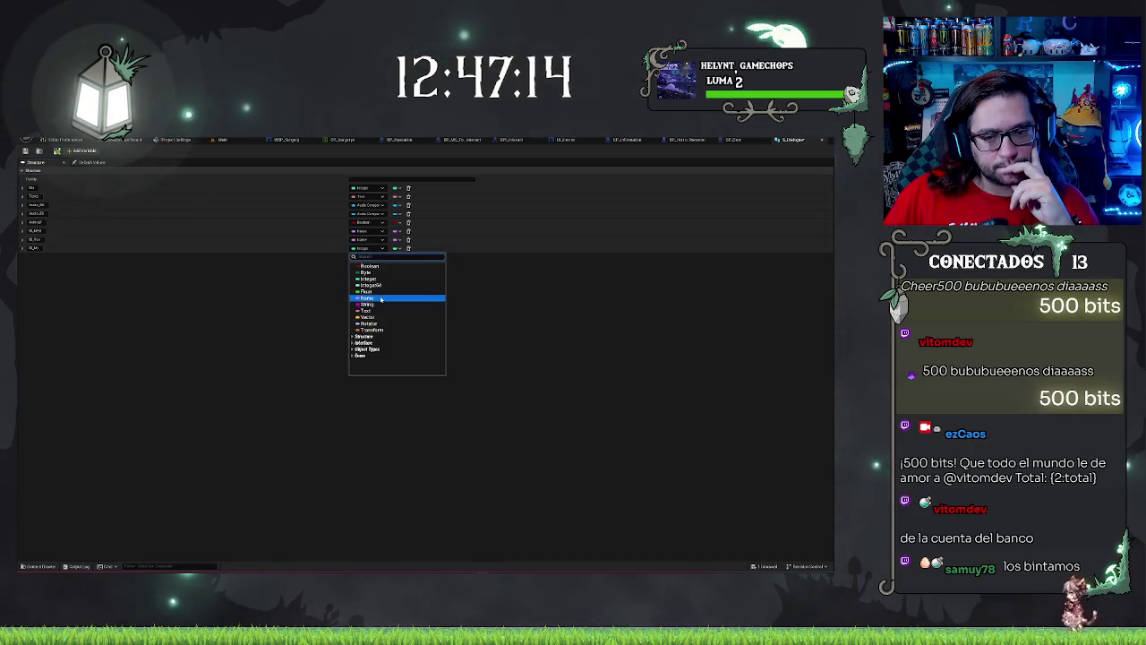
{"action": "left_click", "coordinate": [367, 298]}
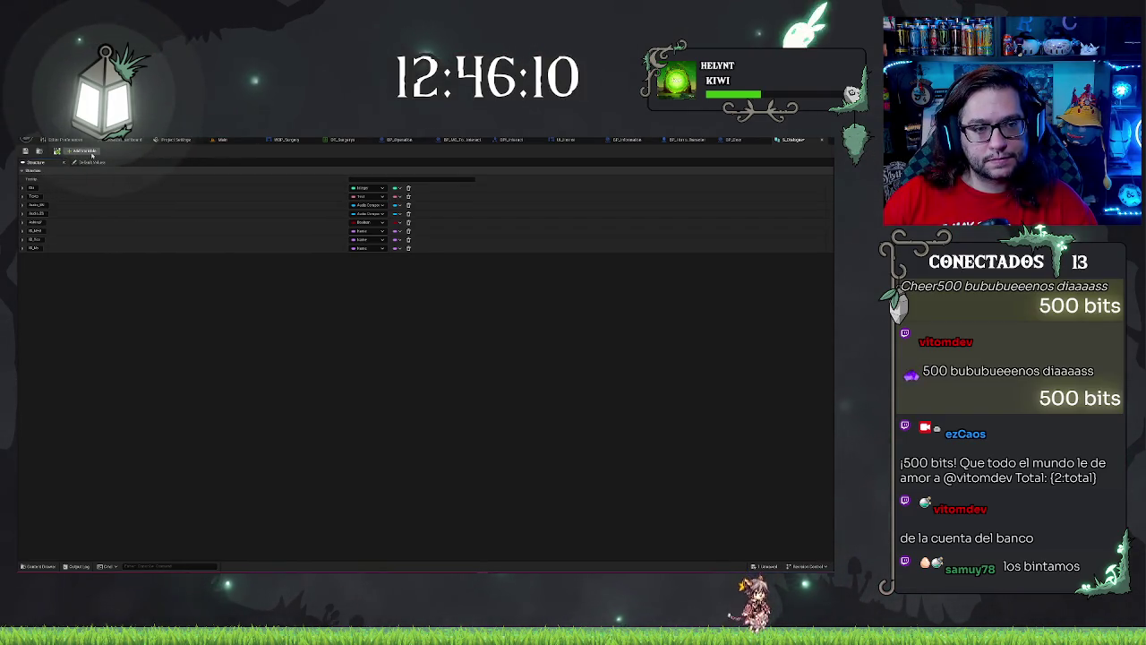
Step: Add one more structure member and switch back to the Main level
{"action": "left_click", "coordinate": [91, 154]}
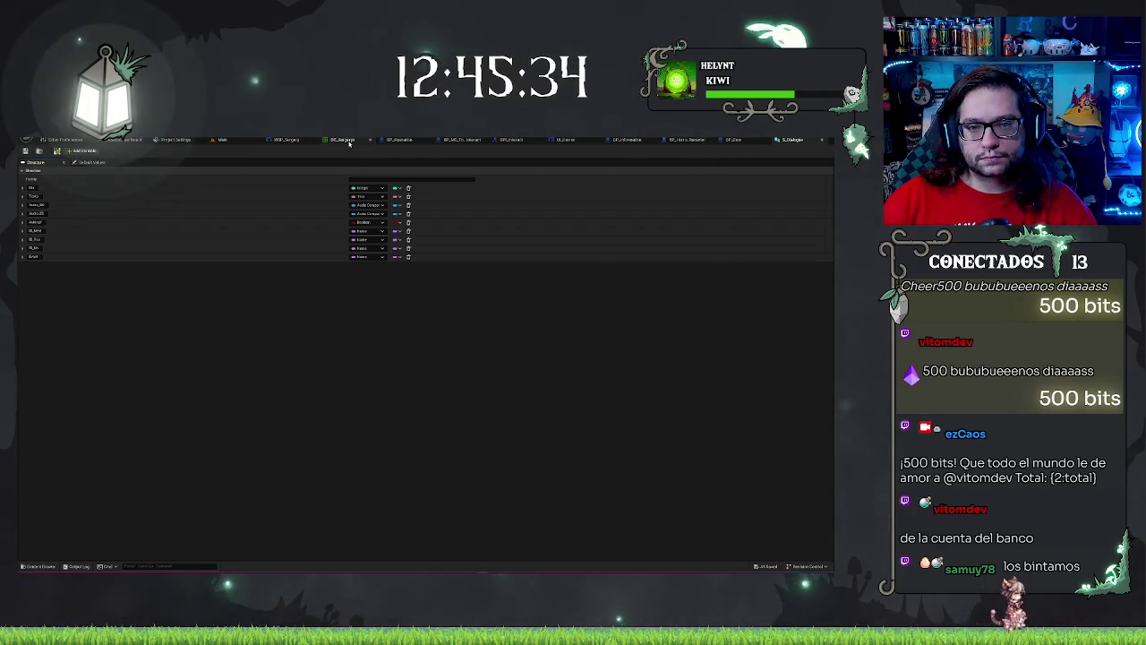
{"action": "left_click", "coordinate": [223, 139]}
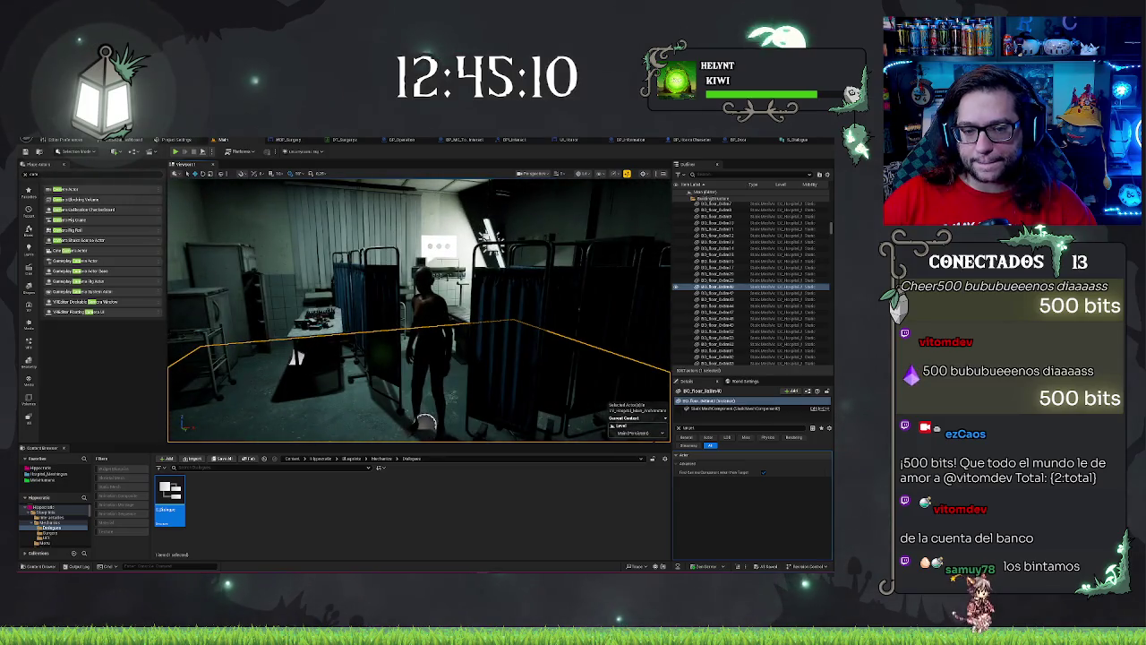
{"action": "left_click", "coordinate": [425, 421]}
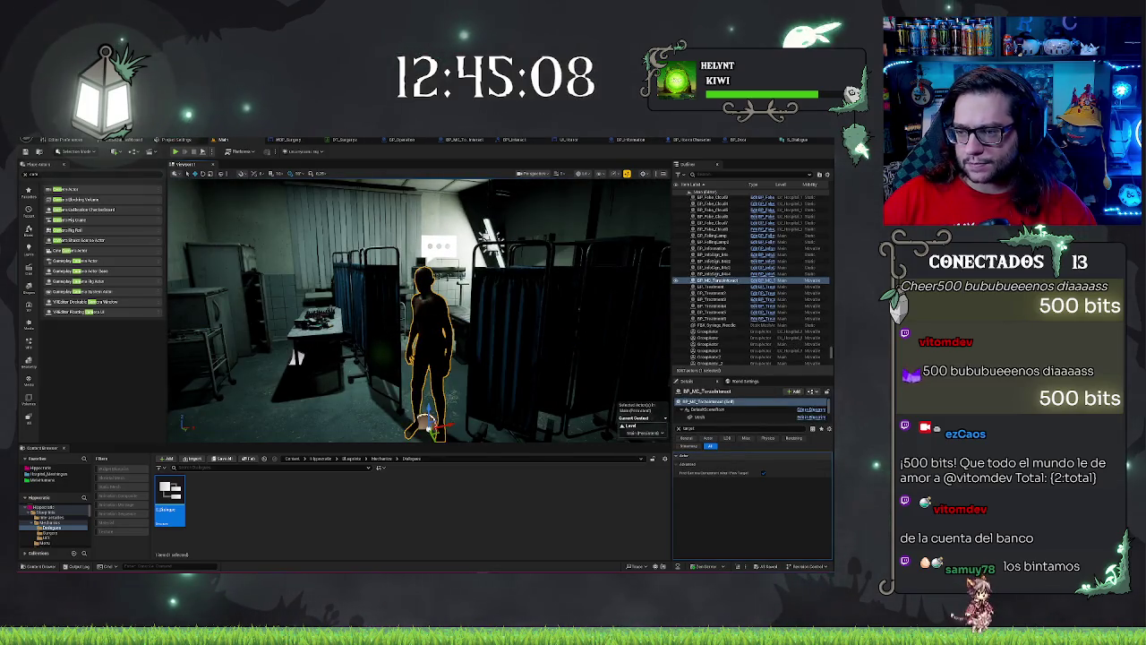
{"action": "left_click_drag", "start_coordinate": [501, 304], "coordinate": [570, 281]}
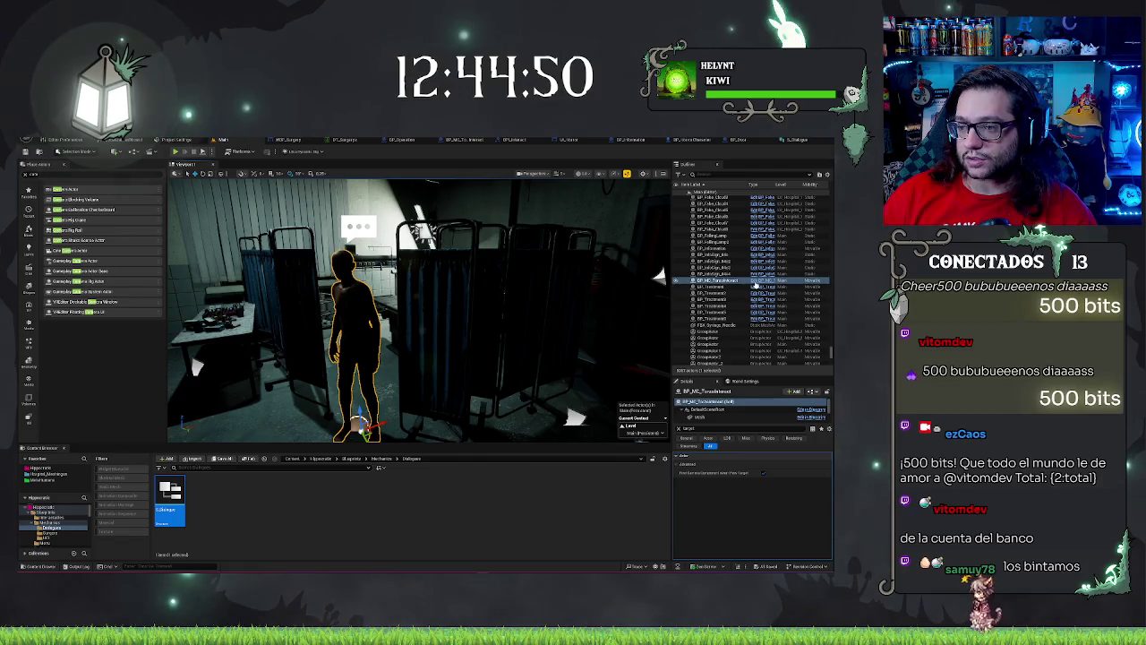
{"action": "left_click", "coordinate": [726, 281]}
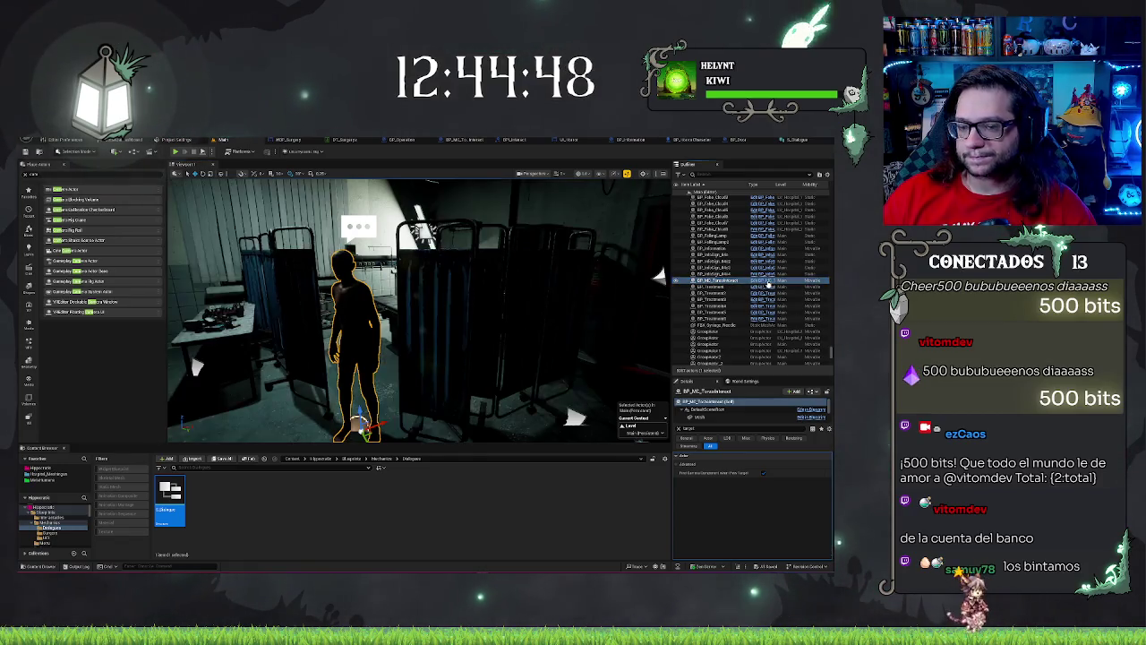
{"action": "left_click", "coordinate": [761, 280]}
{"action": "scroll", "coordinate": [258, 394], "scroll_direction": "down", "scroll_amount": 4}
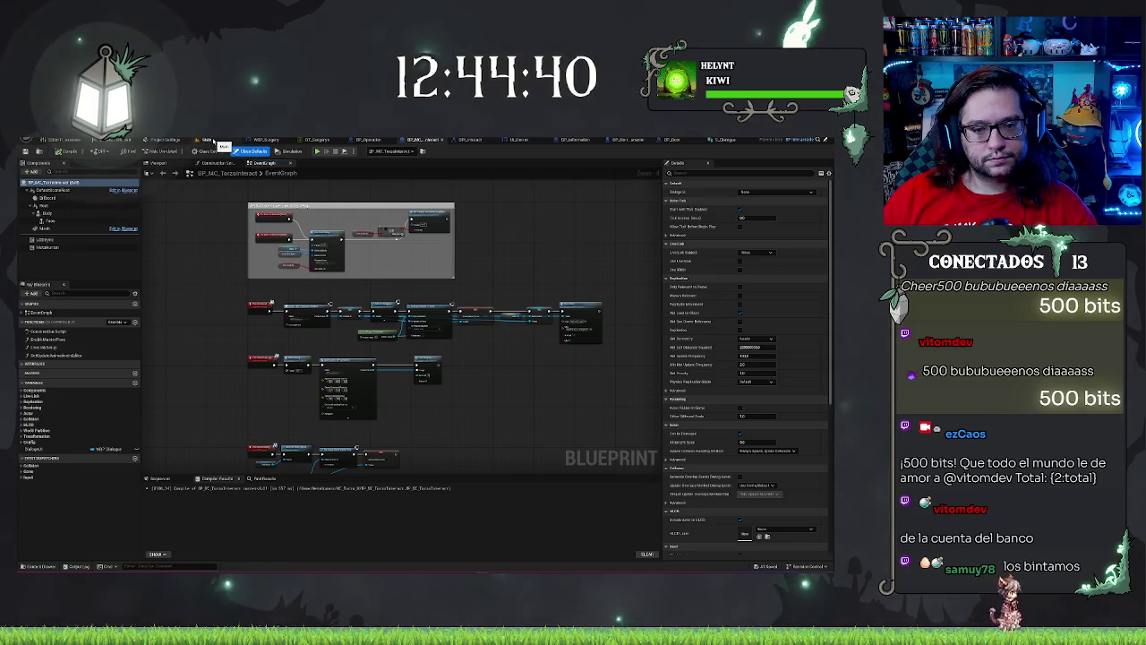
{"action": "left_click", "coordinate": [213, 141]}
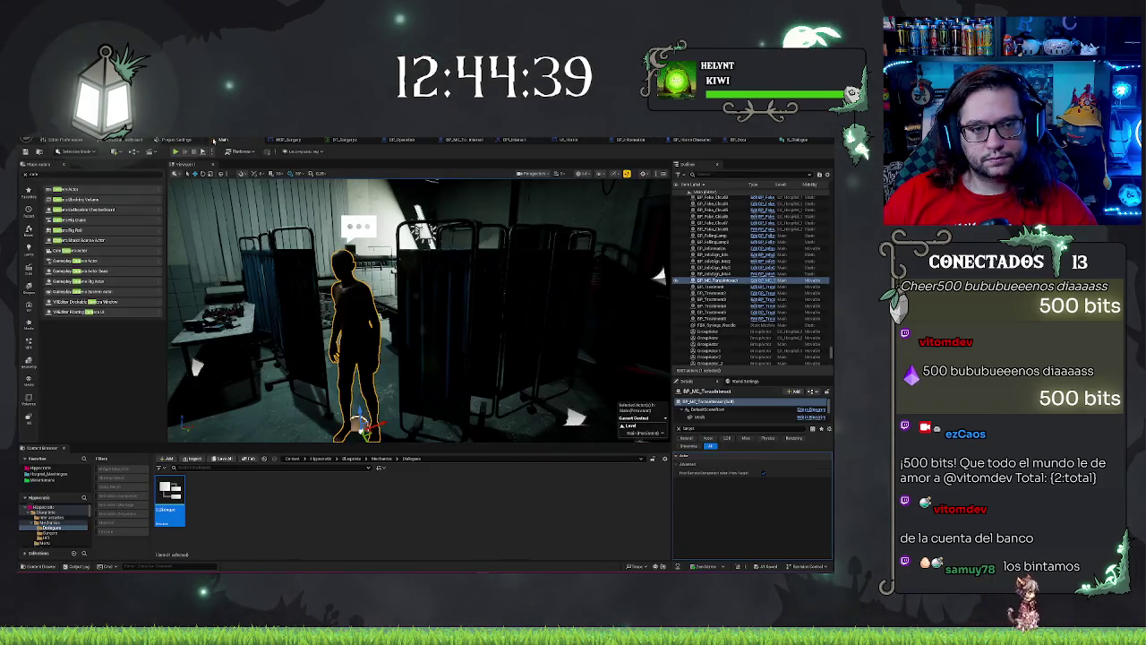
{"action": "left_click", "coordinate": [238, 541]}
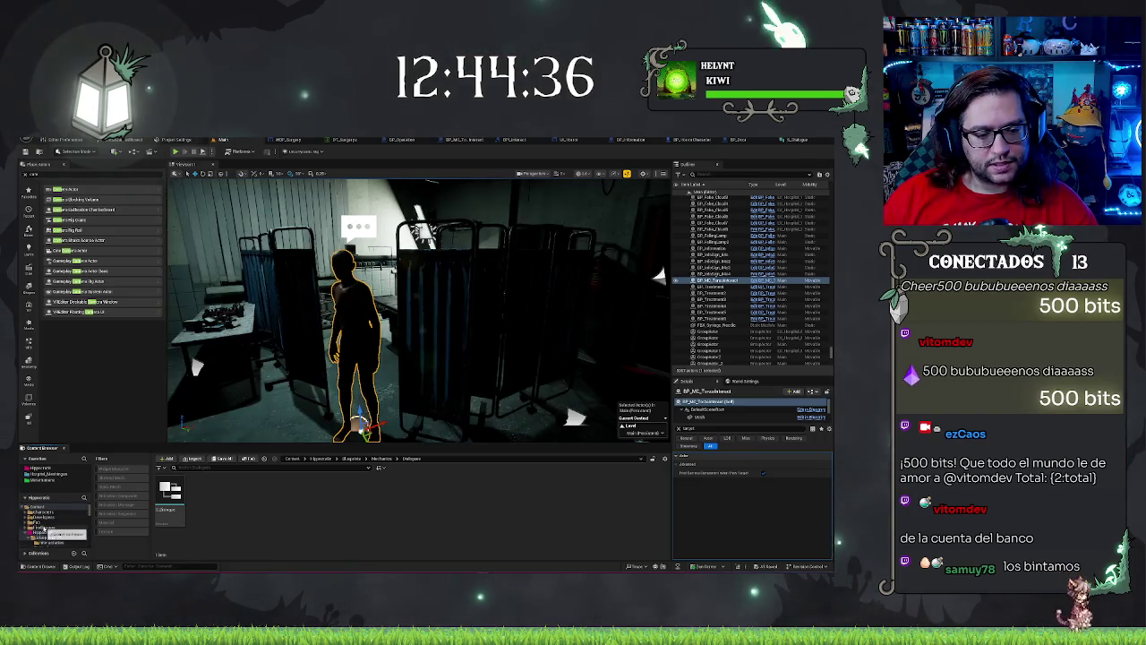
Step: In Blueprints > Utils, create a Blueprint Interface asset named BPI_Dialogue
{"action": "left_click", "coordinate": [43, 531]}
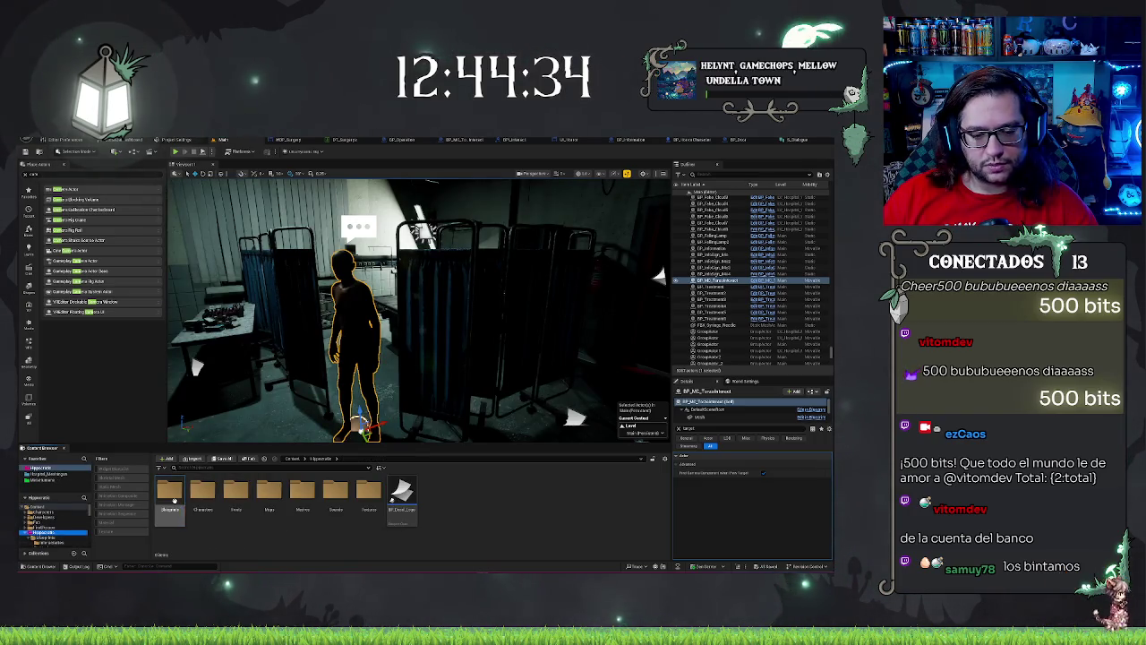
{"action": "double_click", "coordinate": [172, 494]}
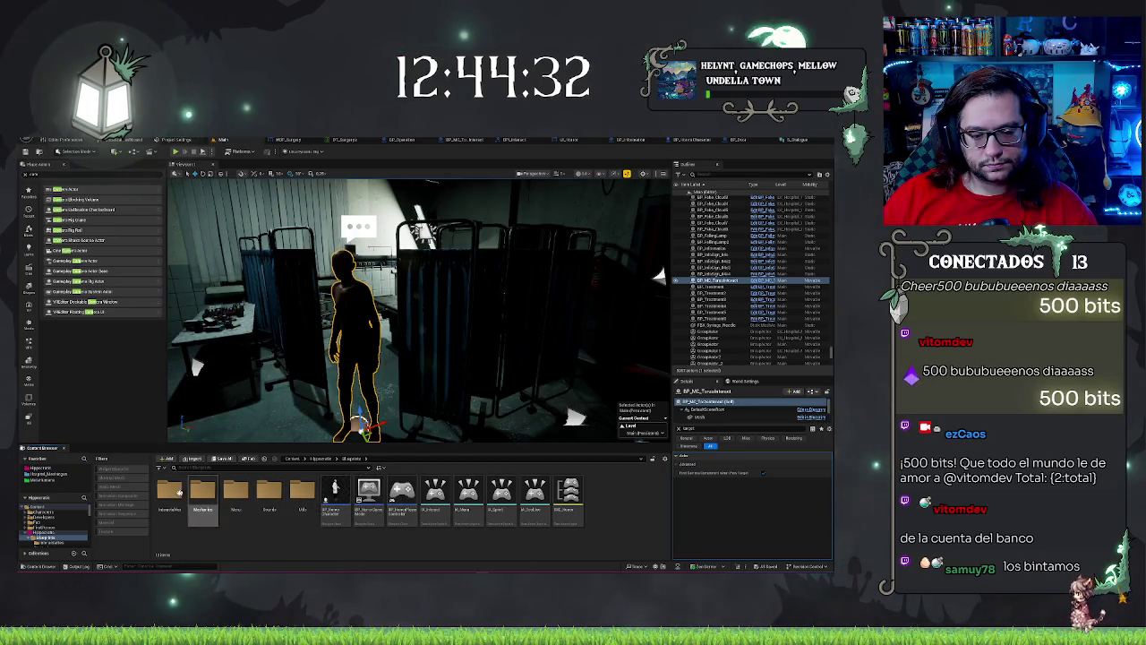
{"action": "double_click", "coordinate": [302, 491]}
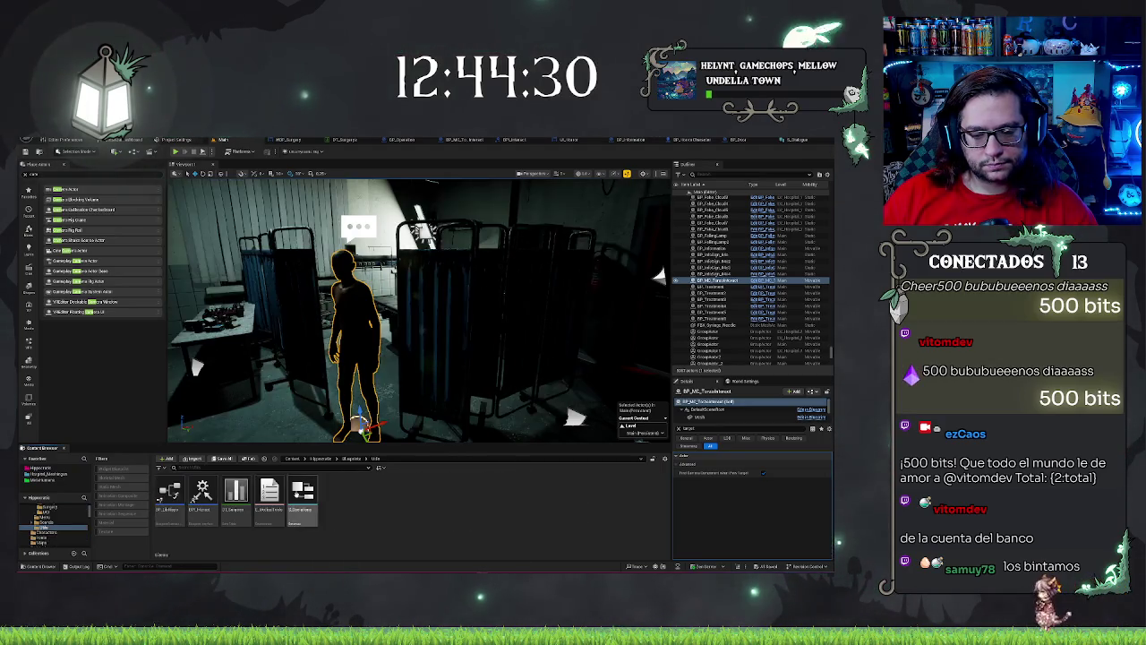
{"action": "right_click", "coordinate": [393, 510]}
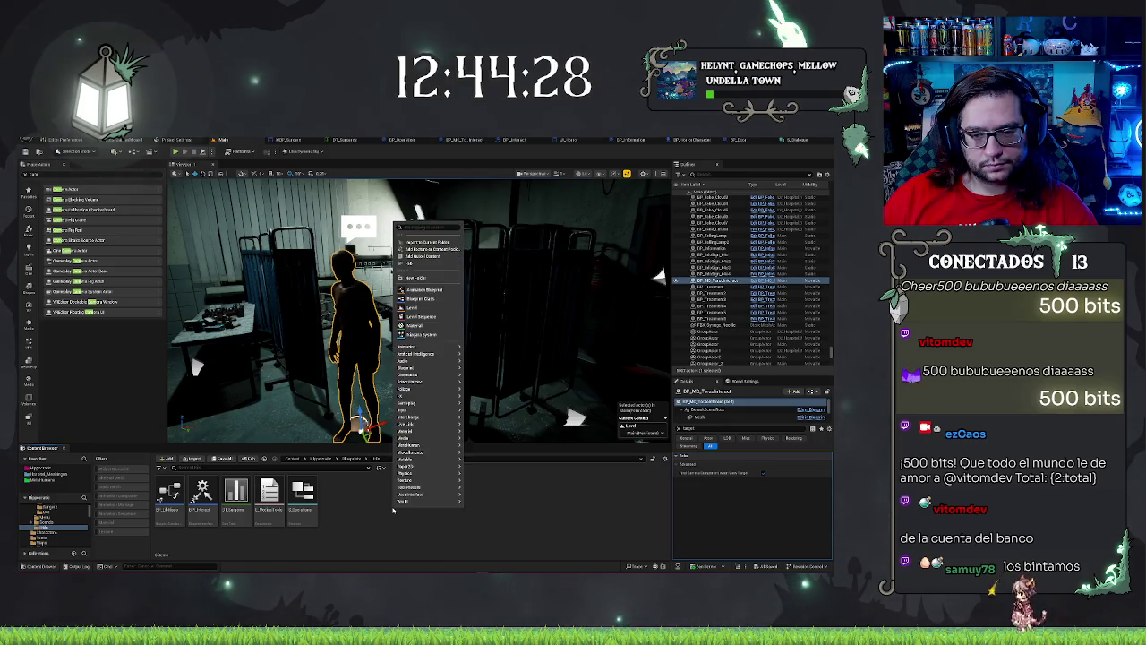
{"action": "type", "text": "b"}
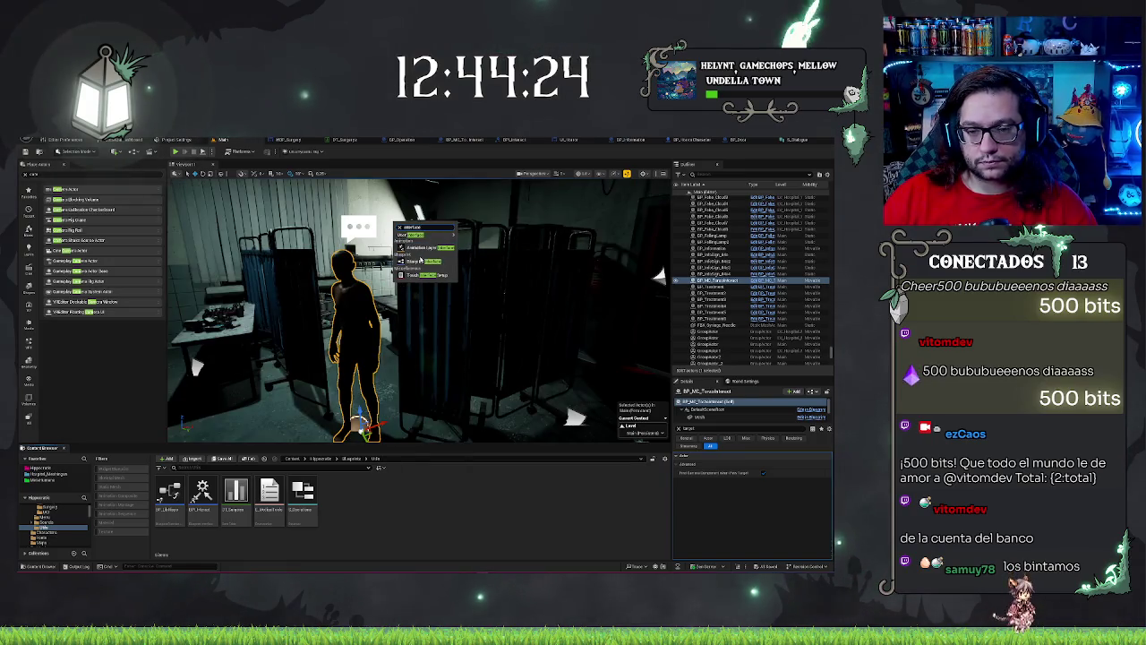
{"action": "key", "text": "Escape"}
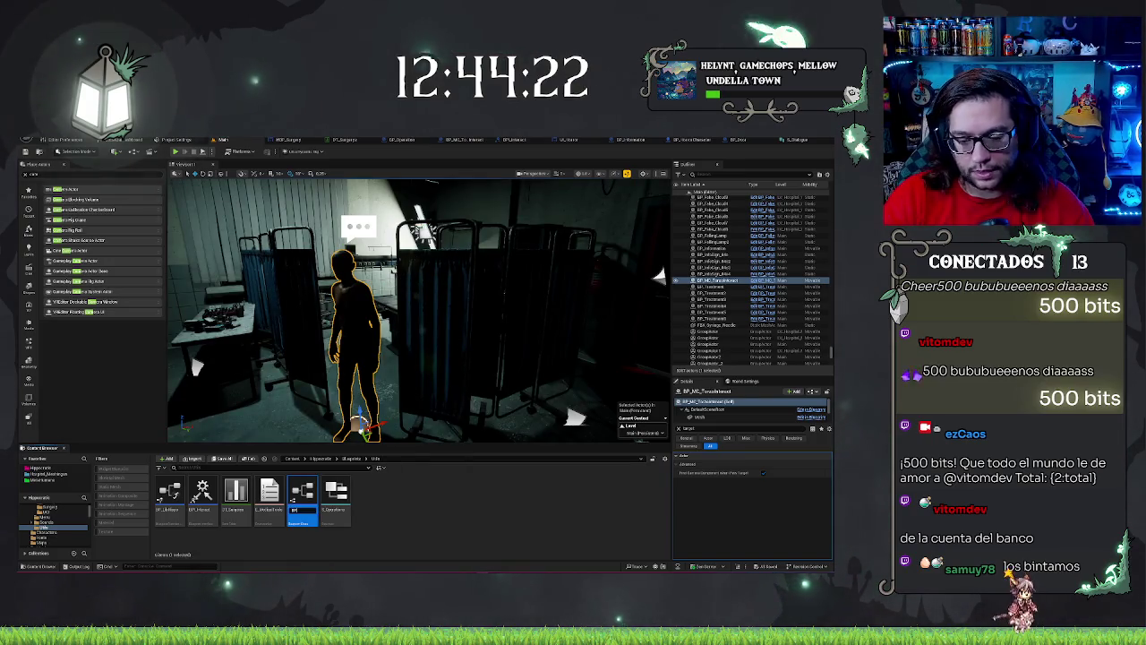
{"action": "type", "text": "_"}
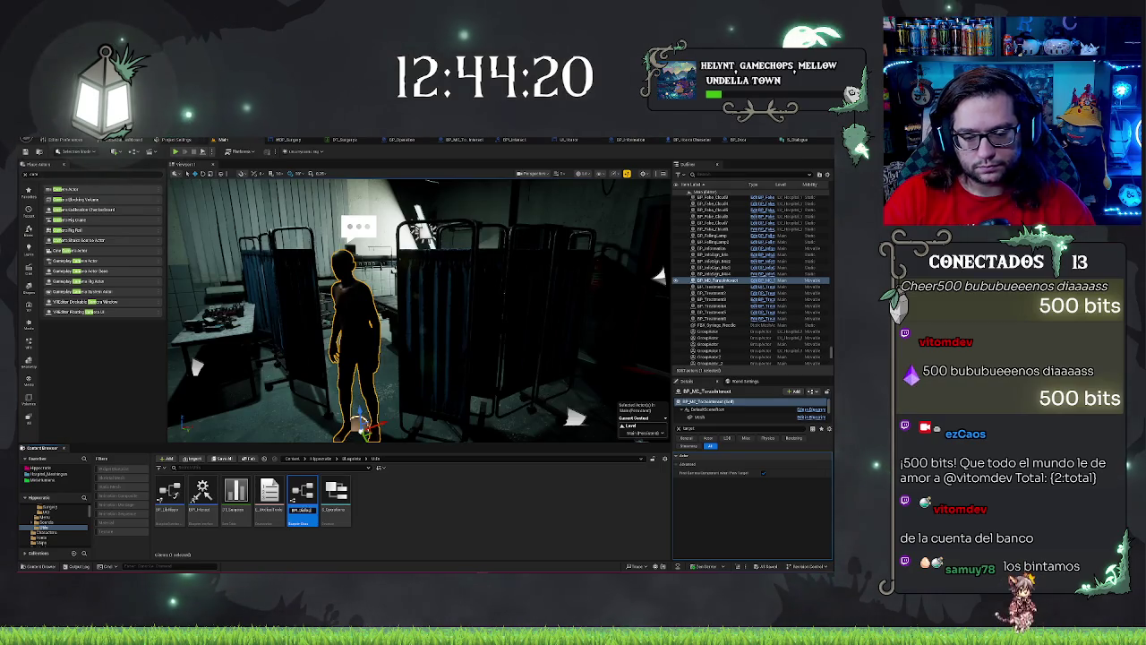
{"action": "type", "text": "ue"}
{"action": "key", "text": "Return"}
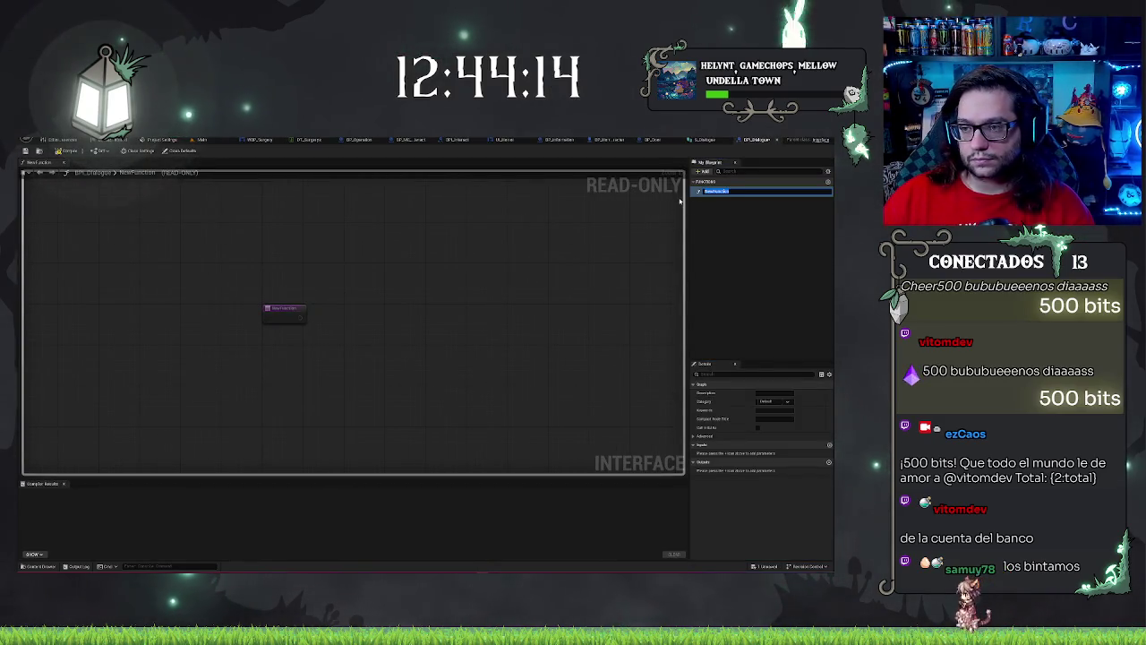
{"action": "left_click_drag", "start_coordinate": [504, 255], "coordinate": [524, 266]}
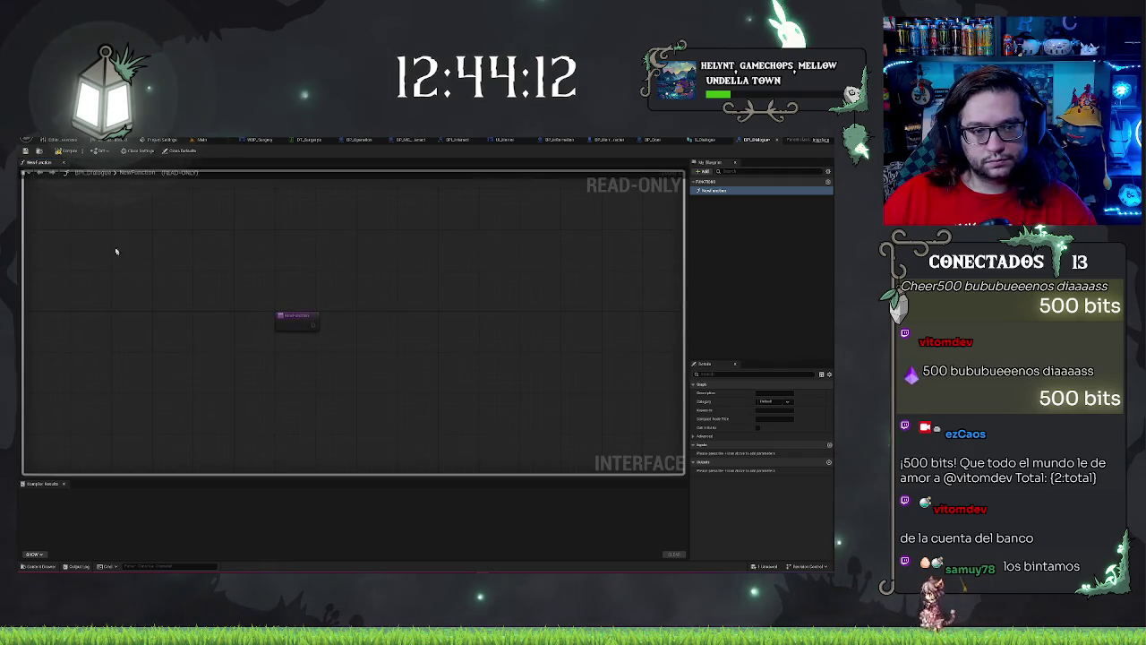
{"action": "left_click", "coordinate": [219, 140]}
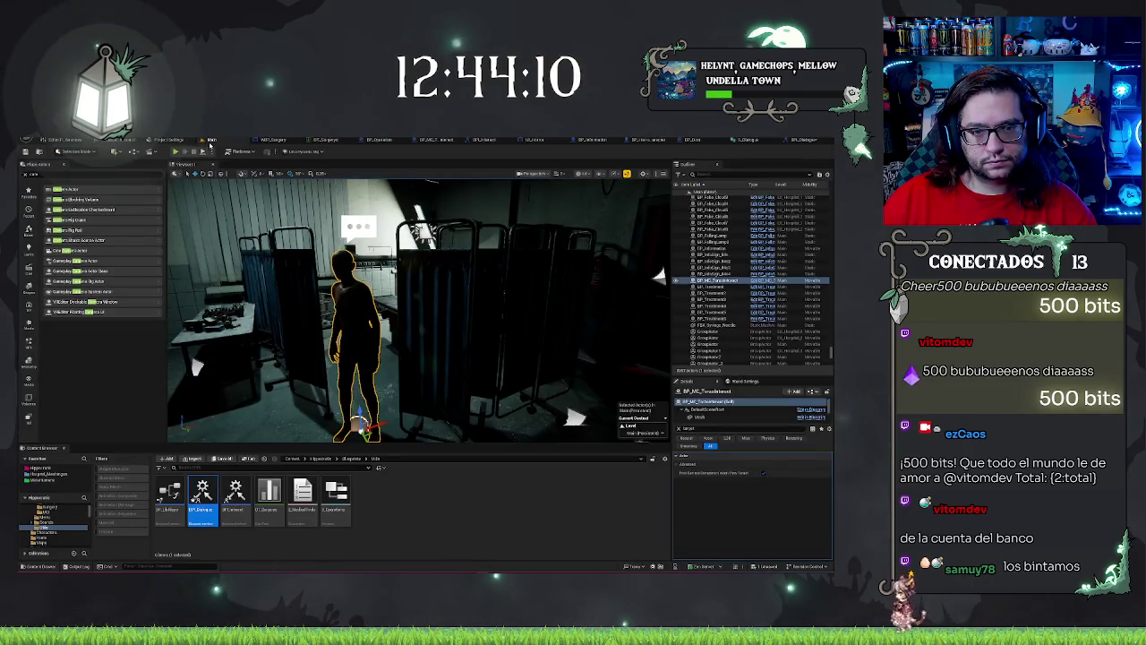
{"action": "left_click", "coordinate": [439, 524]}
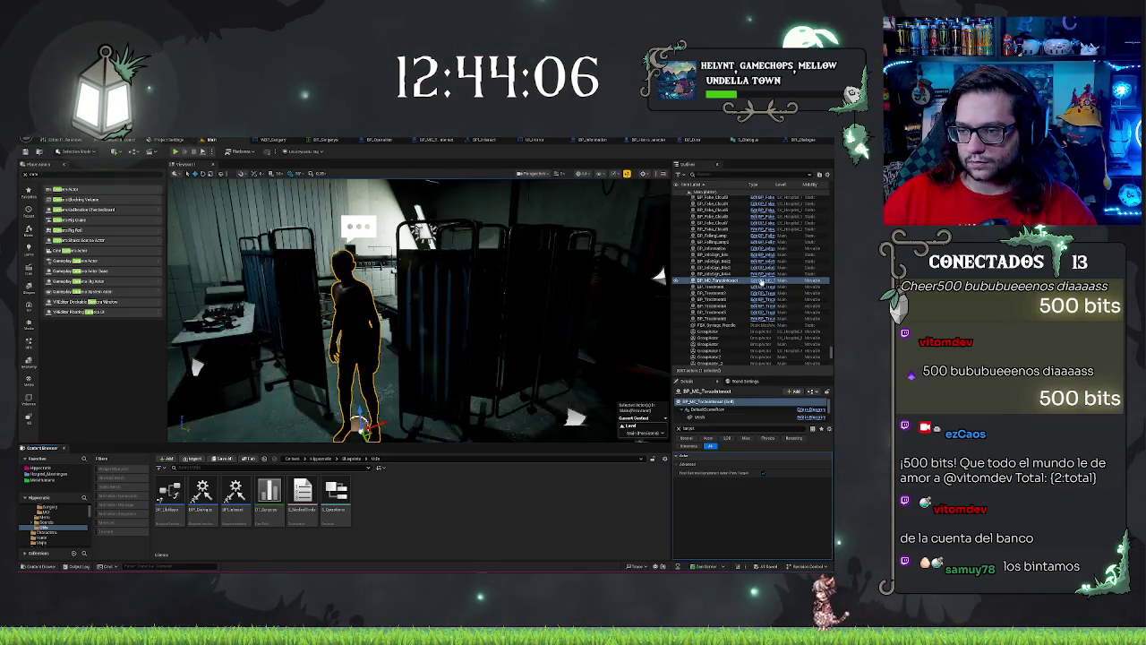
Step: Open BP_MC_TorzoInteract, then use Browse to Asset to reveal the MC_Torzo folder
{"action": "left_click", "coordinate": [761, 280]}
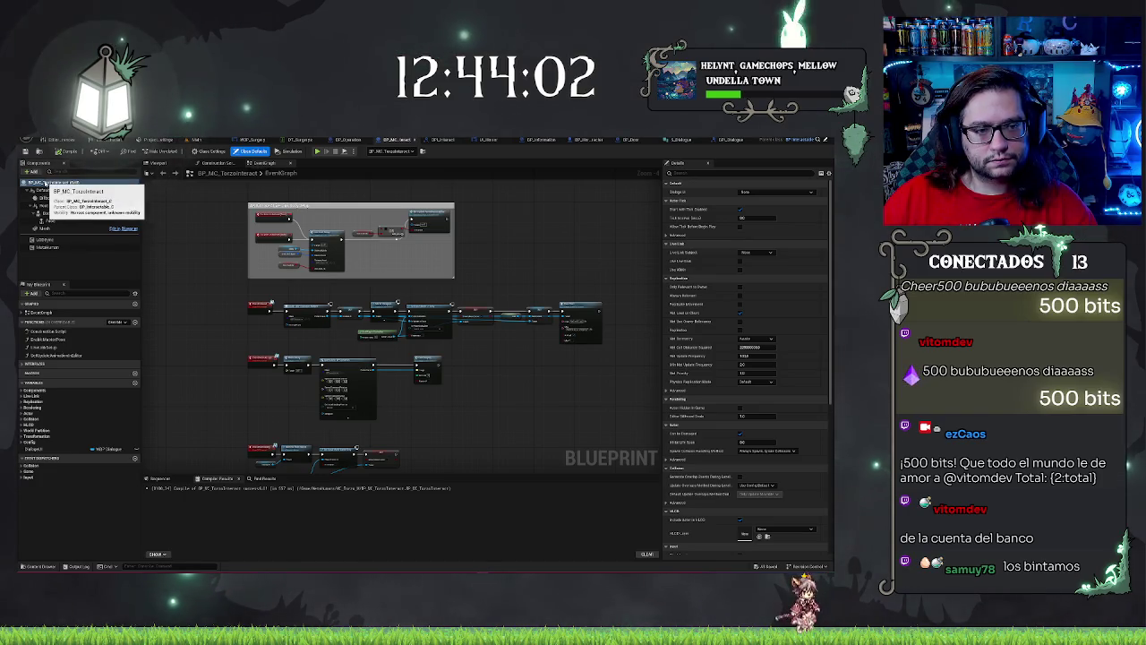
{"action": "left_click", "coordinate": [204, 139]}
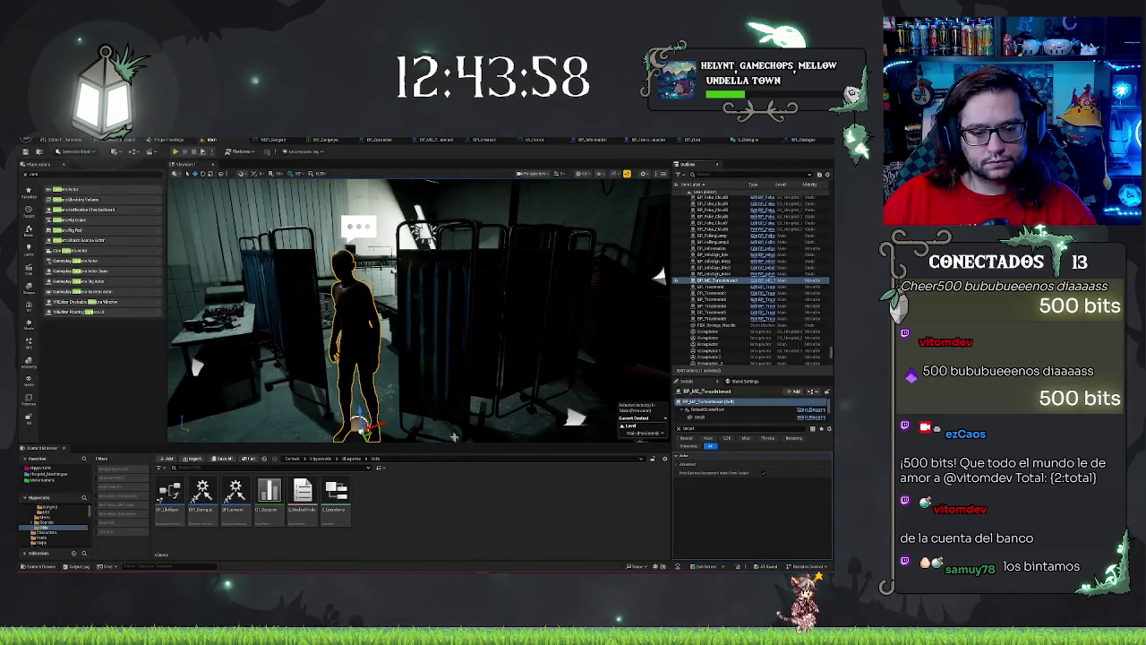
{"action": "right_click", "coordinate": [721, 280]}
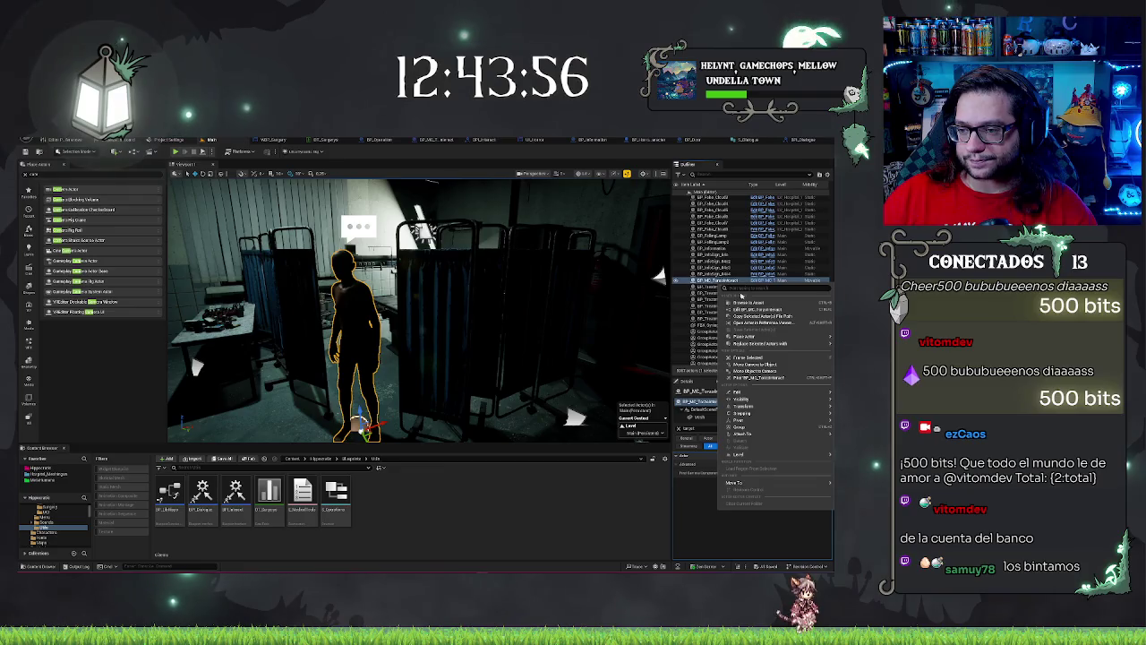
{"action": "left_click", "coordinate": [743, 301]}
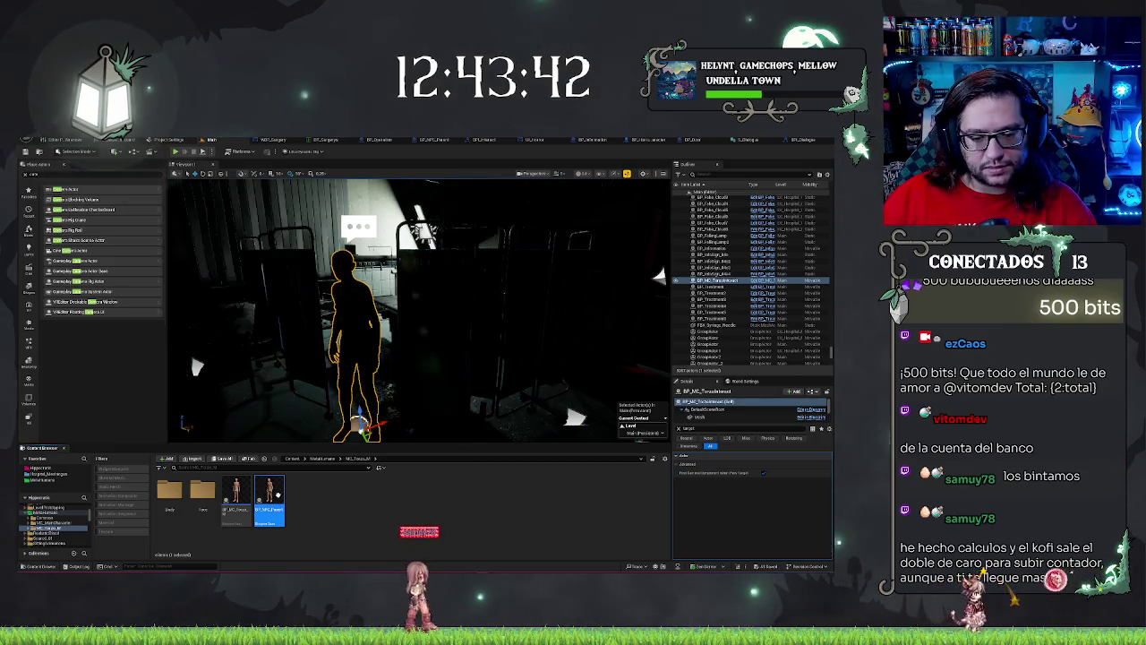
Step: Move BP_NPC_Parent from MC_Torzo into the game's main folder
{"action": "right_click", "coordinate": [269, 494]}
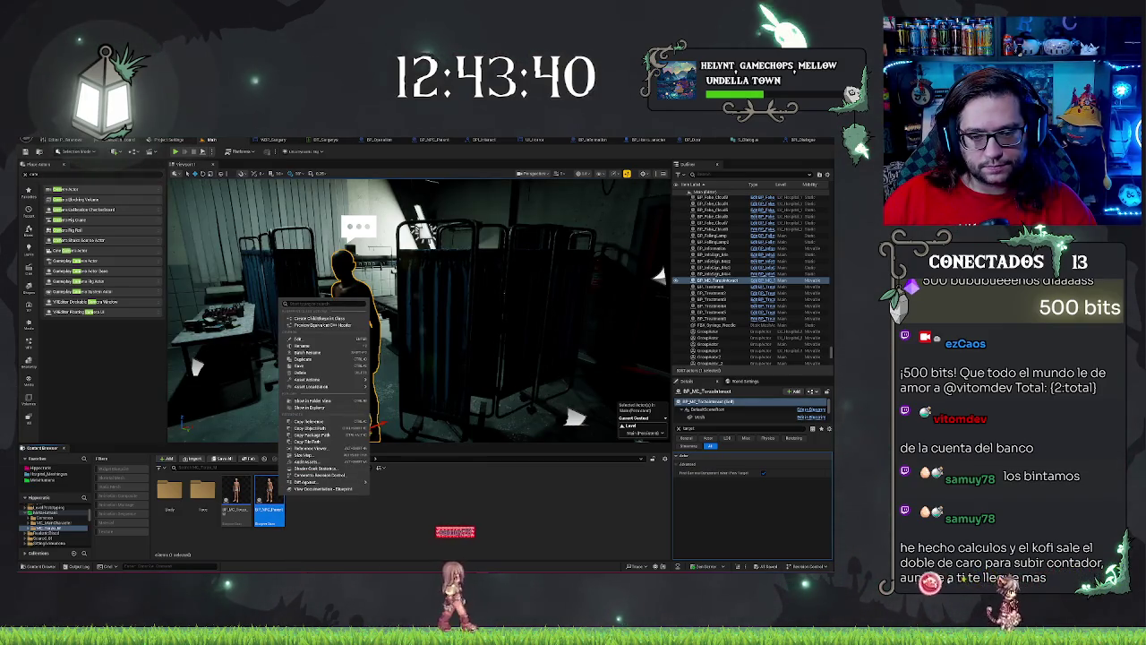
{"action": "left_click", "coordinate": [278, 506]}
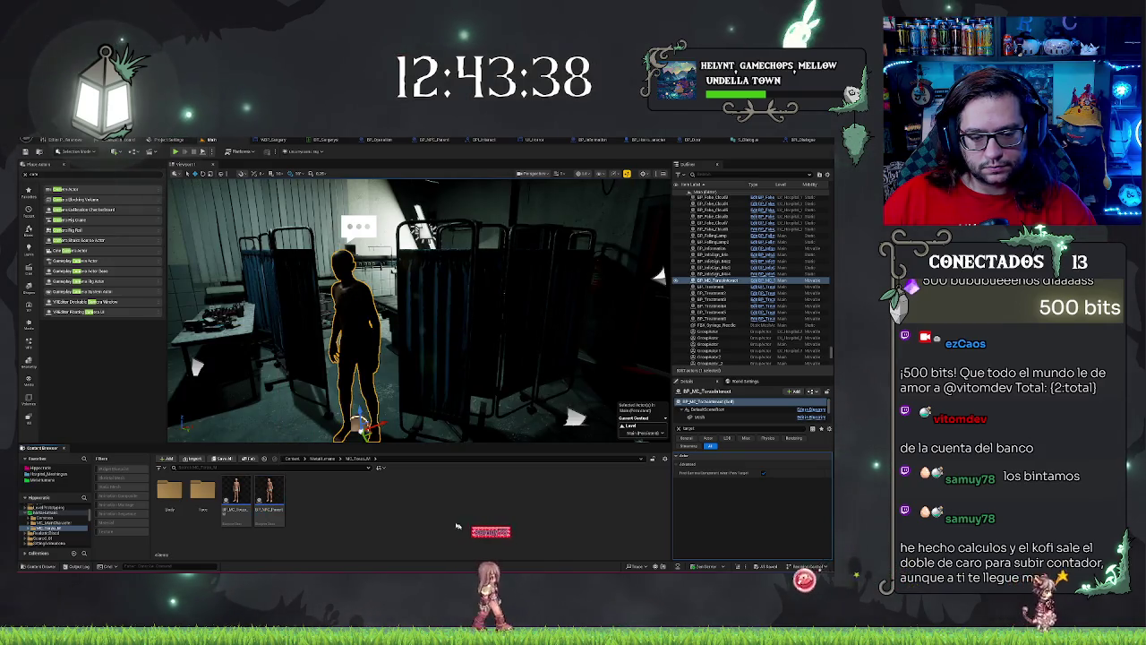
{"action": "left_click", "coordinate": [269, 501]}
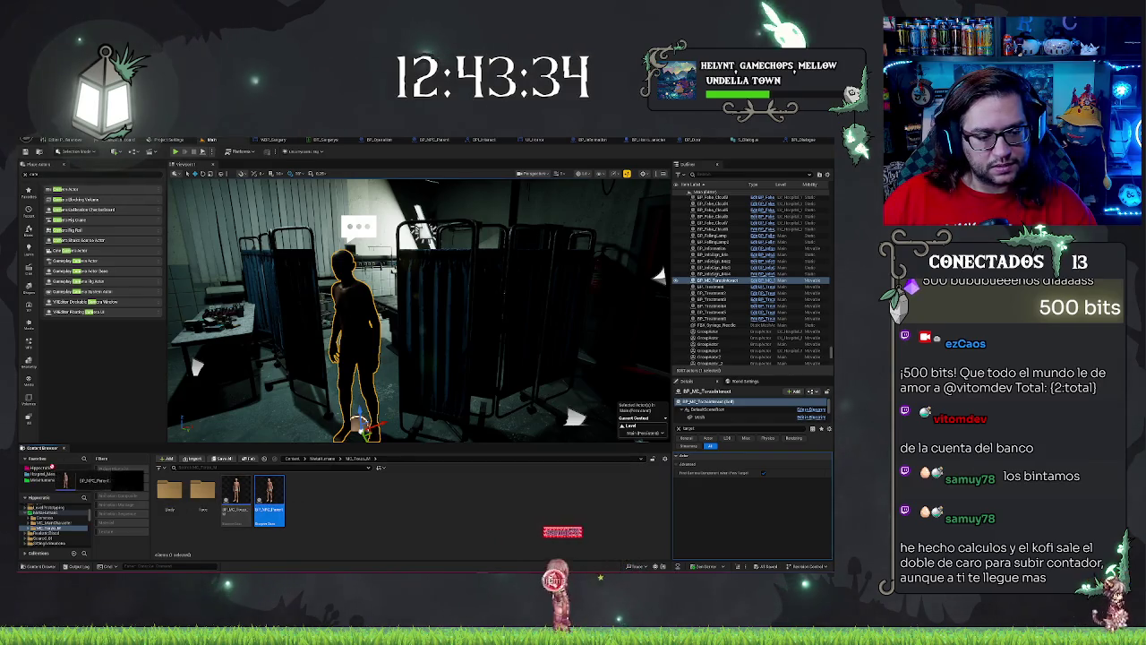
{"action": "left_click_drag", "start_coordinate": [51, 467], "coordinate": [51, 469]}
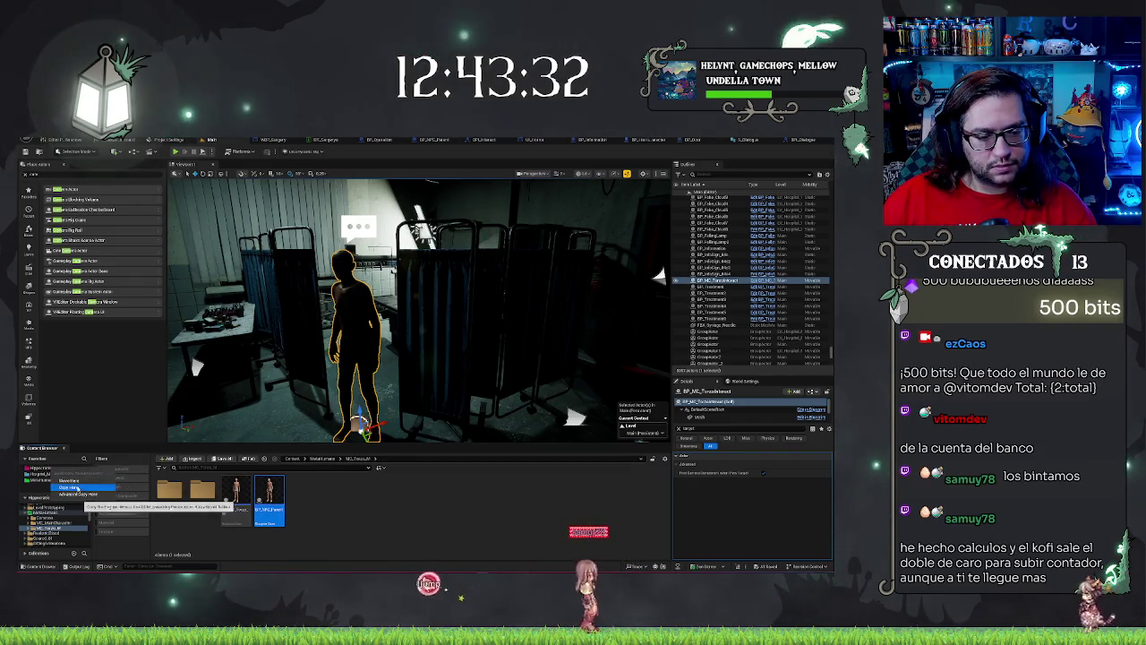
{"action": "left_click", "coordinate": [71, 484]}
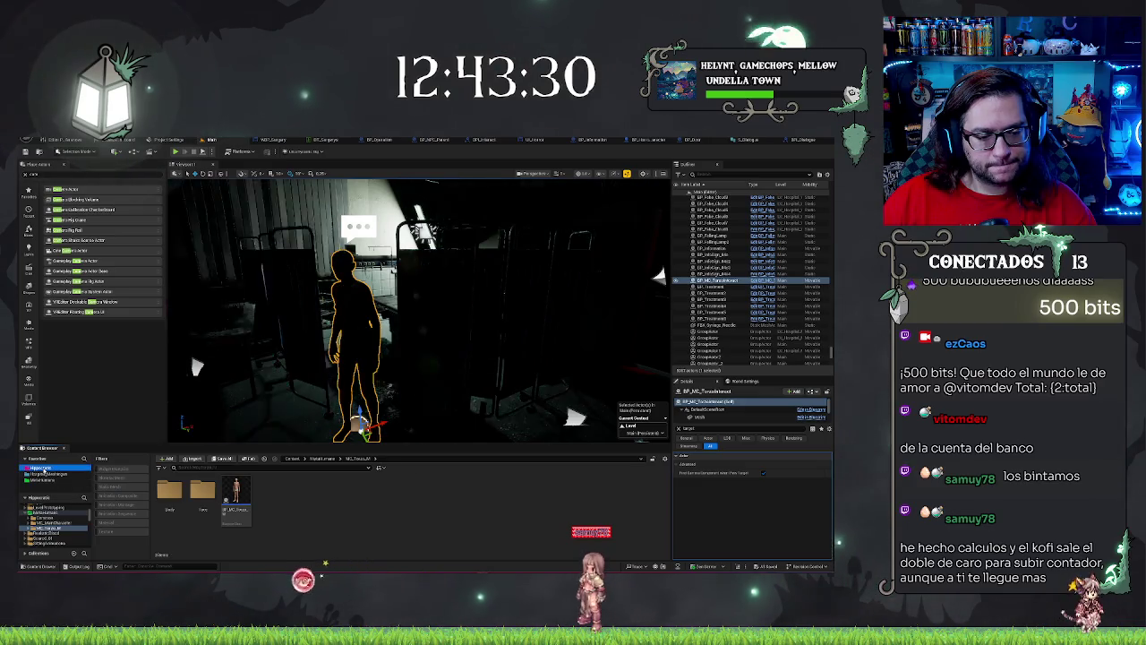
{"action": "left_click", "coordinate": [437, 512]}
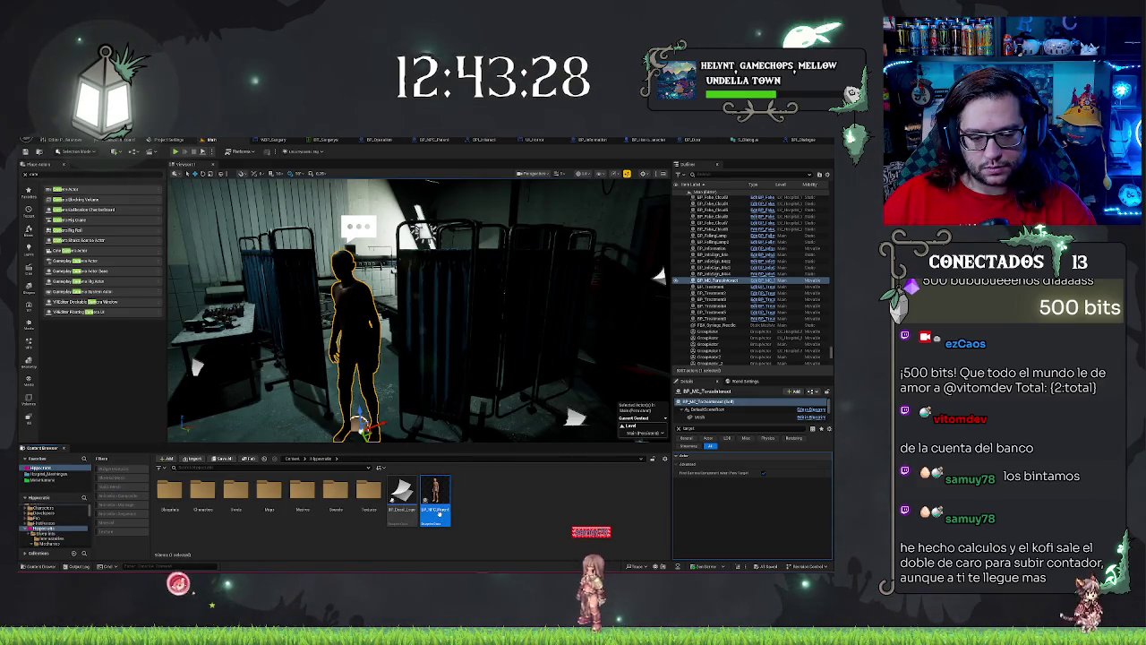
Step: Drag BP_NPC_Parent onto the Blueprints folder tile to move it there
{"action": "left_click_drag", "start_coordinate": [437, 512], "coordinate": [215, 518]}
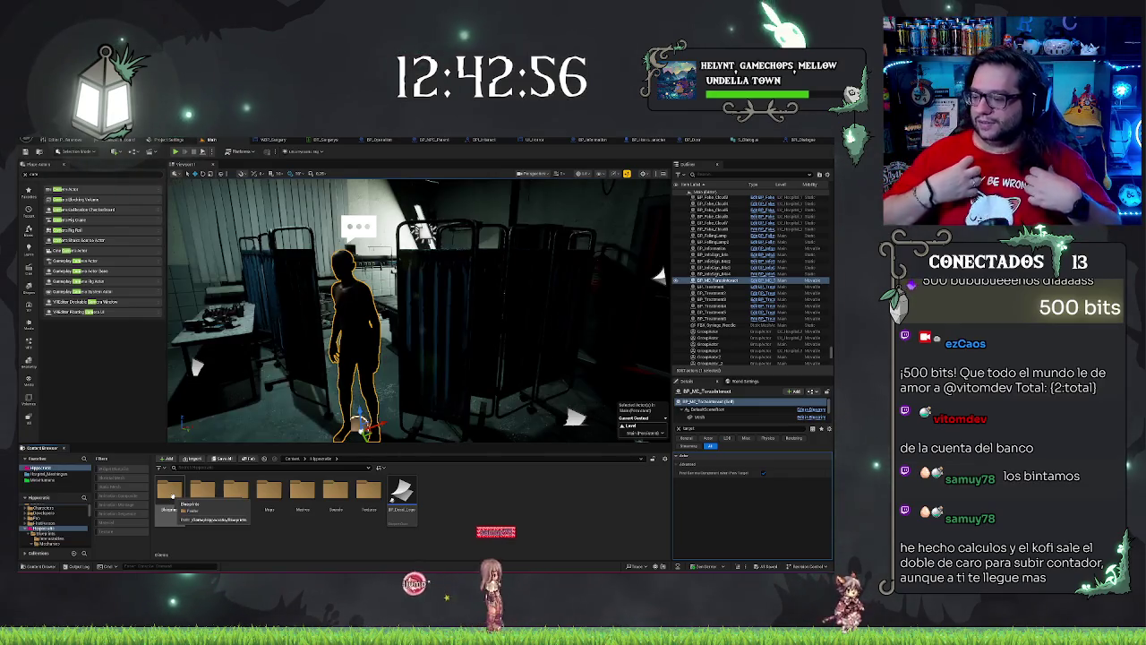
{"action": "left_click_drag", "start_coordinate": [172, 494], "coordinate": [171, 495]}
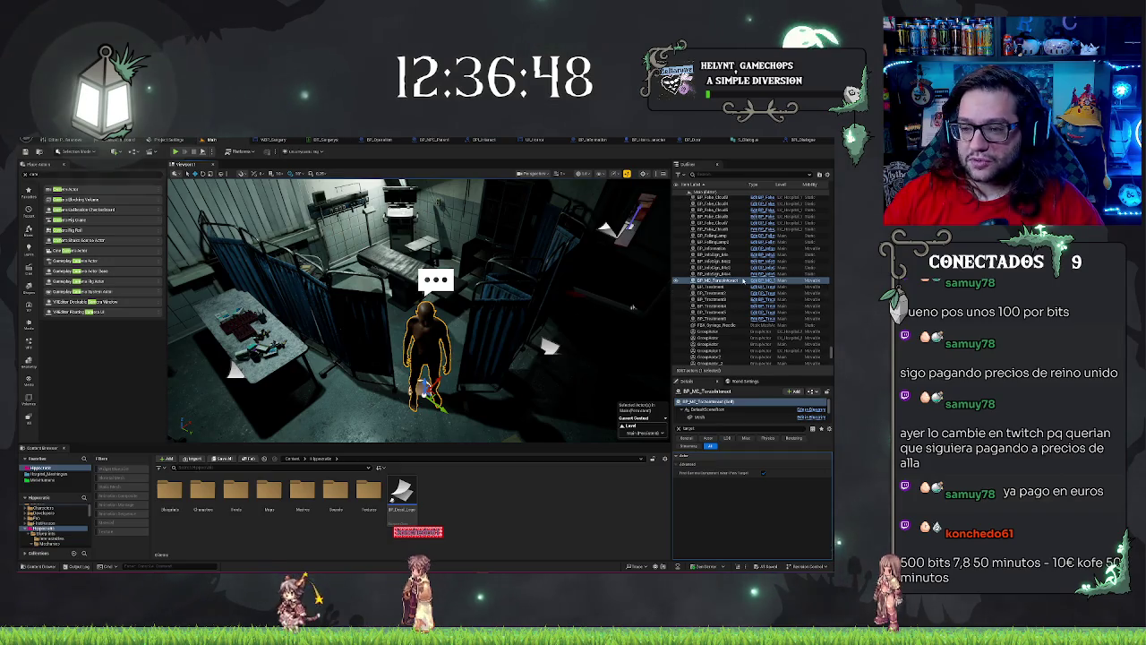
{"action": "scroll", "coordinate": [741, 268], "scroll_direction": "up", "scroll_amount": 2}
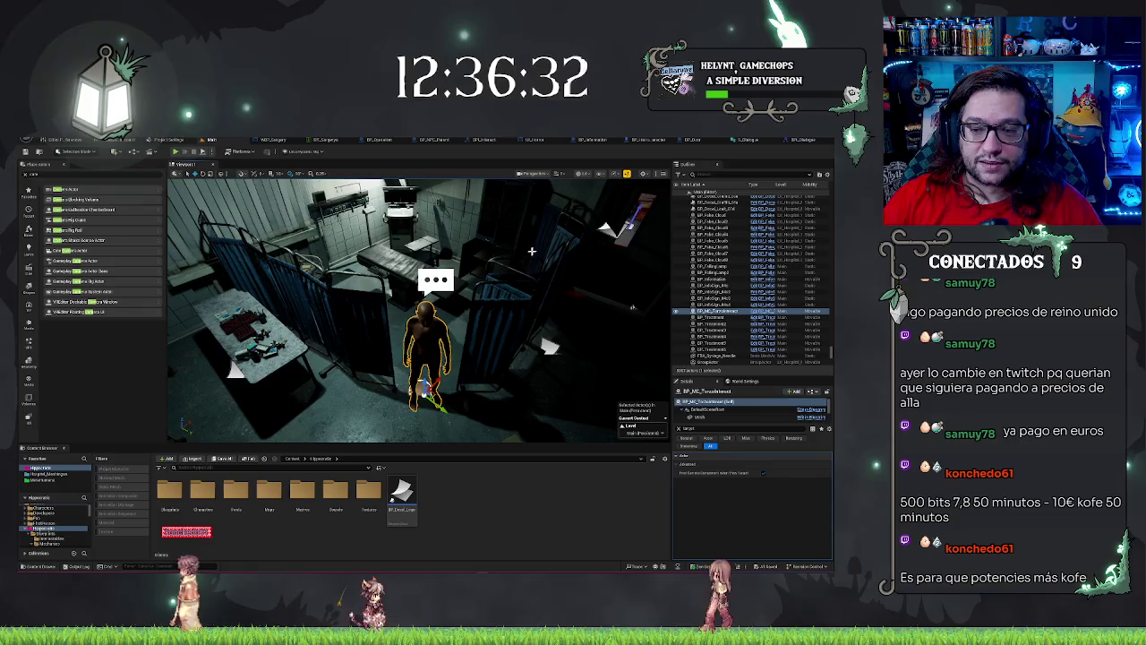
{"action": "left_click_drag", "start_coordinate": [531, 251], "coordinate": [516, 275]}
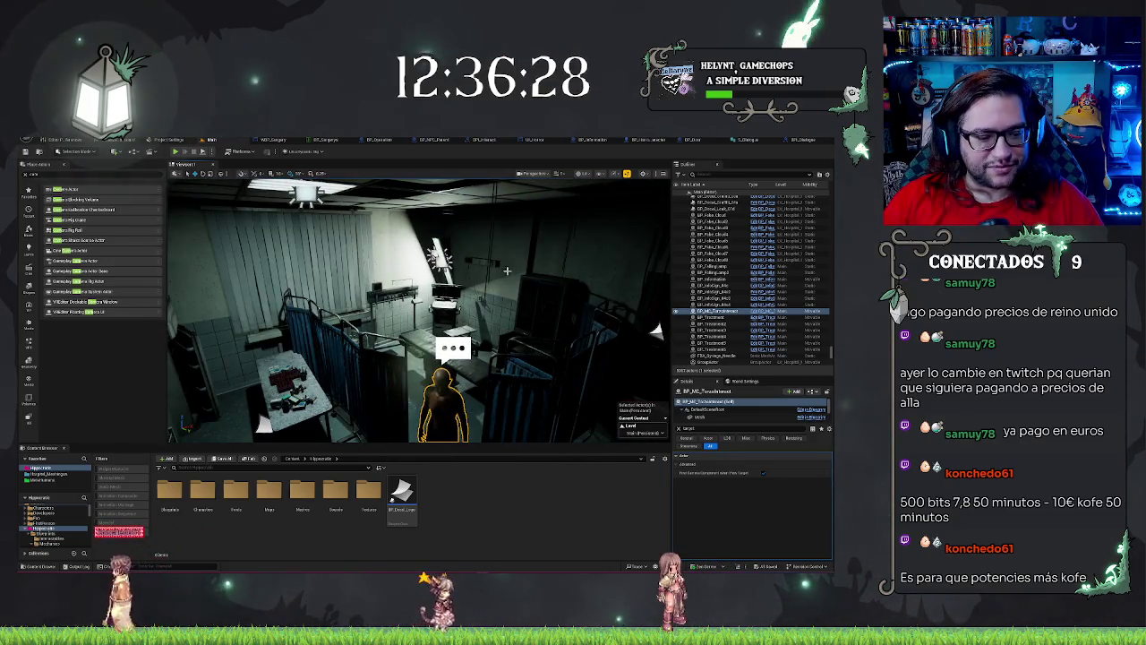
{"action": "mouse_move", "coordinate": [506, 271]}
{"action": "left_mouse_down"}
{"action": "mouse_move", "coordinate": [499, 249]}
{"action": "mouse_move", "coordinate": [497, 260]}
{"action": "left_mouse_up"}
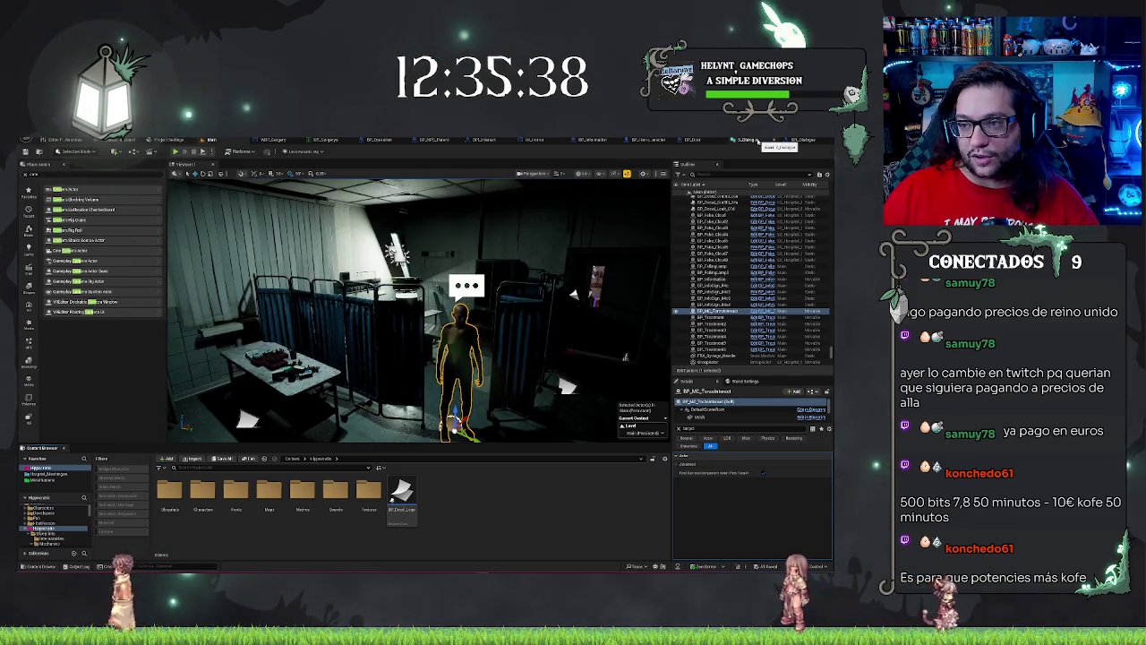
Step: Check the dialogue struct's fields, then open the Blueprints folder in the main editor
{"action": "left_click", "coordinate": [800, 141]}
{"action": "left_click", "coordinate": [705, 141]}
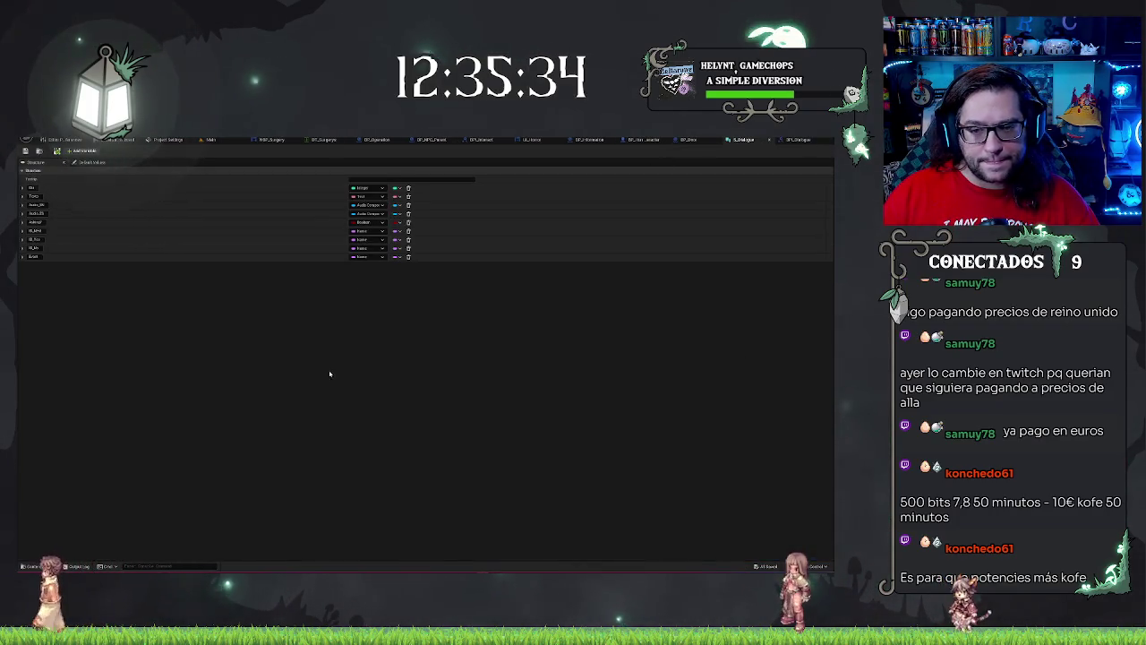
{"action": "left_click", "coordinate": [206, 141]}
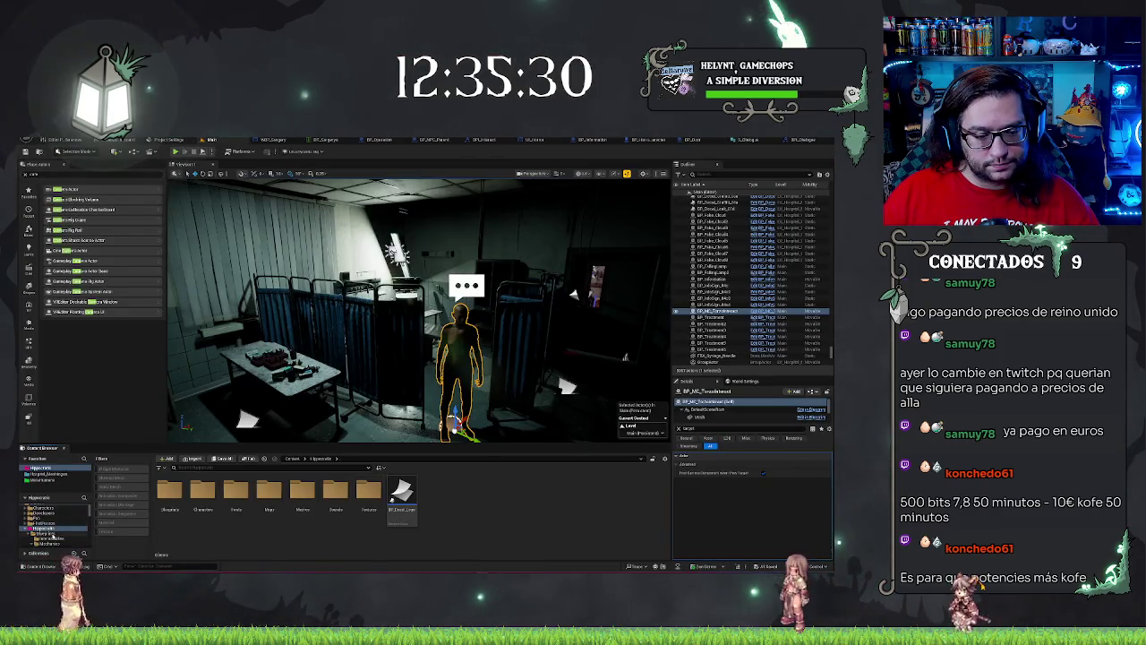
{"action": "left_click", "coordinate": [50, 533]}
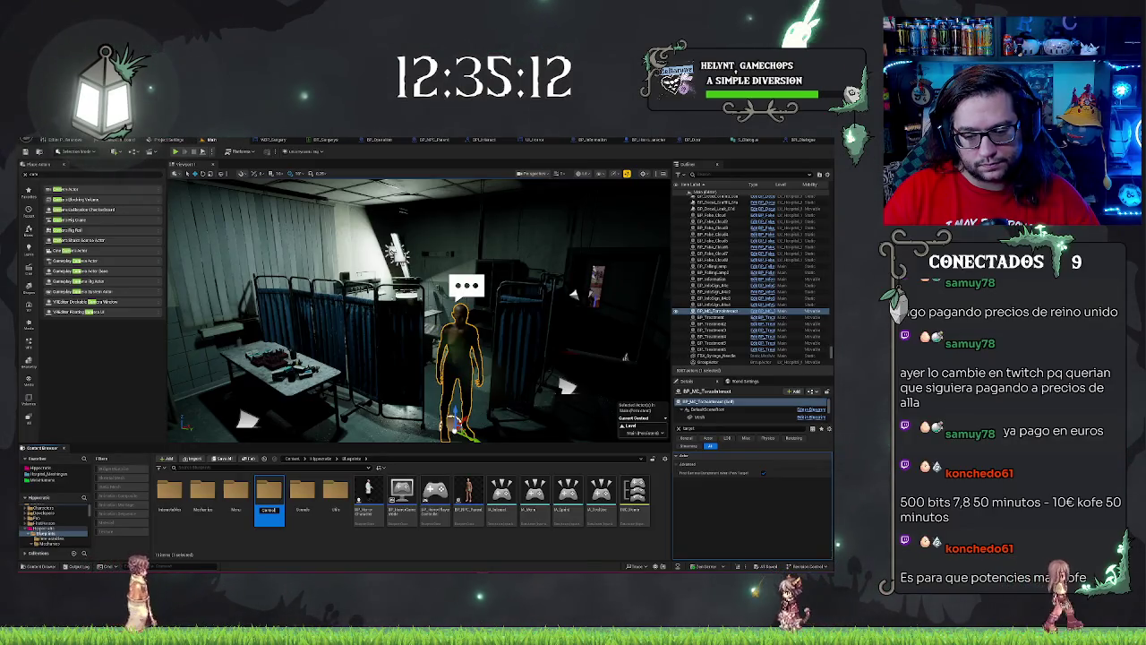
{"action": "key", "text": "Return"}
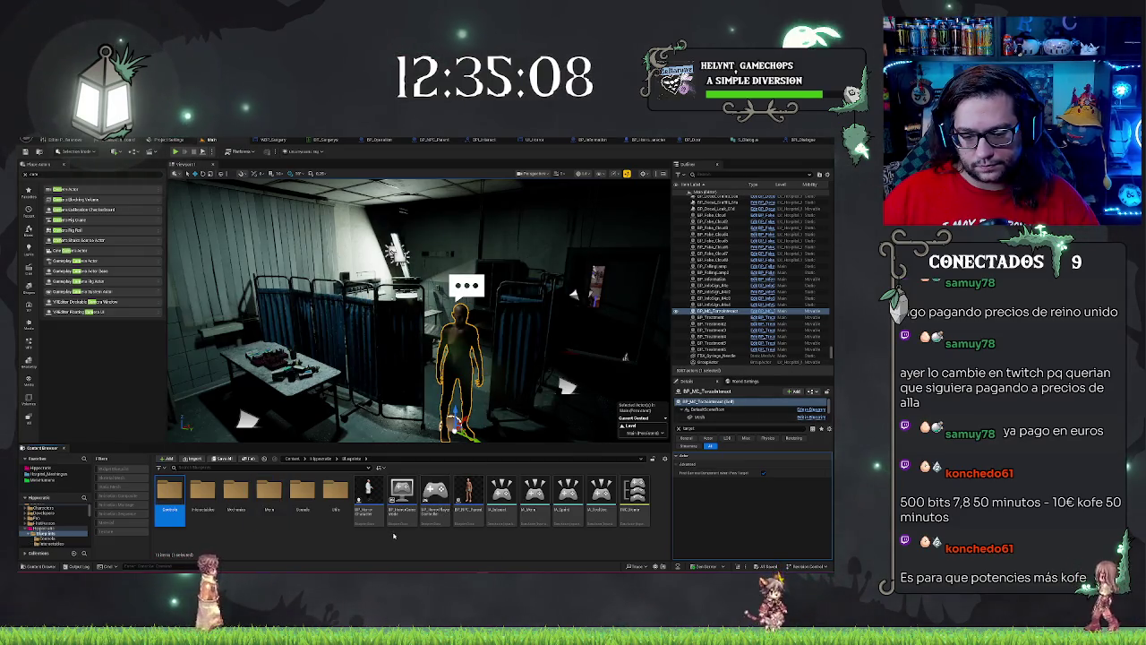
Step: Move BP_HorrorGameMode, the player controller and input assets into the first subfolder
{"action": "left_click", "coordinate": [401, 497]}
{"action": "left_click", "coordinate": [501, 497]}
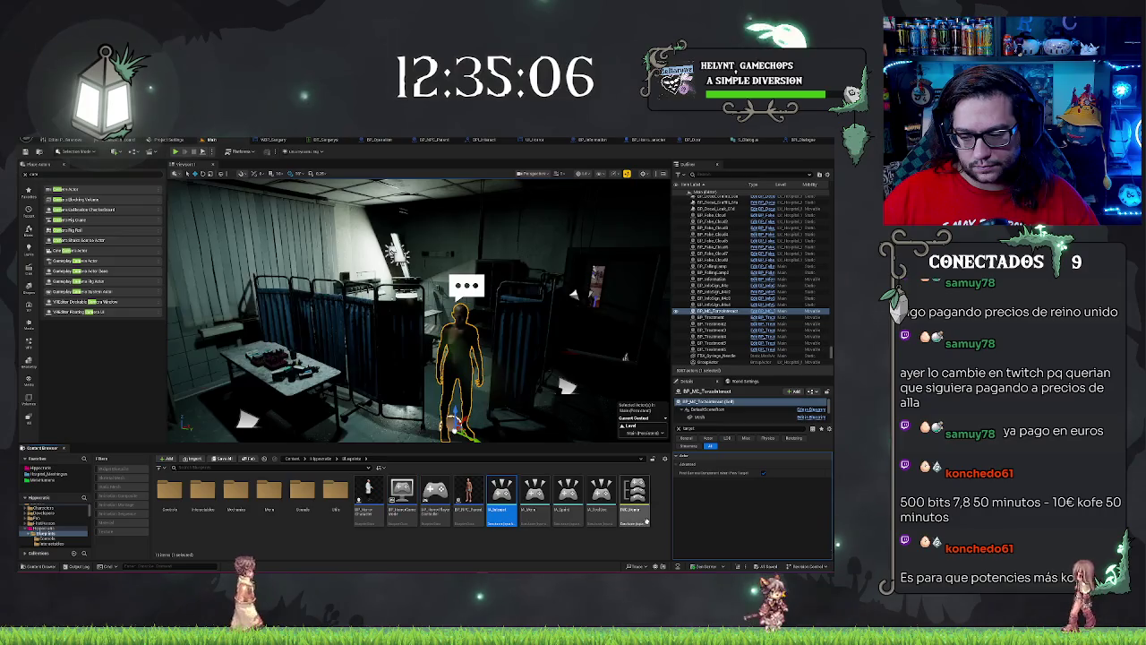
{"action": "left_click", "coordinate": [634, 496], "text": "shift"}
{"action": "left_click", "coordinate": [421, 514], "text": "ctrl"}
{"action": "left_click", "coordinate": [401, 497], "text": "ctrl"}
{"action": "mouse_move", "coordinate": [401, 497]}
{"action": "left_mouse_down"}
{"action": "mouse_move", "coordinate": [204, 504]}
{"action": "mouse_move", "coordinate": [266, 523]}
{"action": "mouse_move", "coordinate": [161, 497]}
{"action": "mouse_move", "coordinate": [169, 490]}
{"action": "left_mouse_up"}
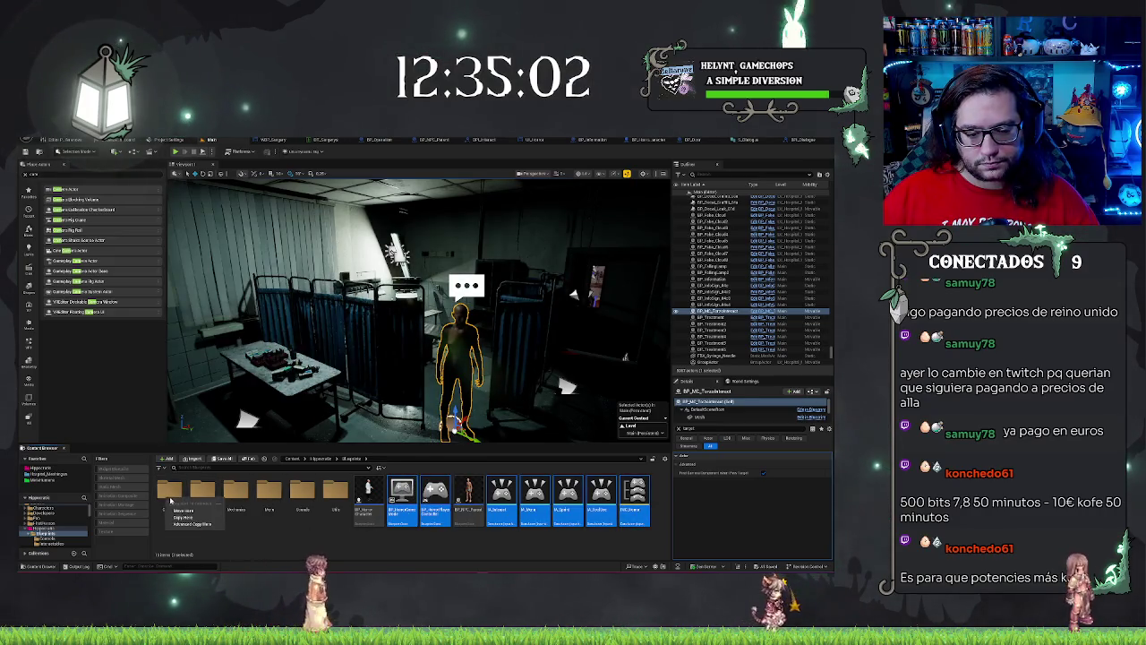
{"action": "left_click", "coordinate": [193, 513]}
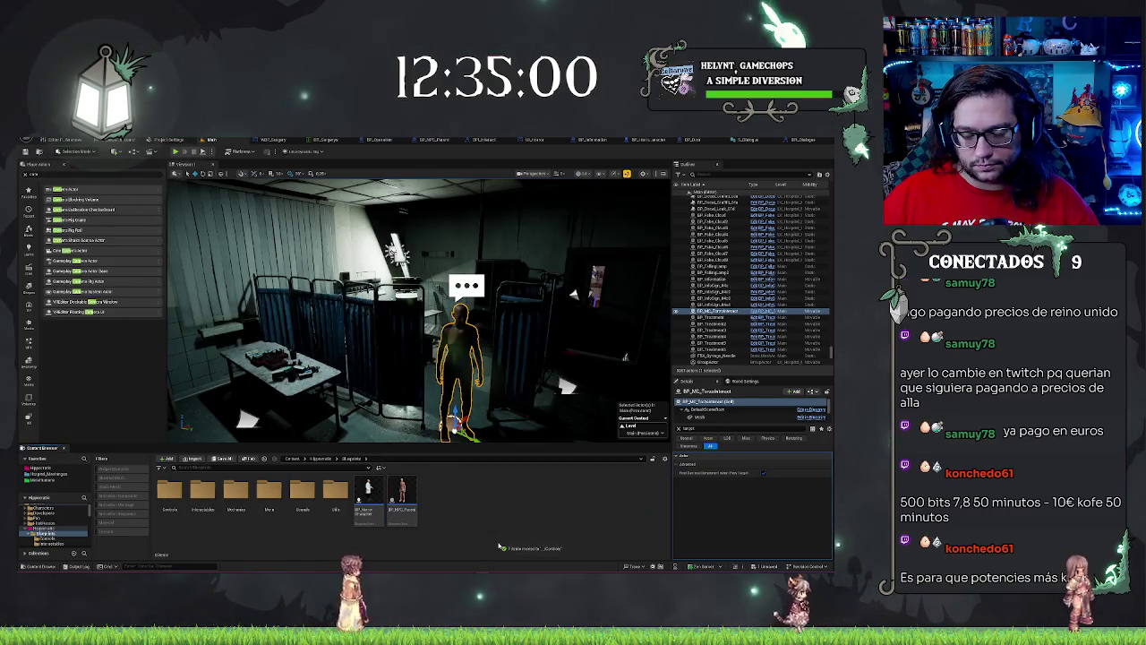
Step: Create a folder named NPC and move BP_NPC_Parent into it
{"action": "right_click", "coordinate": [472, 493]}
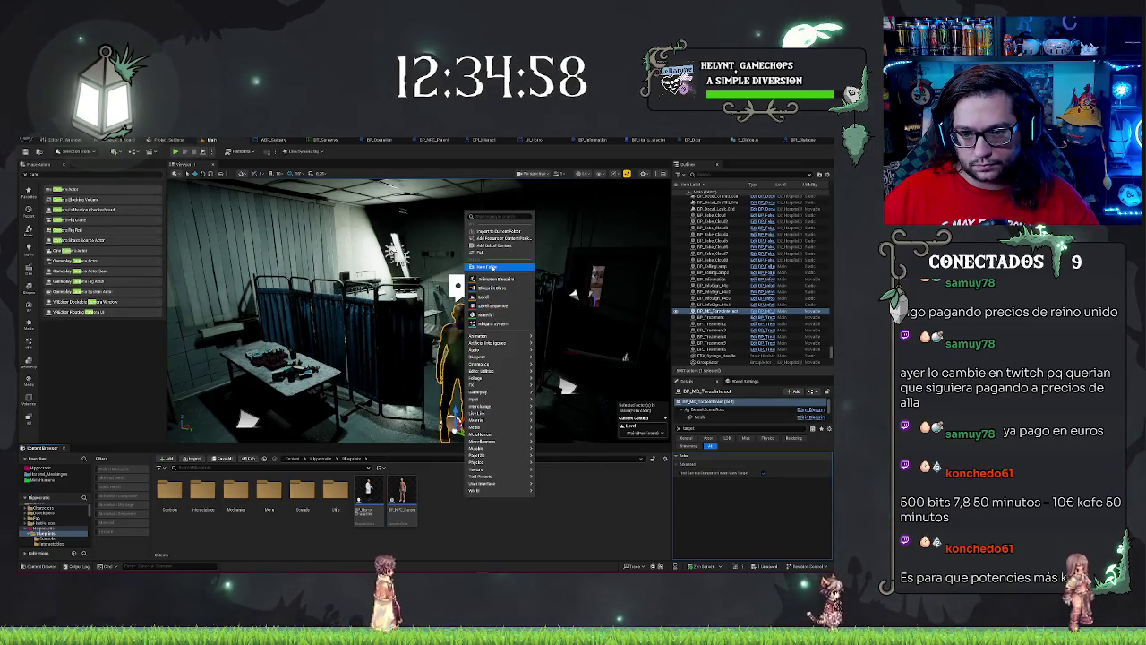
{"action": "left_click", "coordinate": [491, 267]}
{"action": "type", "text": "NPC"}
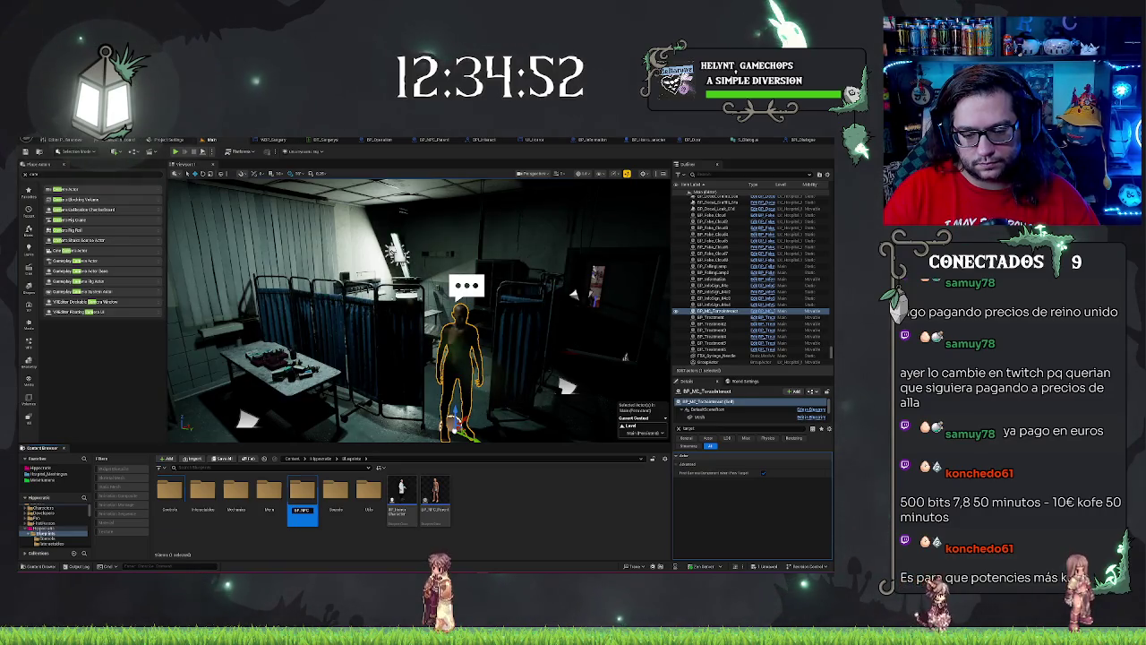
{"action": "key", "text": "Return"}
{"action": "left_click_drag", "start_coordinate": [436, 492], "coordinate": [168, 491]}
{"action": "left_click", "coordinate": [186, 504]}
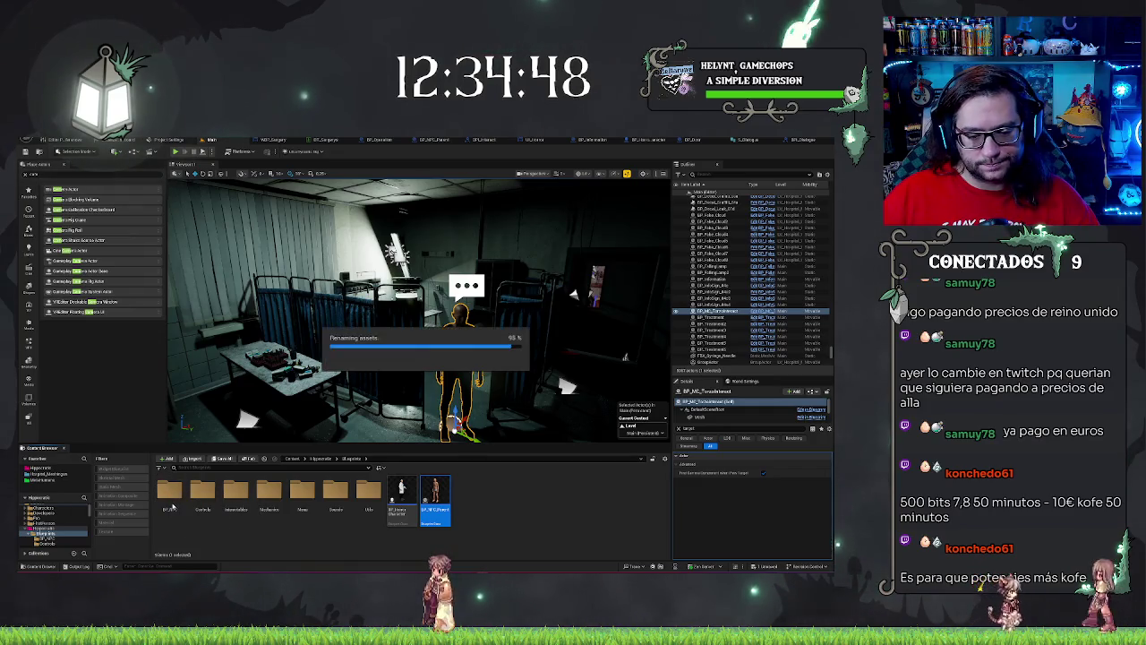
Step: Create a child Blueprint of BP_NPC_Parent in the NPC folder, naming it BP_NPC_
{"action": "double_click", "coordinate": [168, 492]}
{"action": "right_click", "coordinate": [167, 494]}
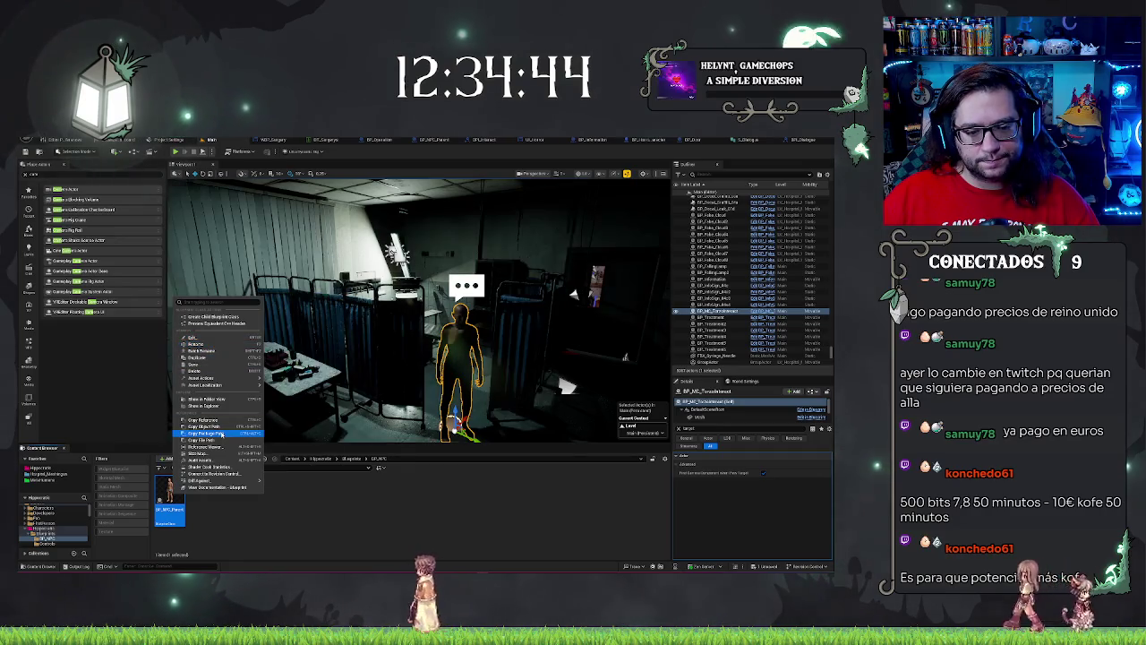
{"action": "left_click", "coordinate": [170, 490]}
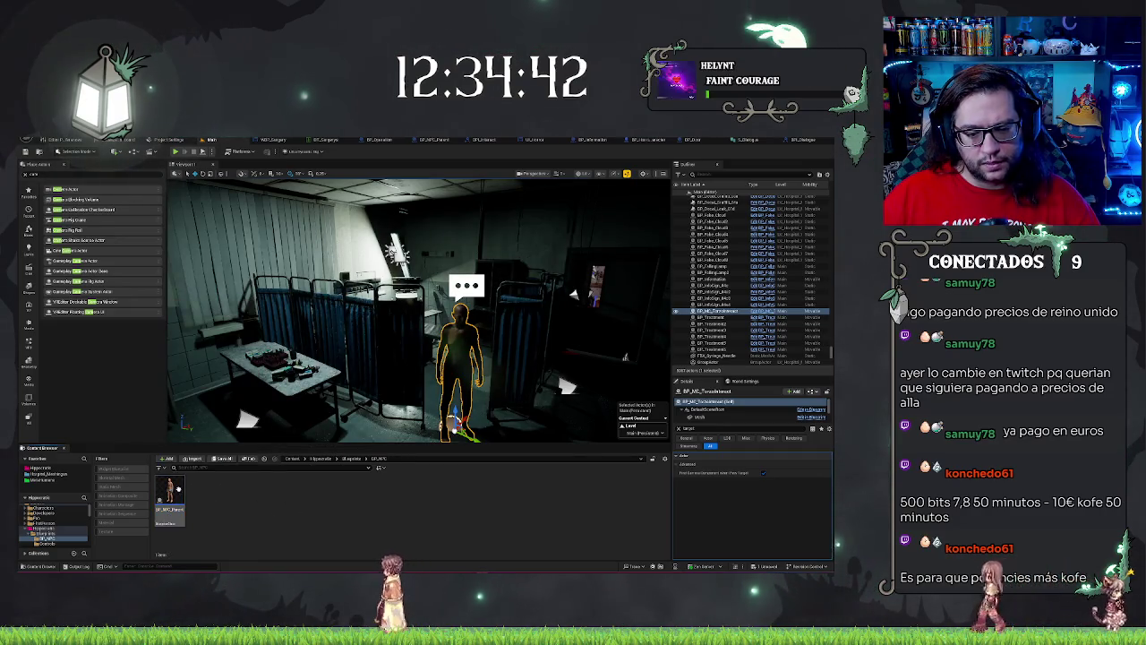
{"action": "right_click", "coordinate": [177, 480]}
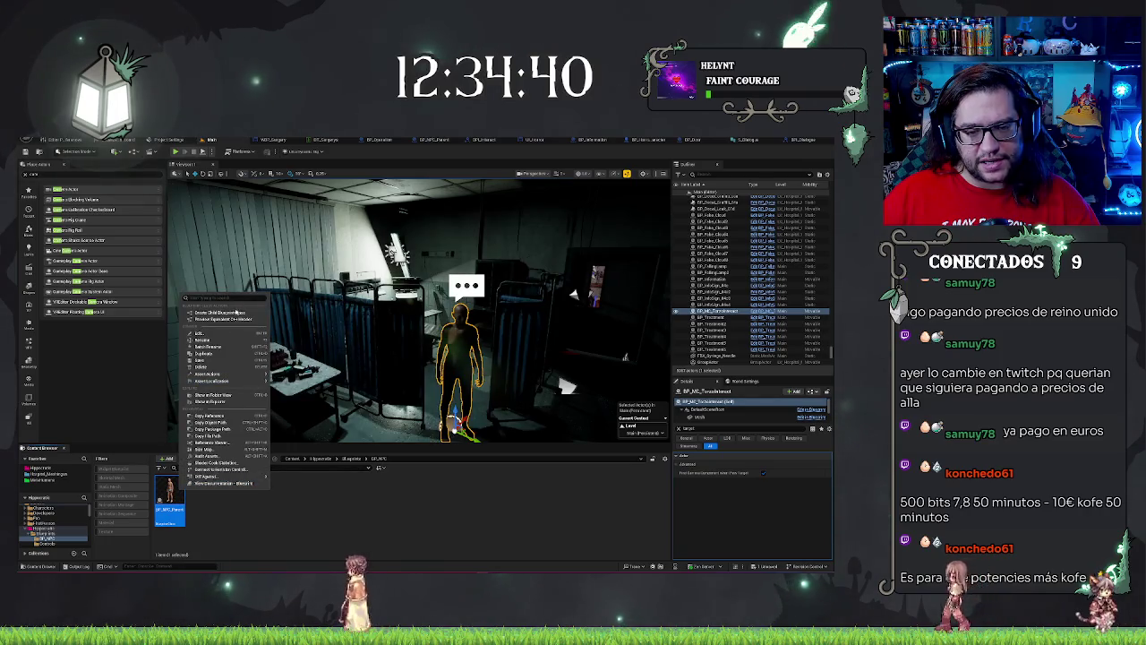
{"action": "left_click", "coordinate": [224, 312]}
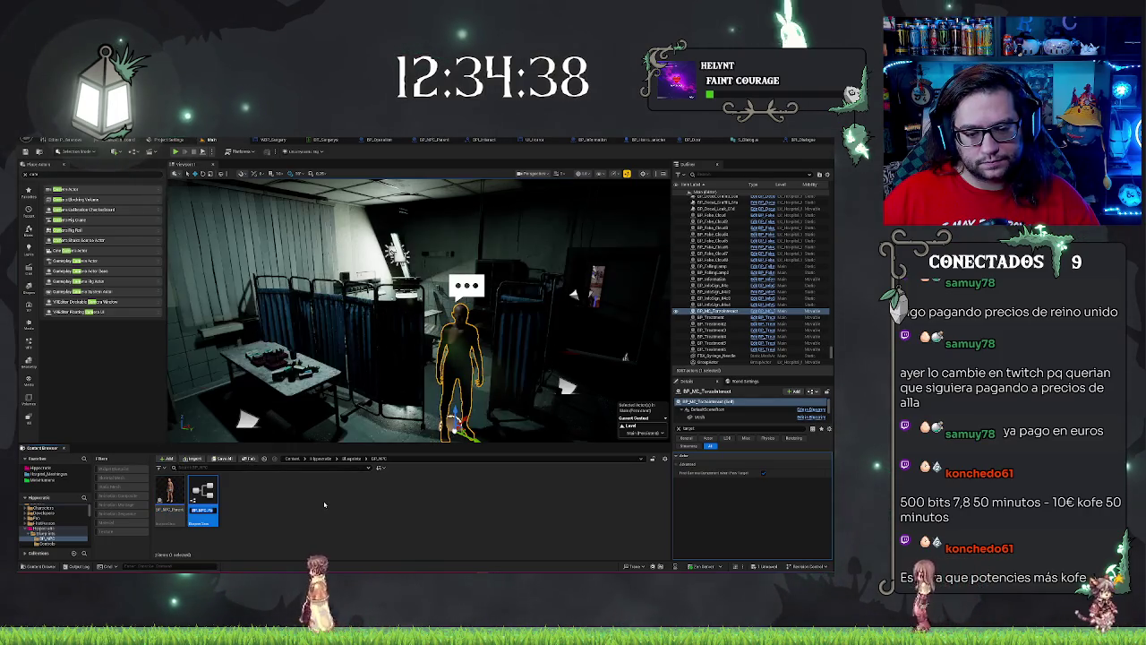
{"action": "type", "text": "BP_NPC_"}
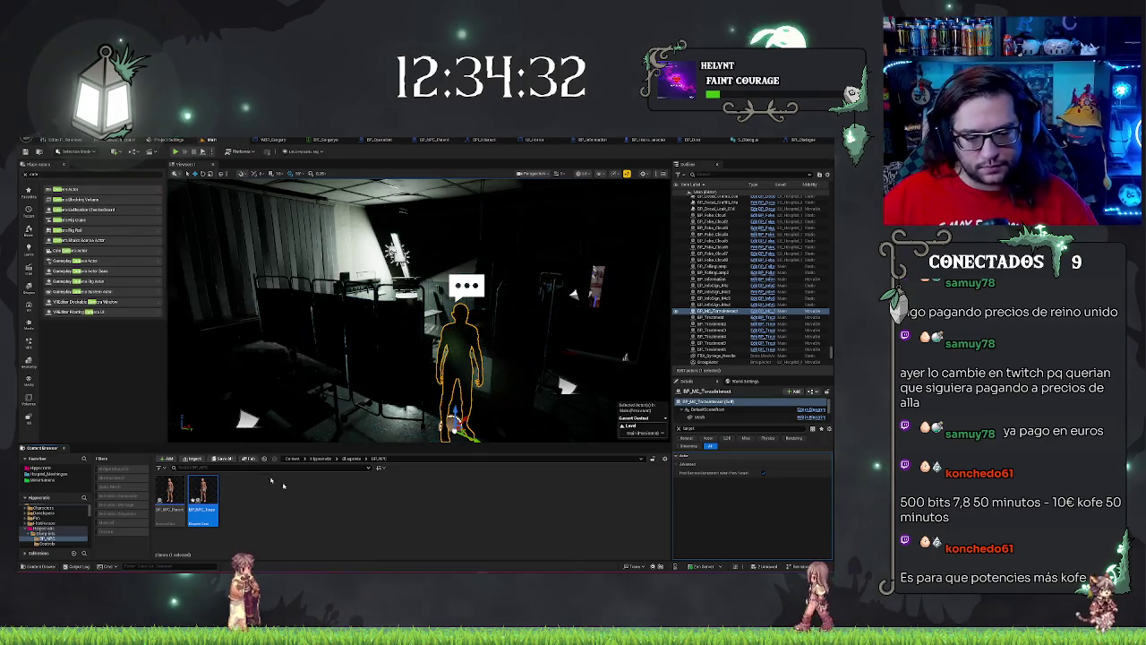
Step: Open BP_NPC_Parent and set the Body and Face Skeletal Mesh Assets to None
{"action": "double_click", "coordinate": [202, 497]}
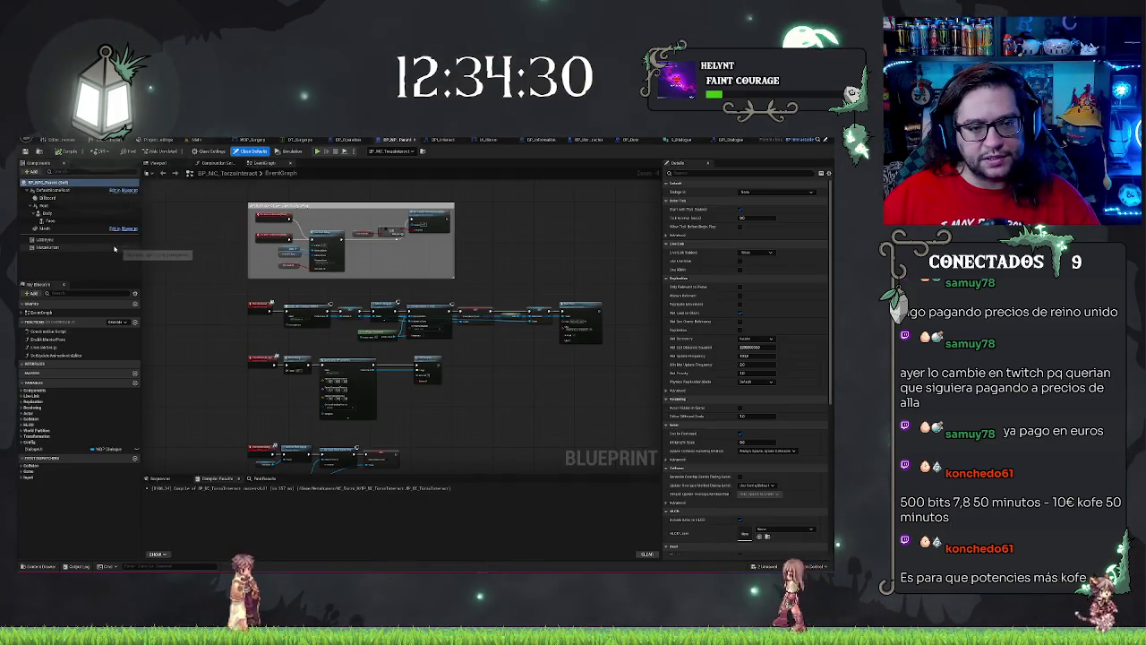
{"action": "left_click", "coordinate": [49, 213]}
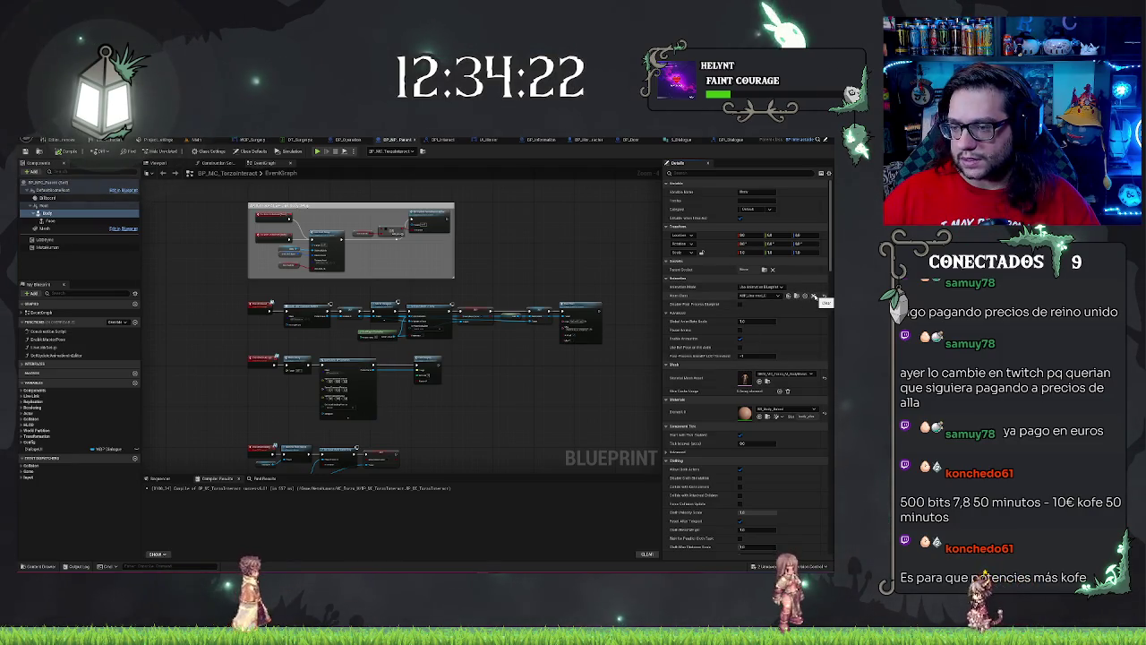
{"action": "left_click", "coordinate": [55, 221]}
{"action": "left_click", "coordinate": [49, 213]}
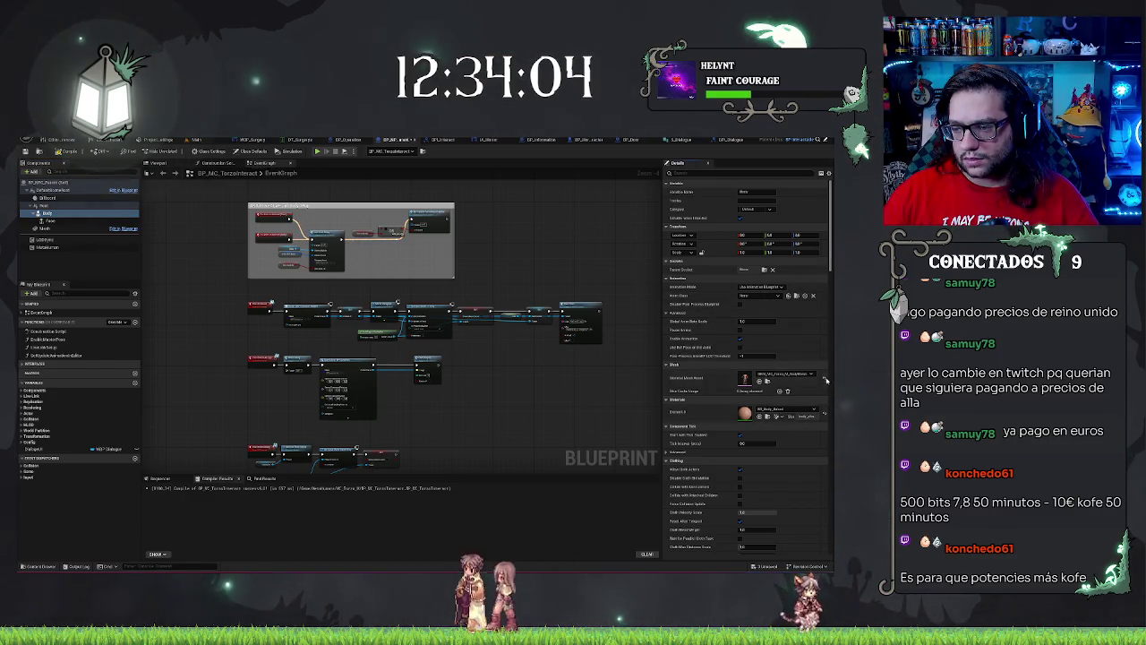
{"action": "left_click", "coordinate": [825, 380]}
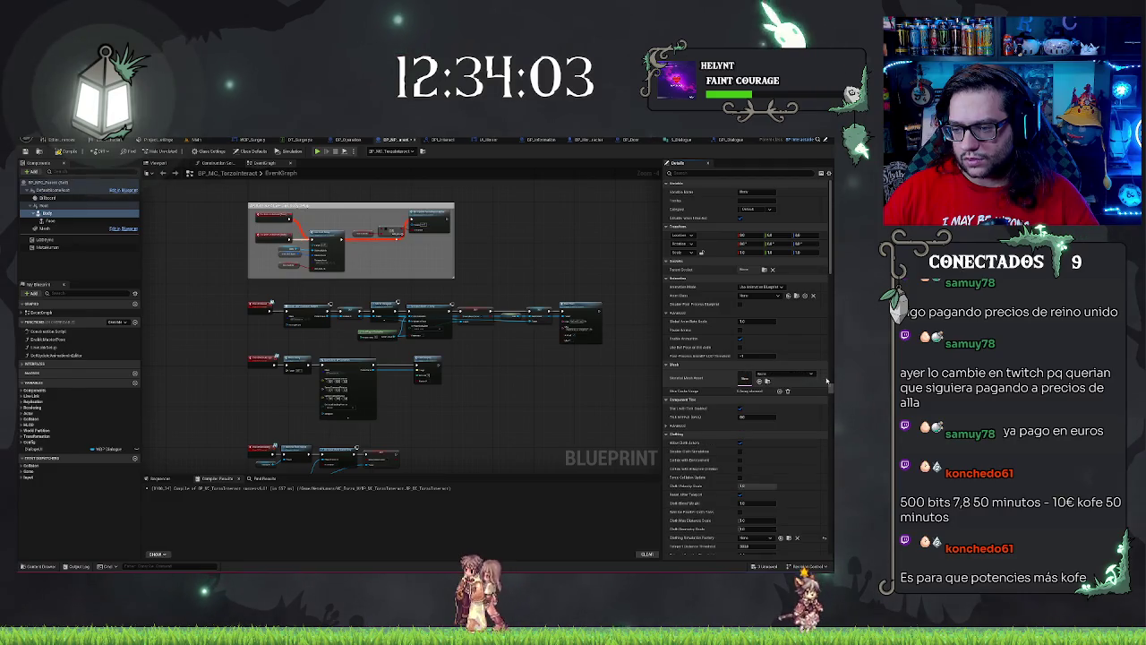
{"action": "left_click", "coordinate": [59, 221]}
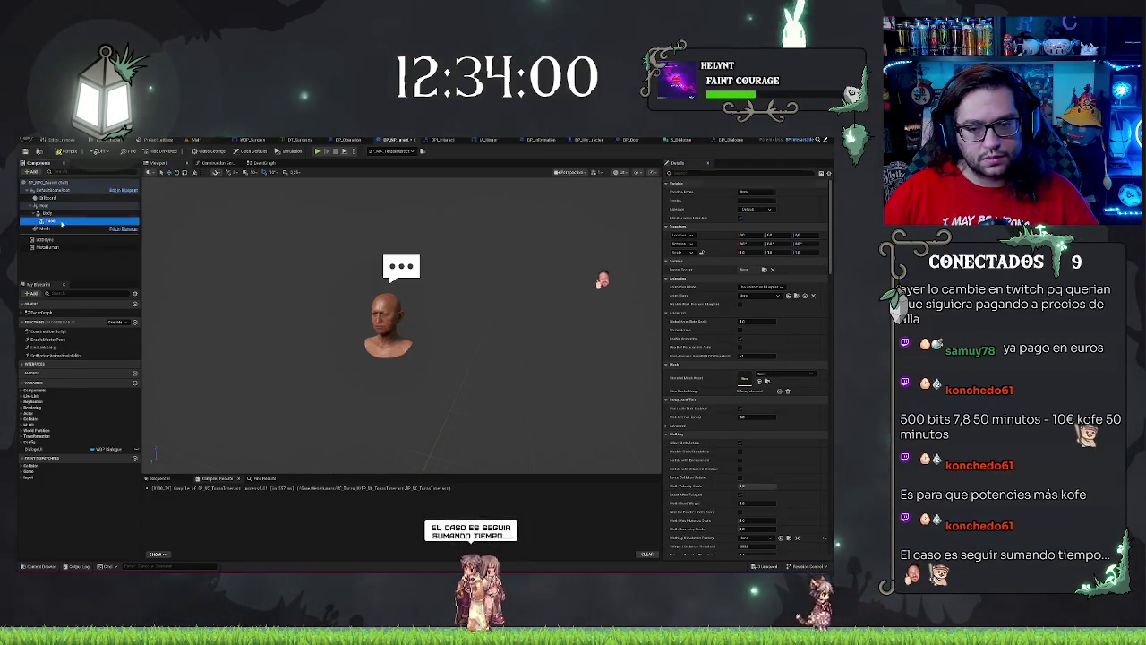
{"action": "key", "text": "ctrl+z"}
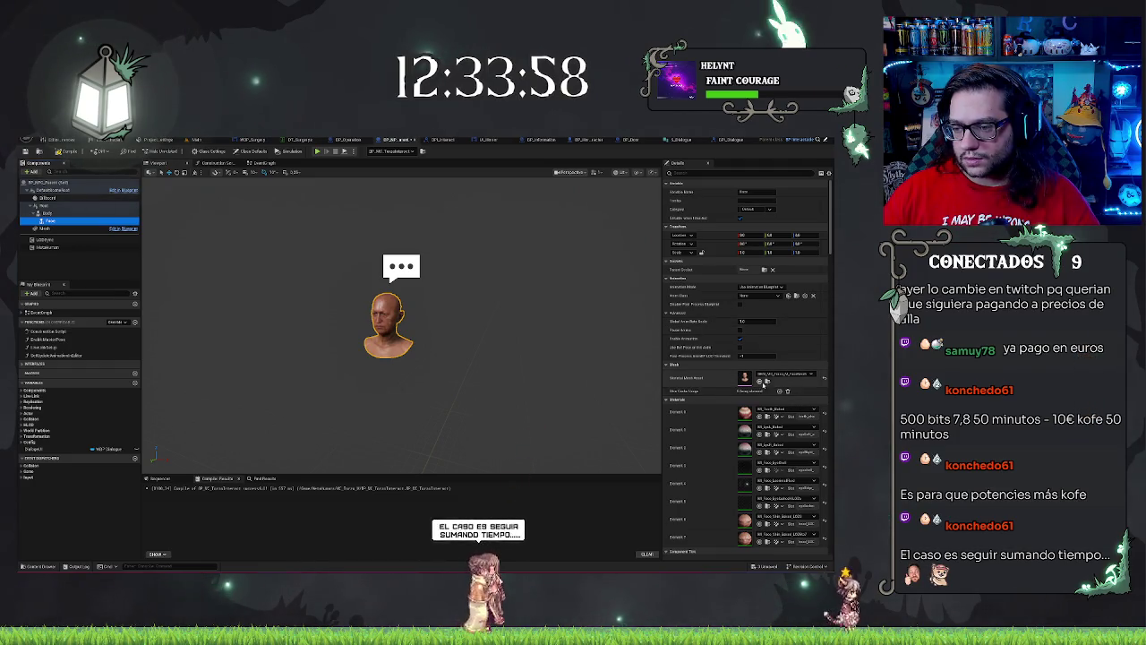
{"action": "key", "text": "ctrl+y"}
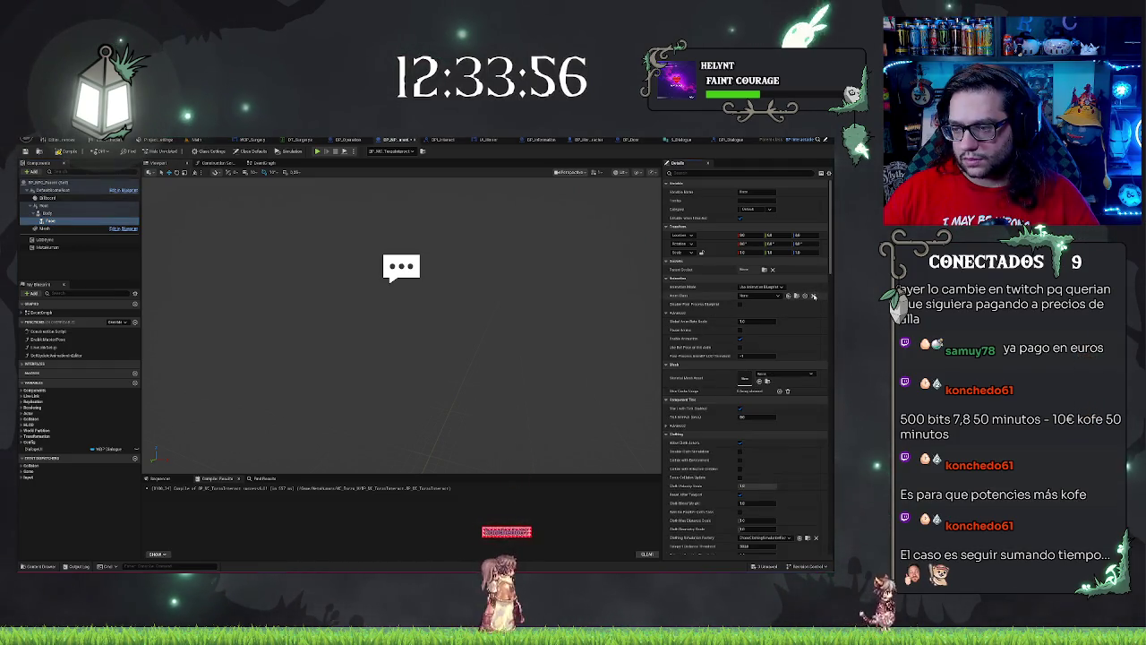
Step: Check the Mesh, Billboard and Body components, confirm Body is empty, and compile the blueprint
{"action": "left_click", "coordinate": [42, 230]}
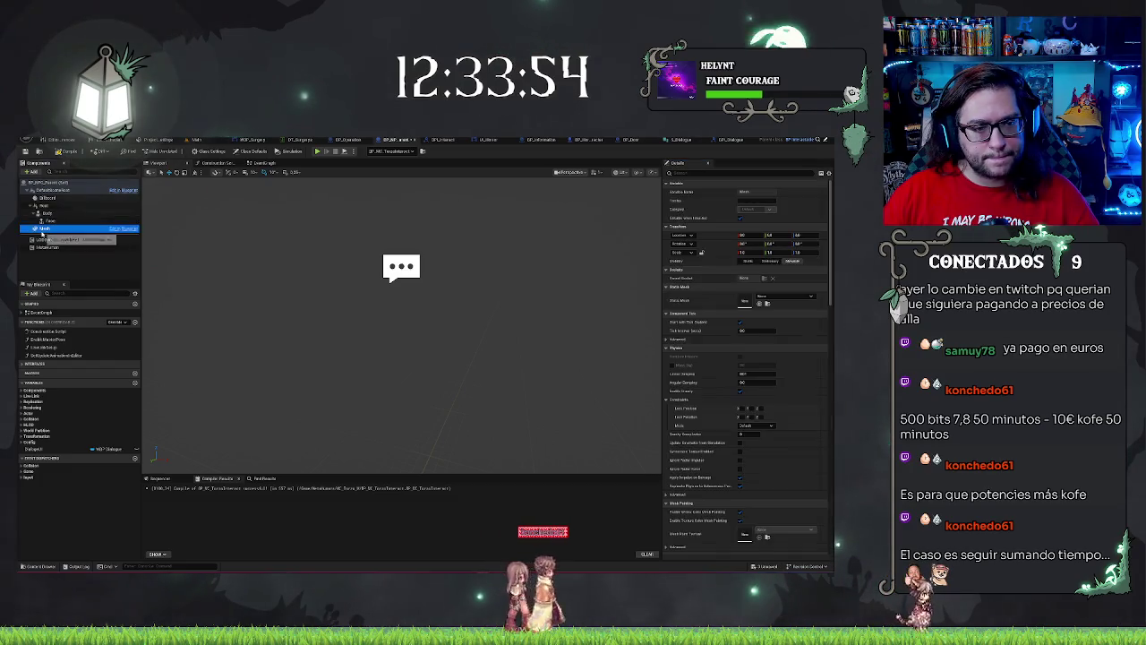
{"action": "left_click", "coordinate": [43, 198]}
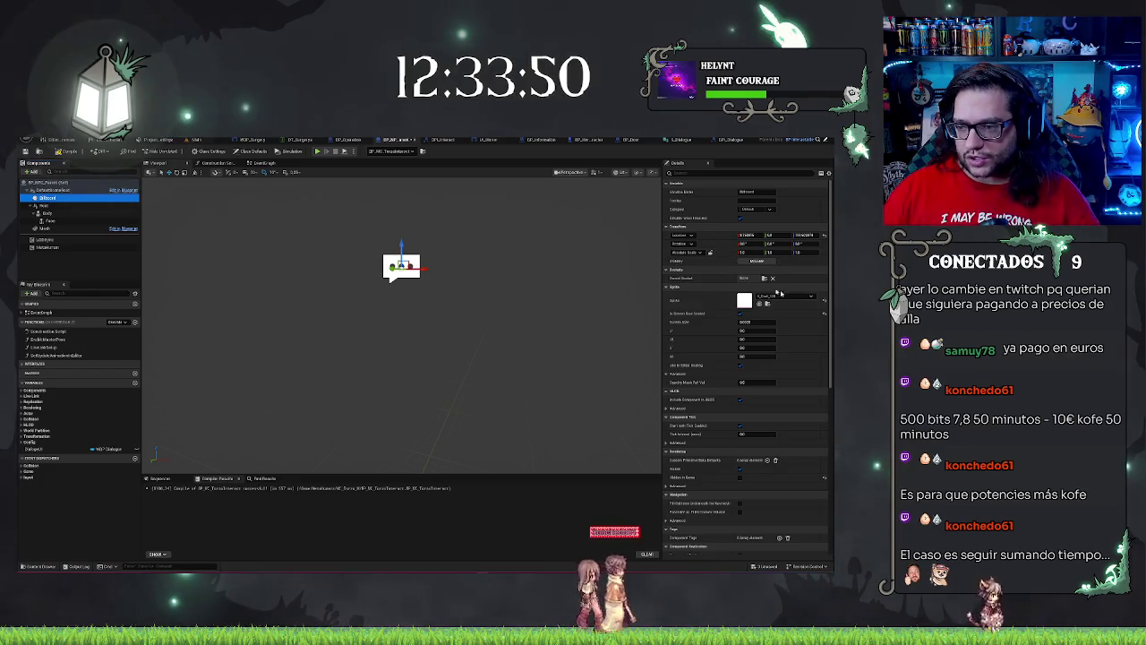
{"action": "left_click", "coordinate": [69, 214]}
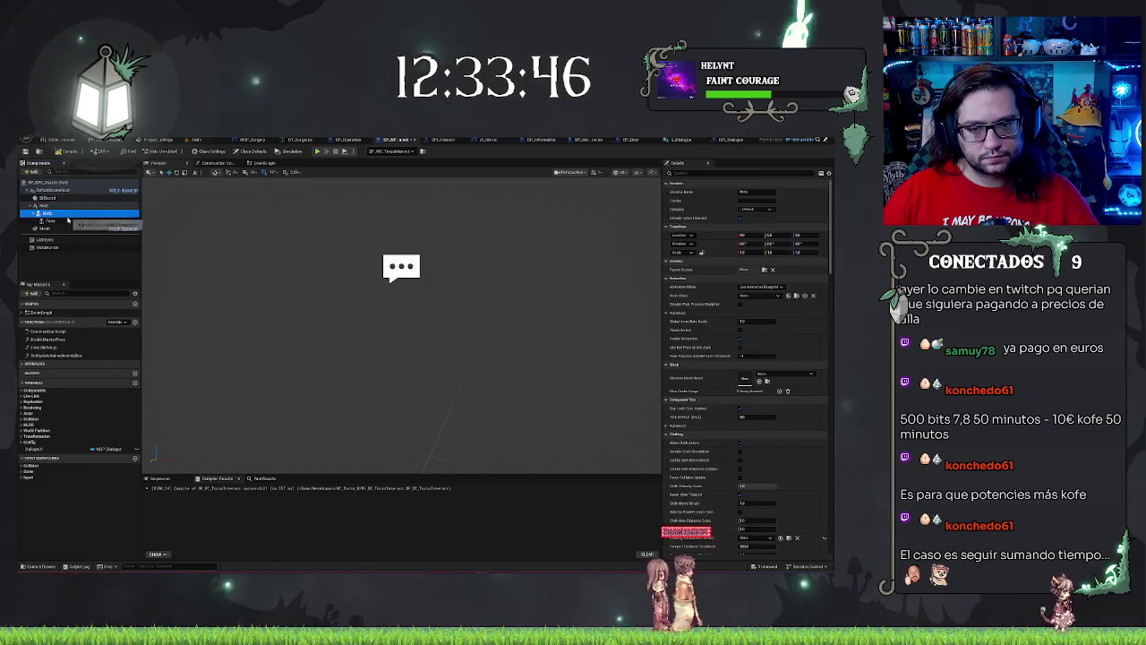
{"action": "left_click", "coordinate": [68, 228]}
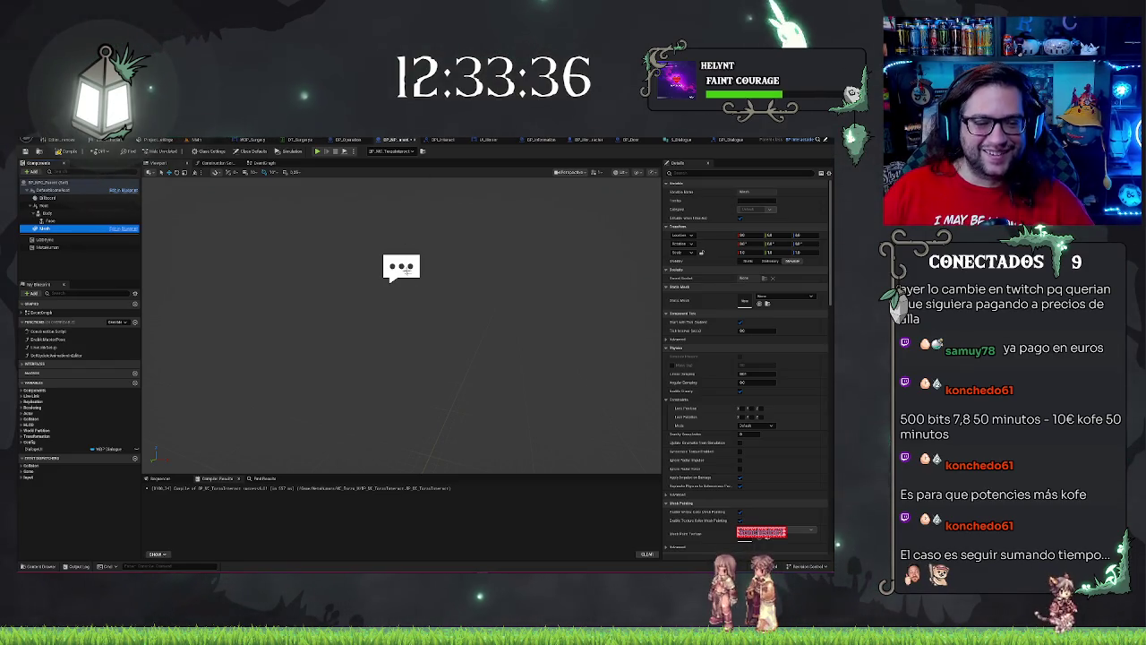
{"action": "left_click", "coordinate": [64, 267]}
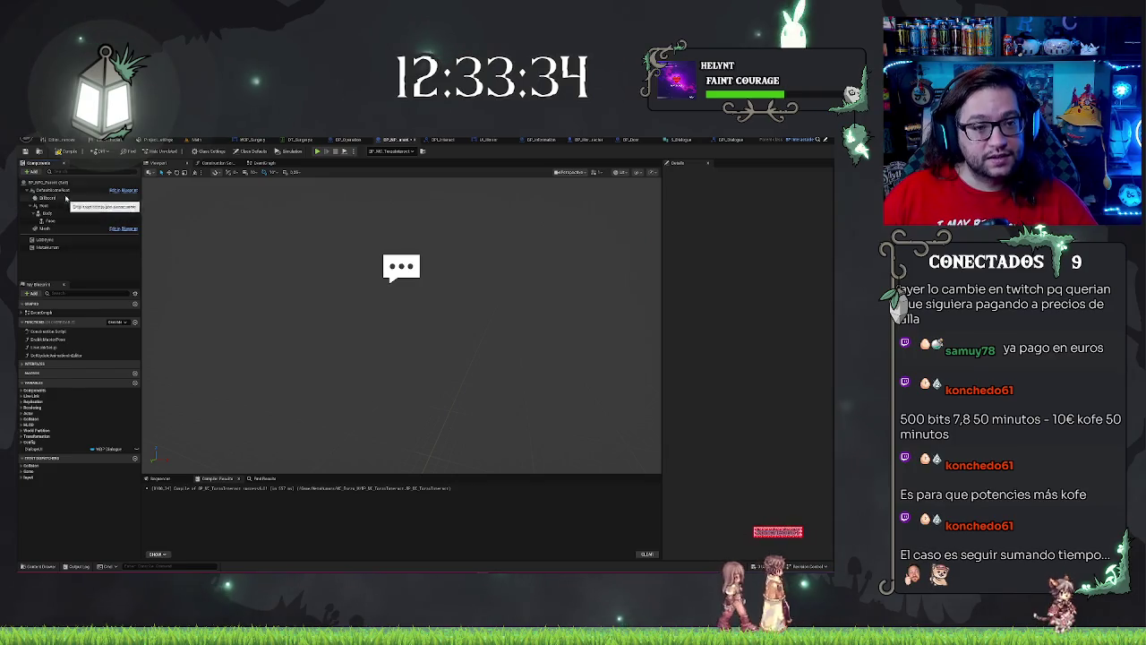
{"action": "left_click", "coordinate": [68, 153]}
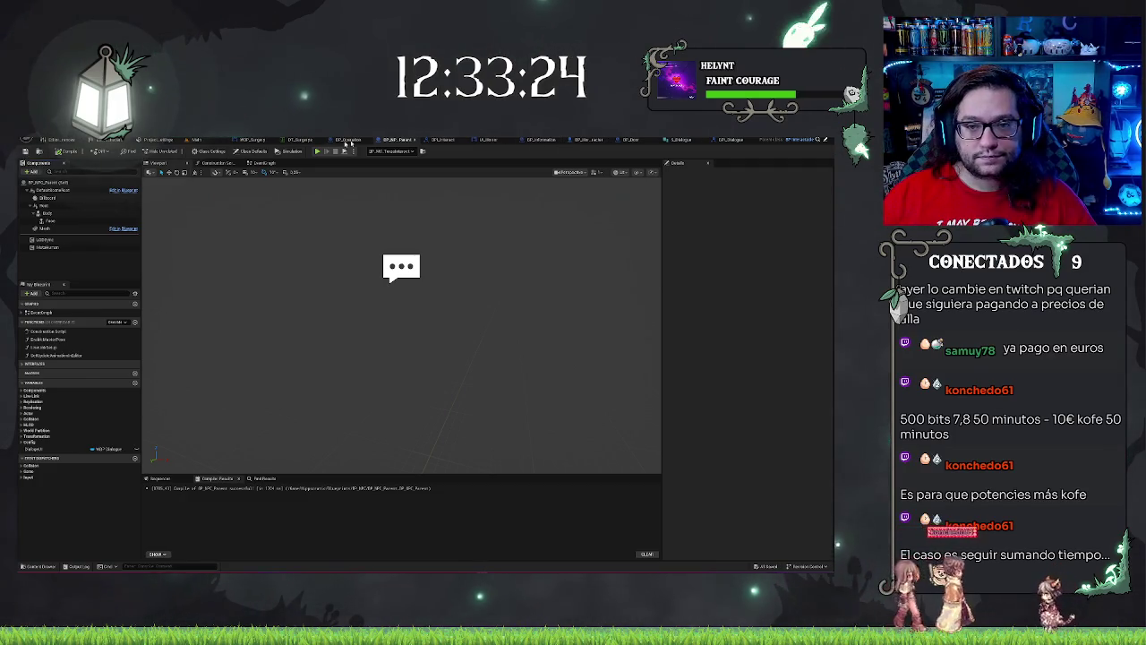
Step: Open the child NPC blueprint and assign an animation class to its Body component
{"action": "left_click", "coordinate": [206, 139]}
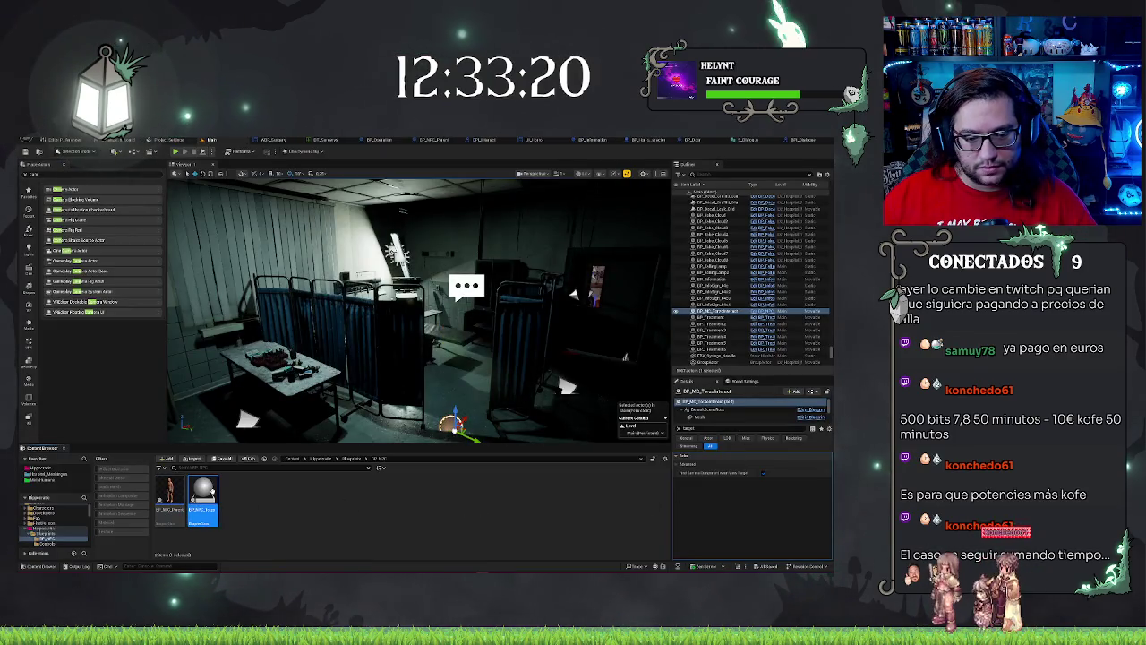
{"action": "double_click", "coordinate": [213, 495]}
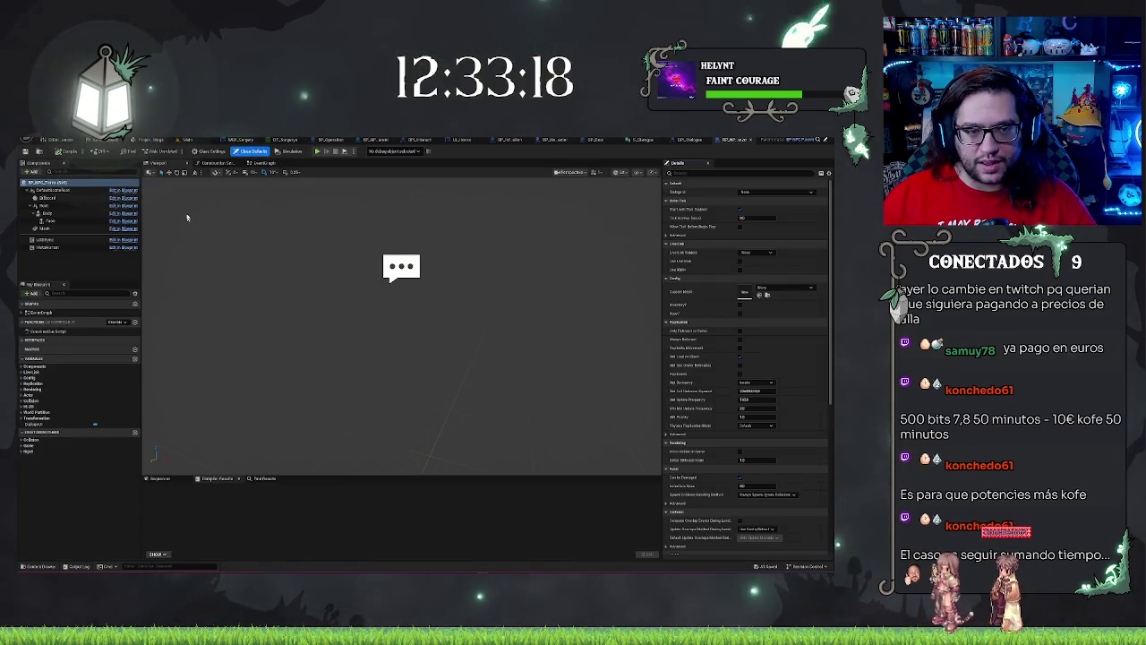
{"action": "left_click", "coordinate": [46, 213]}
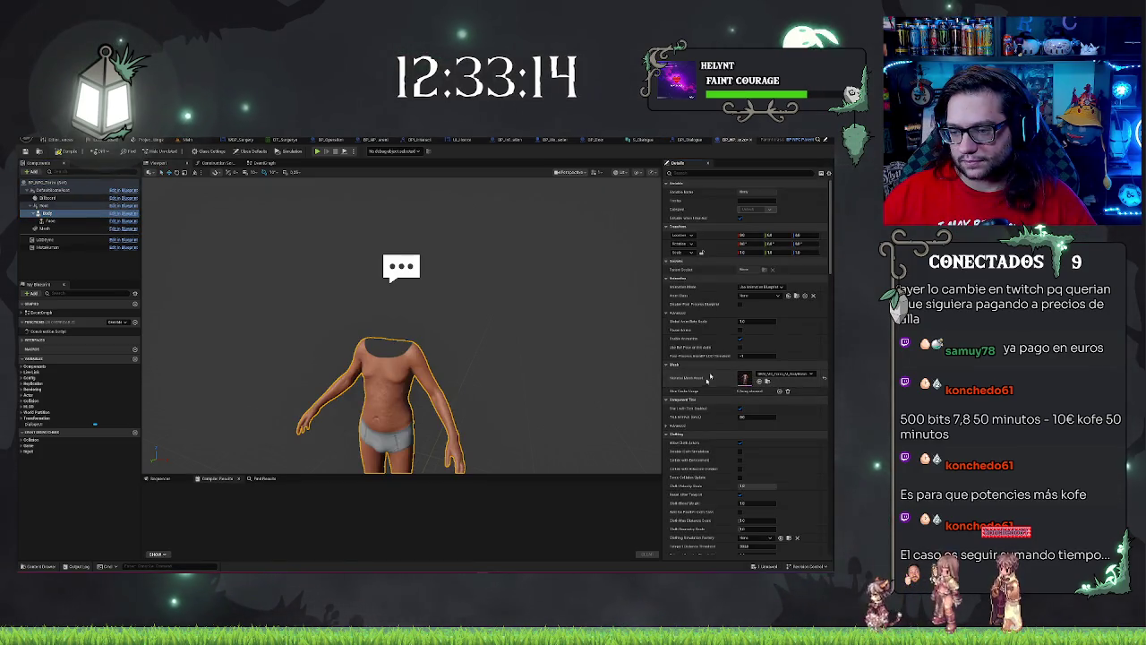
{"action": "left_click", "coordinate": [757, 296]}
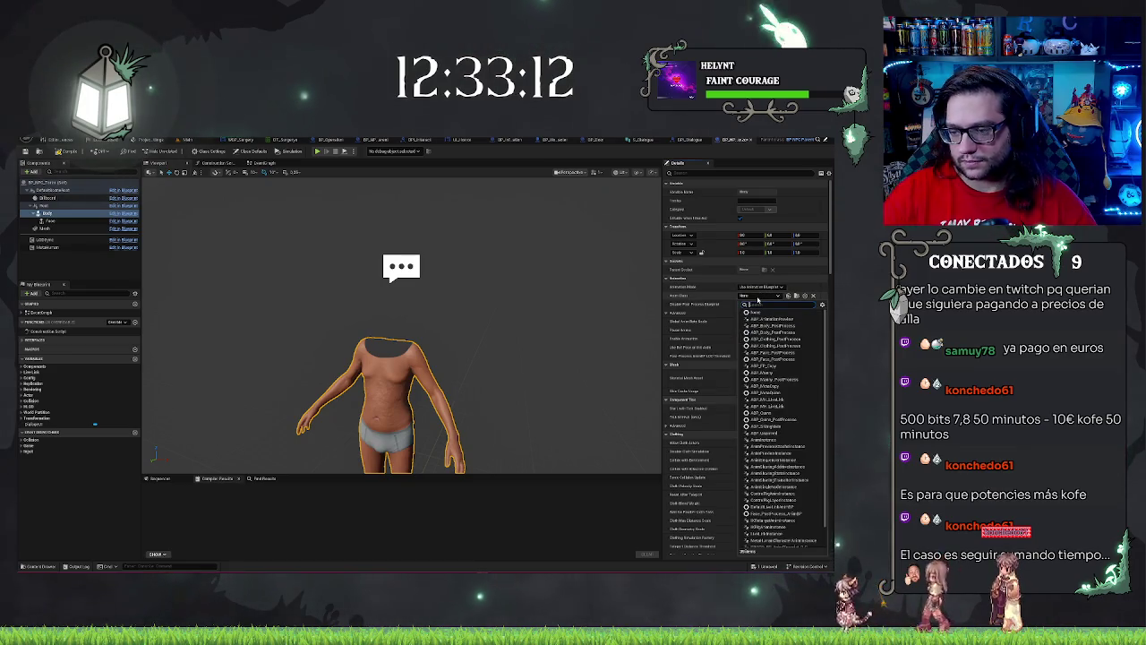
{"action": "type", "text": "an"}
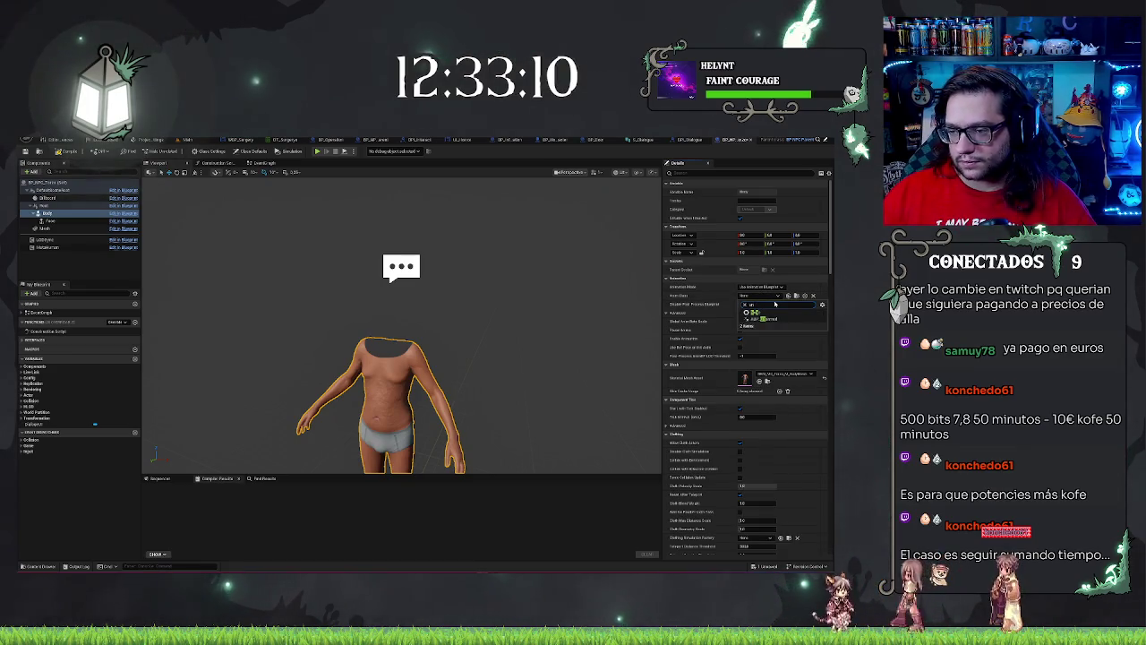
{"action": "left_click", "coordinate": [768, 319]}
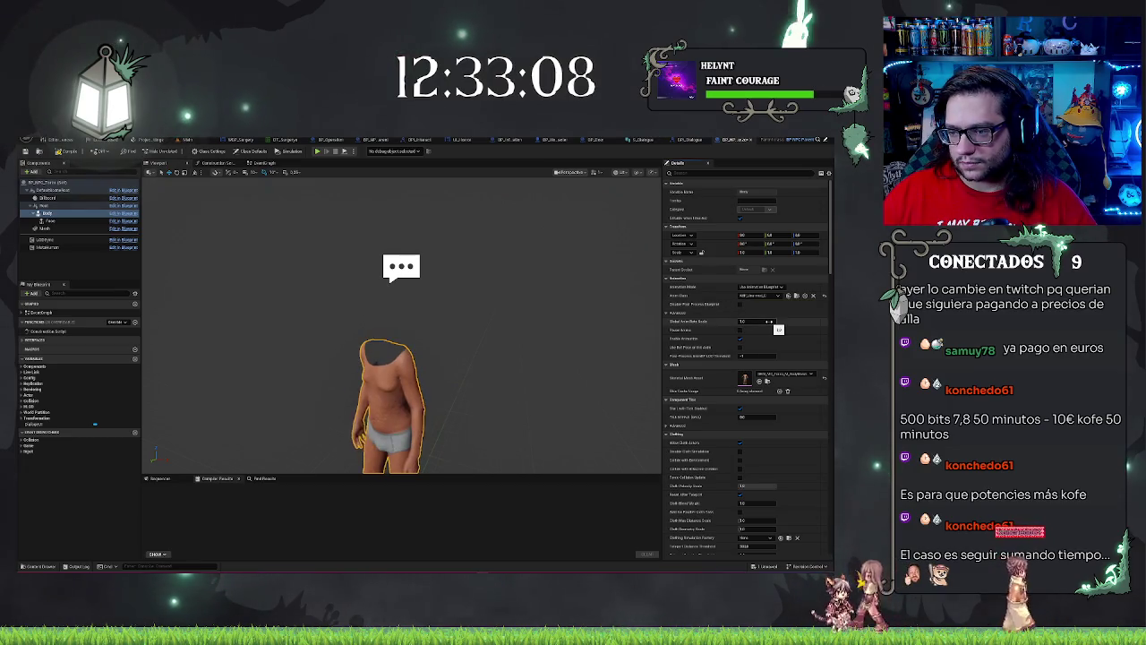
Step: Assign the bald head skeletal mesh to the Face component
{"action": "left_click", "coordinate": [51, 221]}
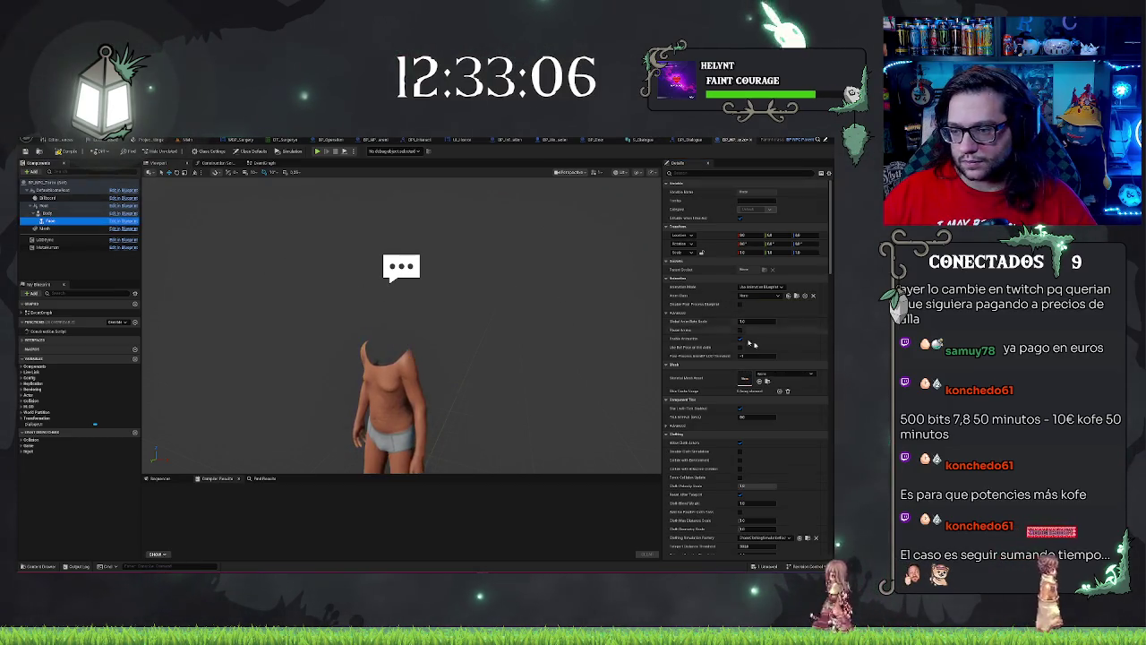
{"action": "left_click", "coordinate": [783, 374]}
{"action": "type", "text": "face"}
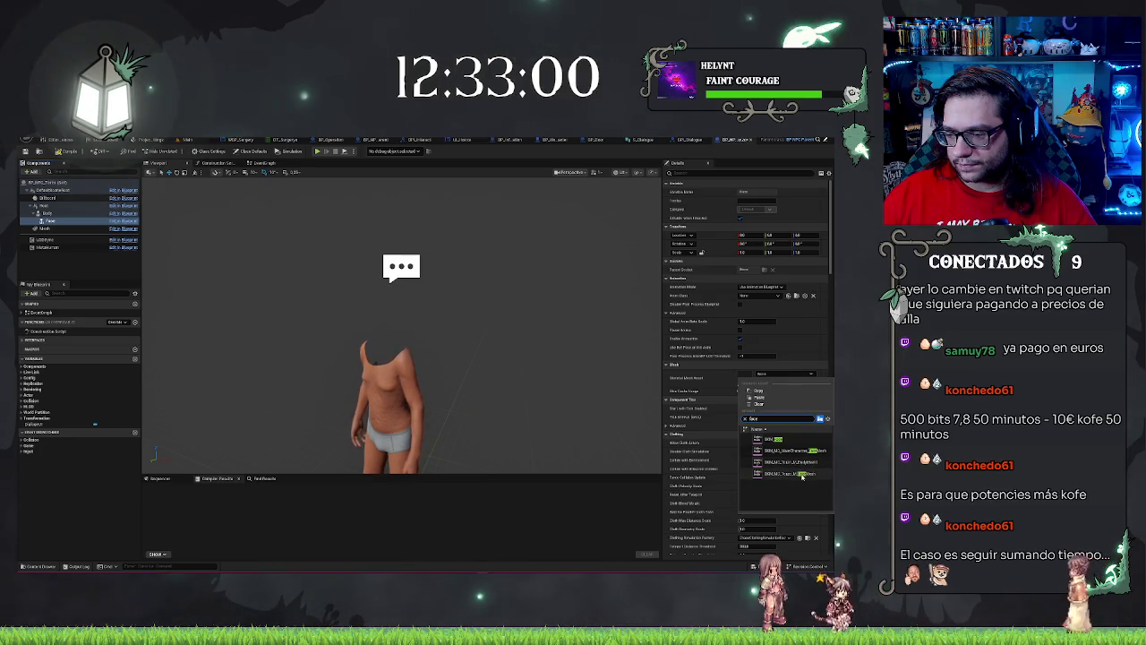
{"action": "left_click", "coordinate": [772, 474]}
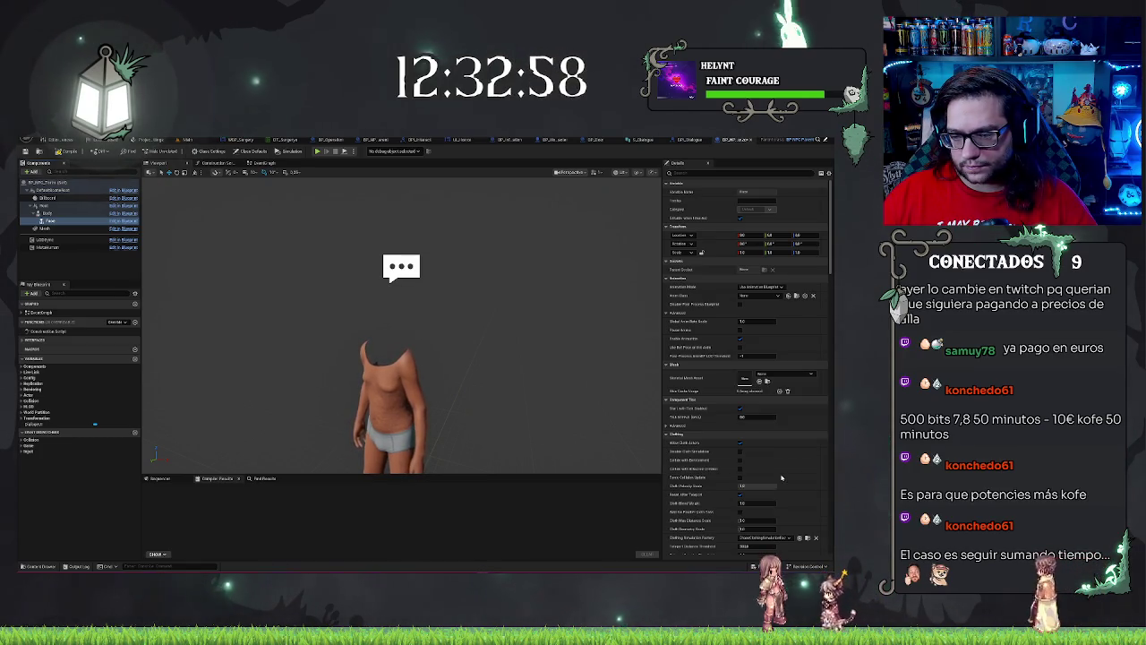
Step: Orbit and zoom the viewport to inspect the character's new bald head
{"action": "left_click", "coordinate": [236, 358]}
{"action": "scroll", "coordinate": [236, 358], "scroll_direction": "up", "scroll_amount": 3}
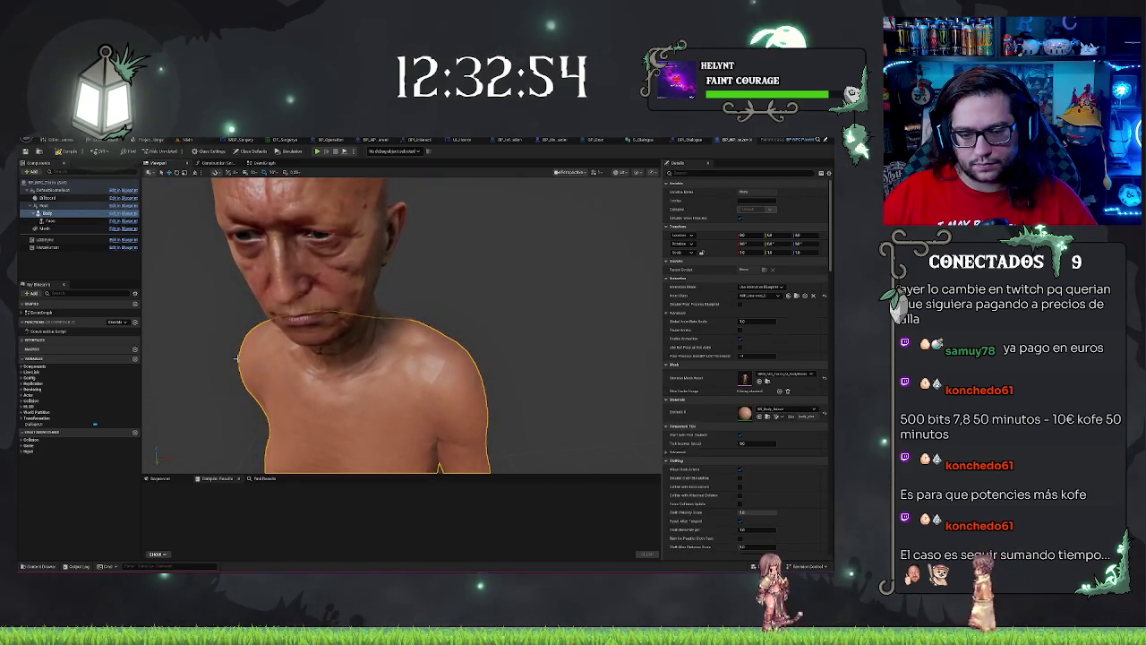
{"action": "left_click_drag", "start_coordinate": [237, 358], "coordinate": [305, 266]}
{"action": "scroll", "coordinate": [305, 266], "scroll_direction": "down", "scroll_amount": 10}
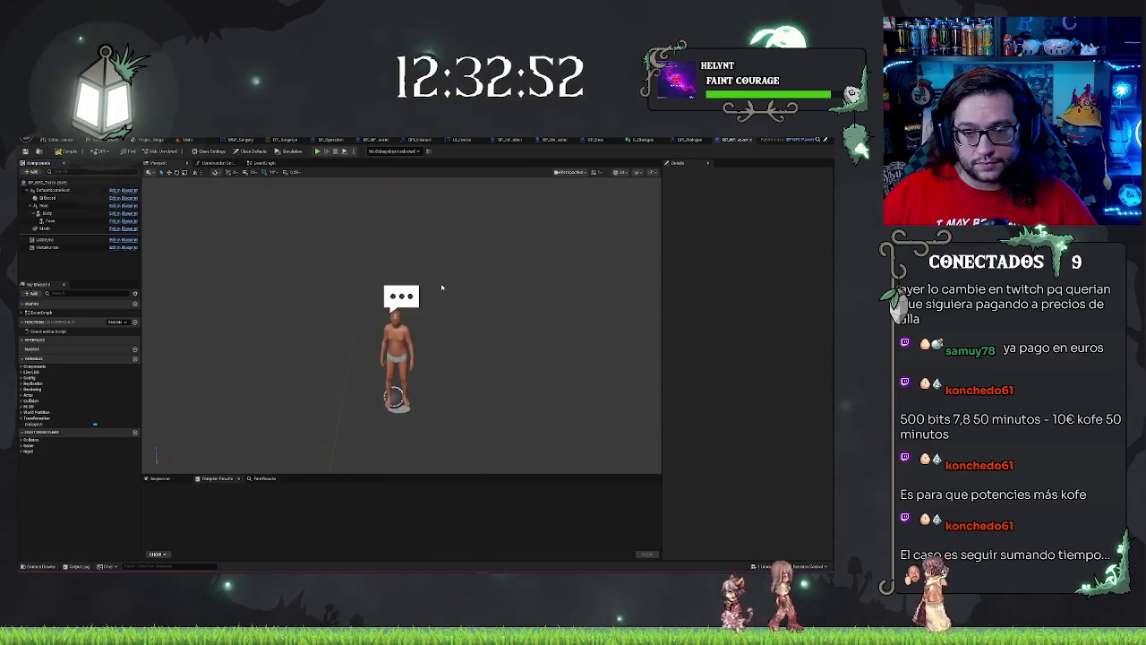
{"action": "scroll", "coordinate": [304, 266], "scroll_direction": "up", "scroll_amount": 10}
{"action": "scroll", "coordinate": [304, 266], "scroll_direction": "down", "scroll_amount": 10}
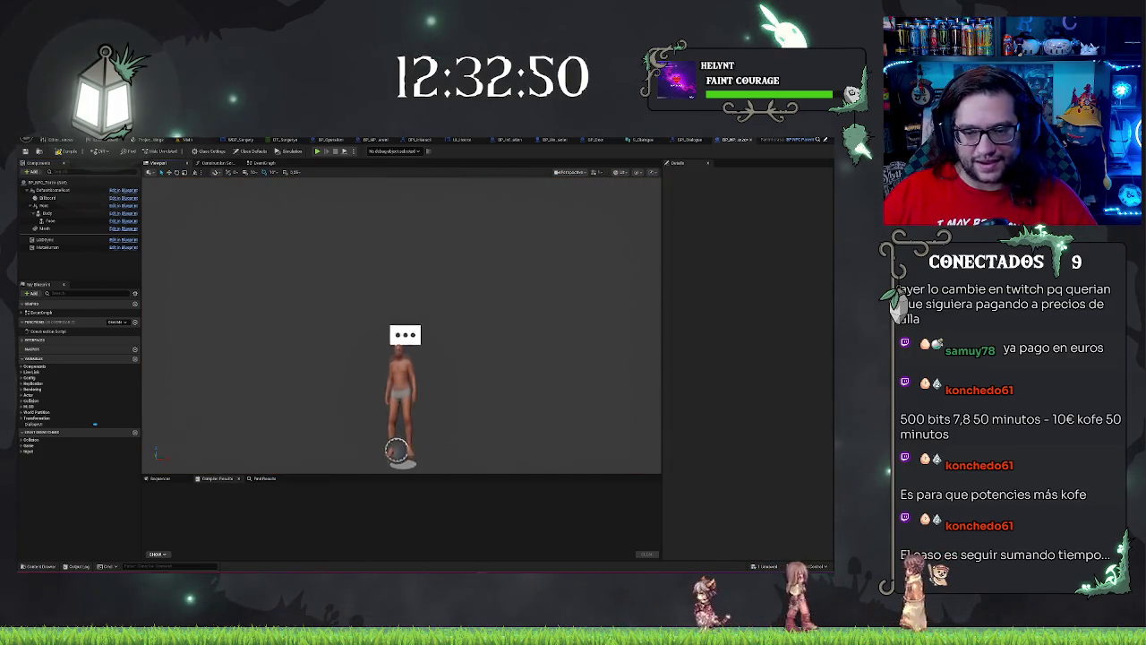
{"action": "scroll", "coordinate": [453, 327], "scroll_direction": "up", "scroll_amount": 2}
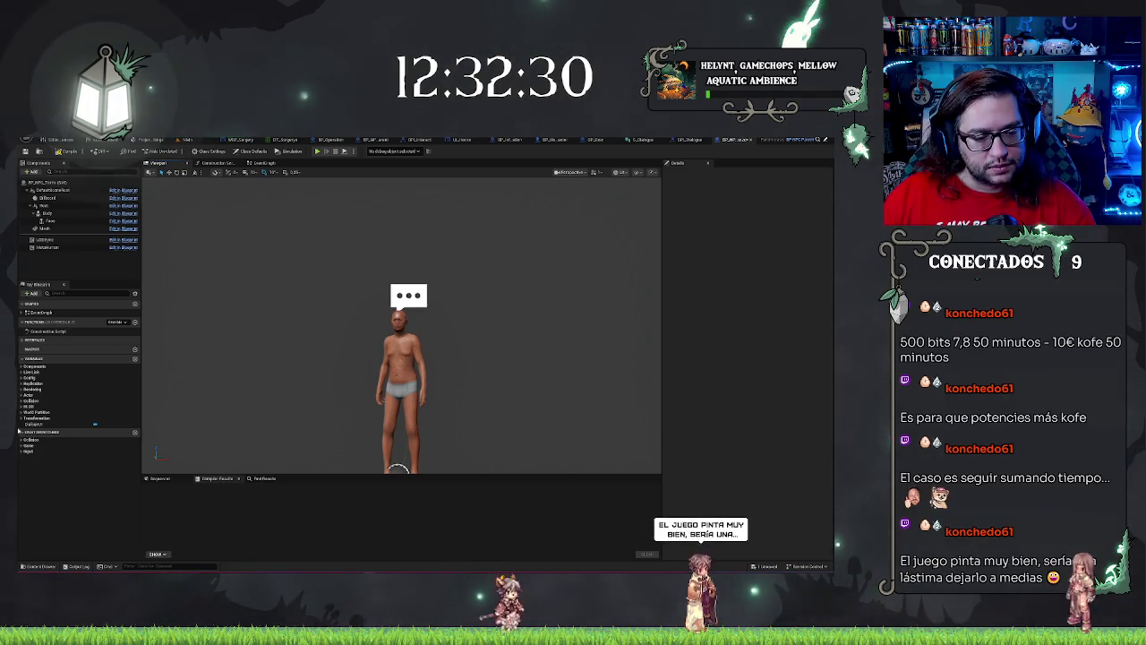
{"action": "left_click_drag", "start_coordinate": [383, 403], "coordinate": [375, 403]}
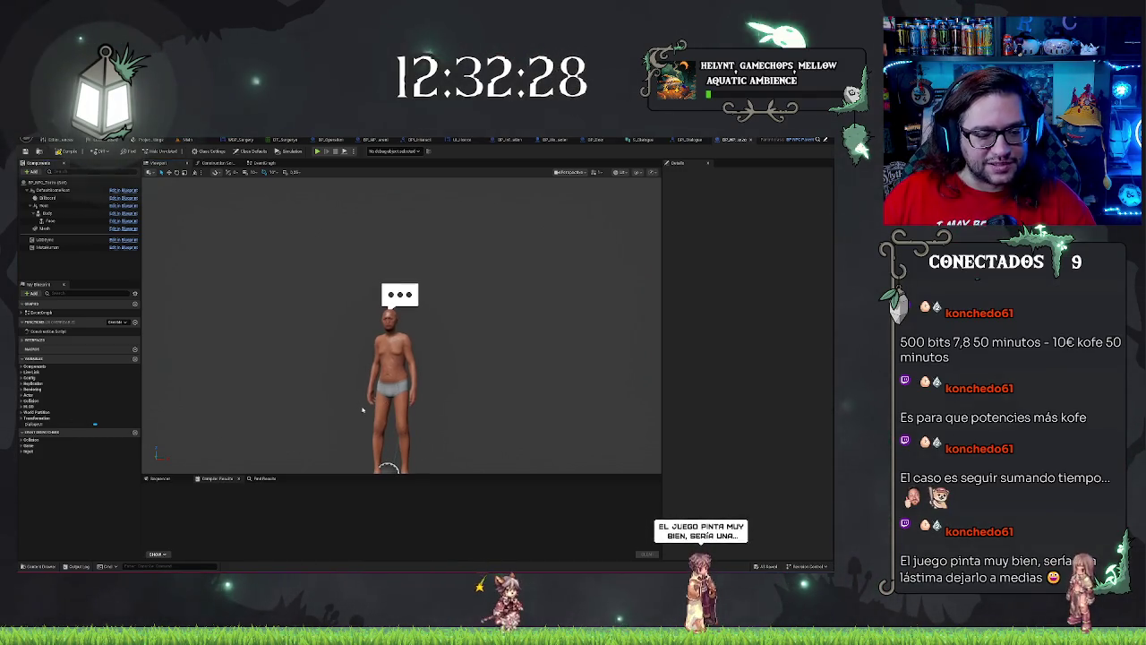
Step: Compile BP_NPC_Torso and return to the Main level
{"action": "key", "text": "F7"}
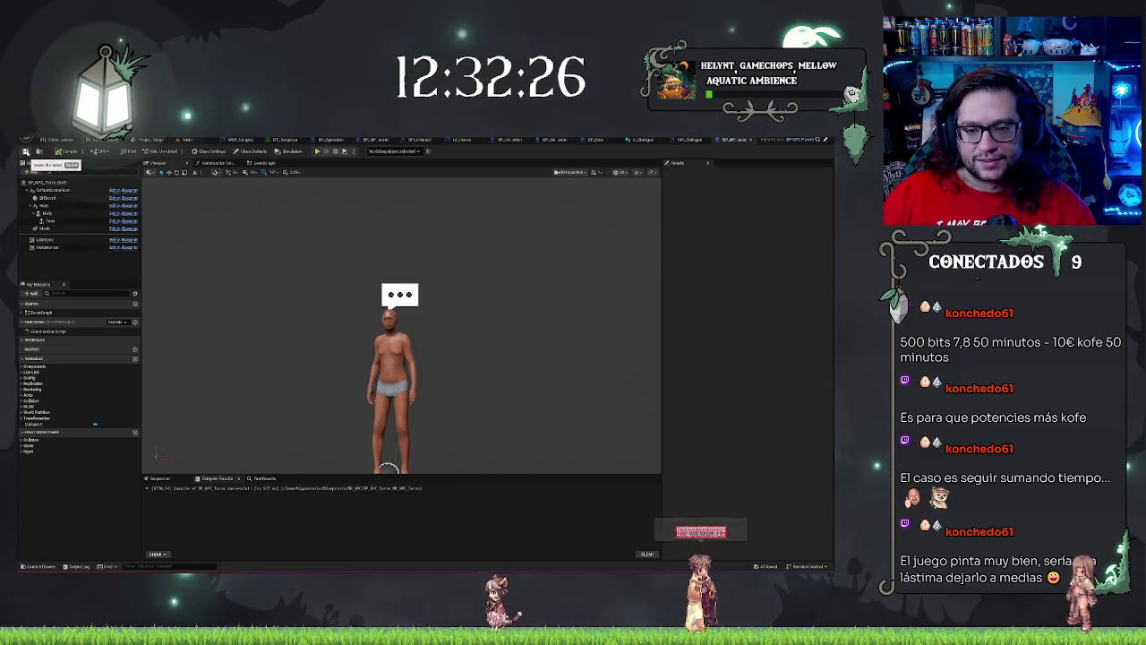
{"action": "scroll", "coordinate": [401, 358], "scroll_direction": "up", "scroll_amount": 5}
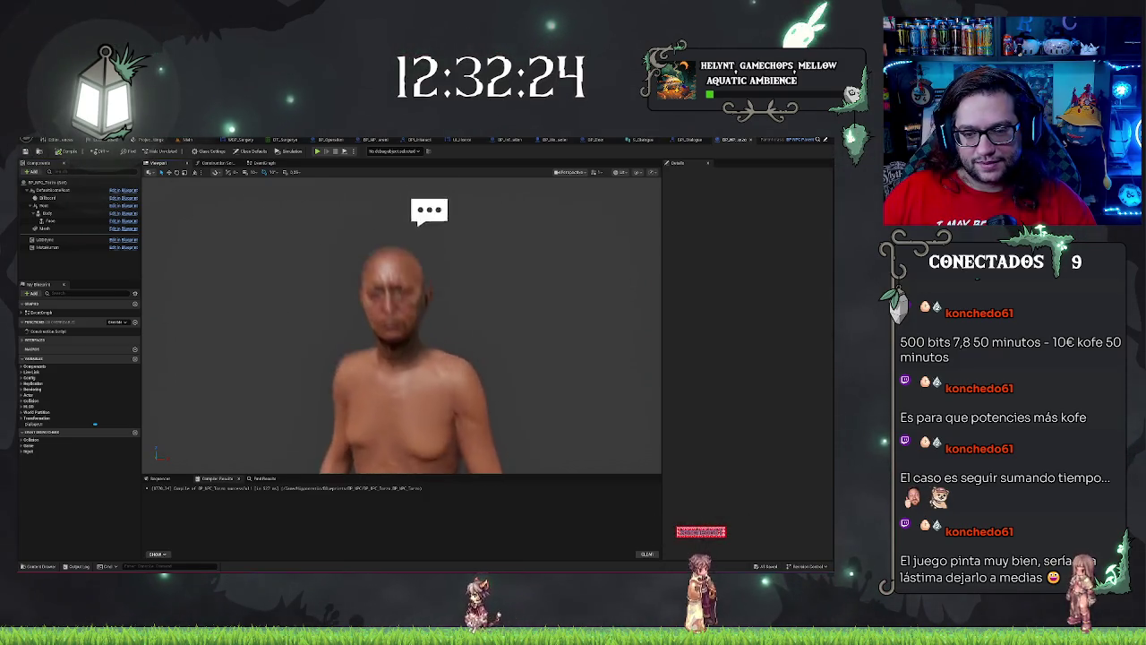
{"action": "scroll", "coordinate": [401, 358], "scroll_direction": "down", "scroll_amount": 5}
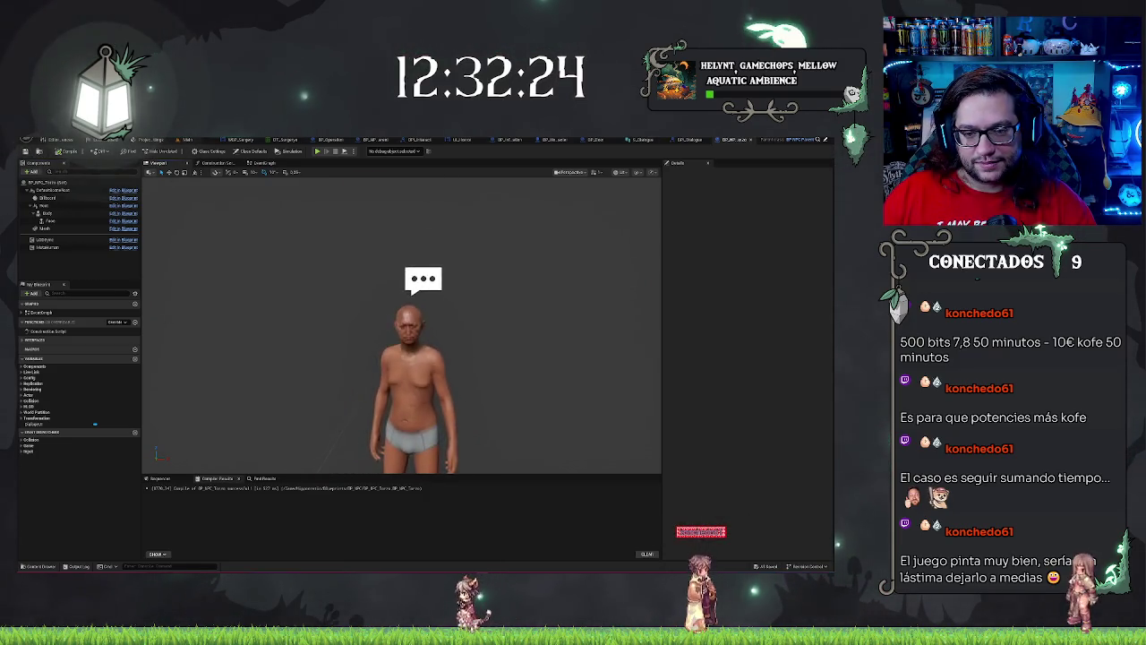
{"action": "scroll", "coordinate": [401, 358], "scroll_direction": "up", "scroll_amount": 2}
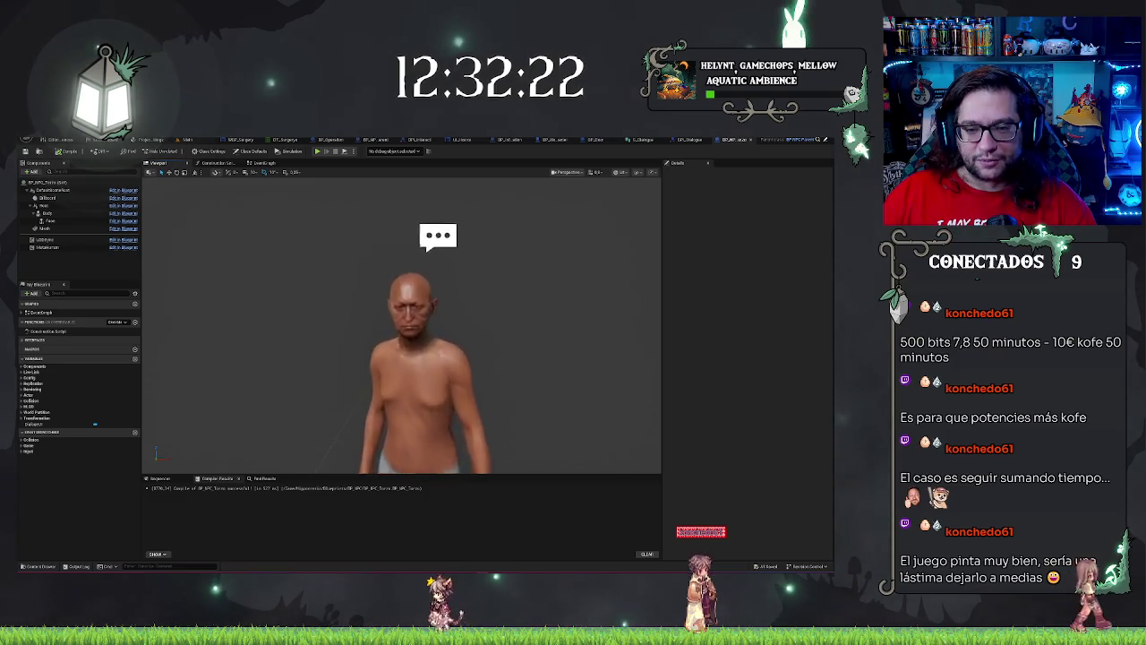
{"action": "scroll", "coordinate": [401, 358], "scroll_direction": "up", "scroll_amount": 5}
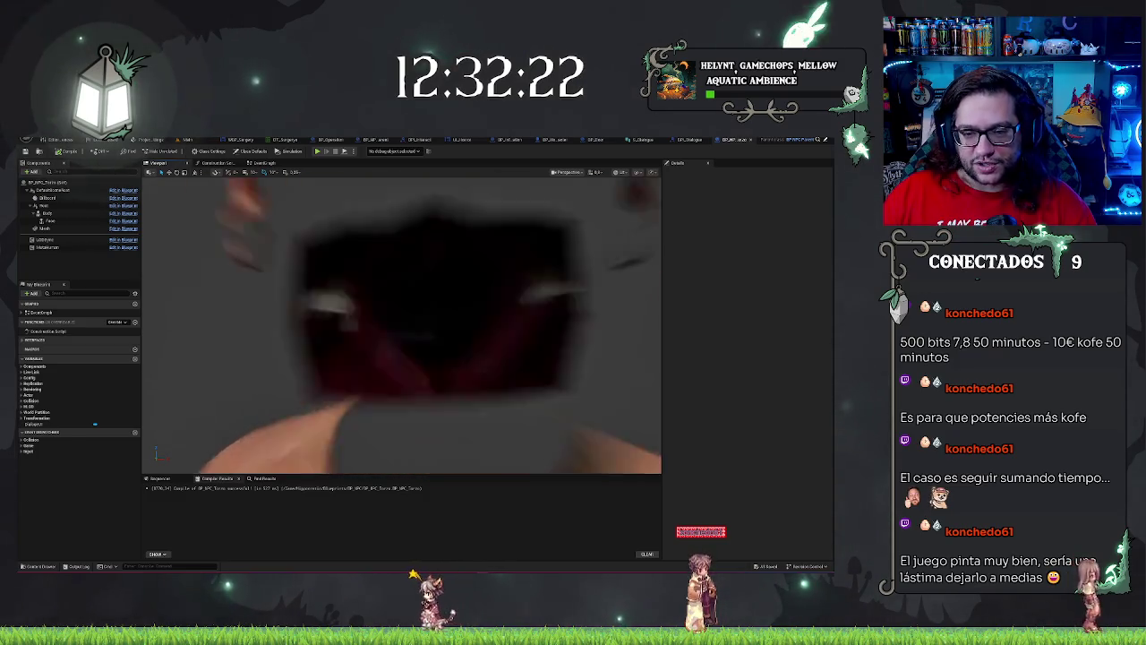
{"action": "scroll", "coordinate": [401, 358], "scroll_direction": "down", "scroll_amount": 4}
{"action": "scroll", "coordinate": [401, 358], "scroll_direction": "up", "scroll_amount": 2}
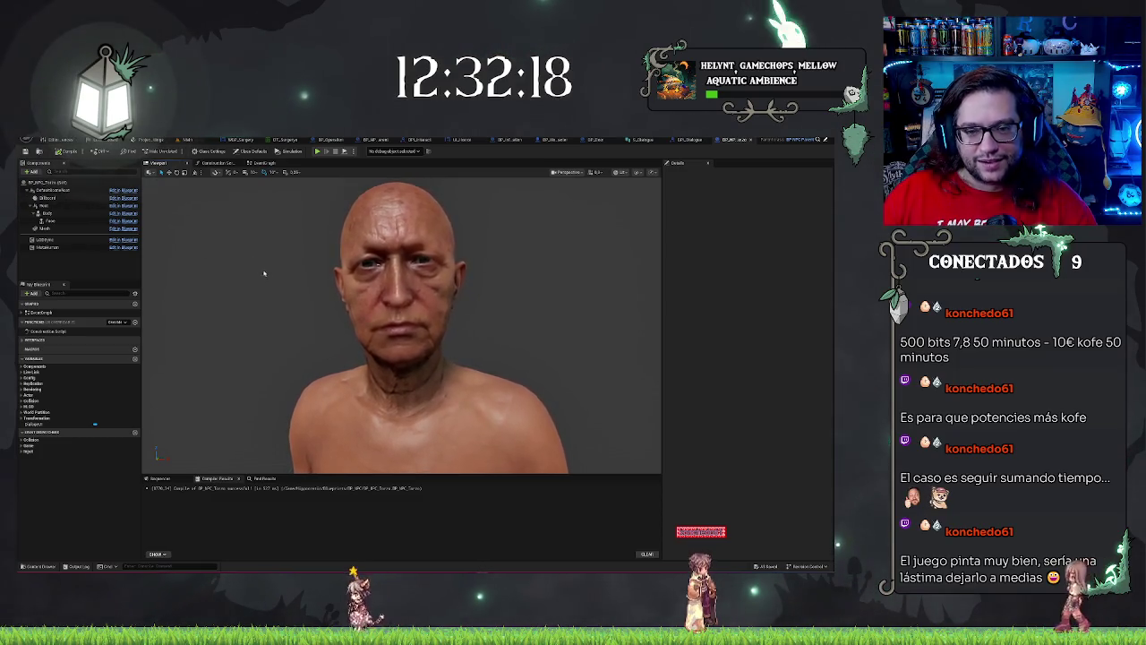
{"action": "scroll", "coordinate": [481, 300], "scroll_direction": "down", "scroll_amount": 5}
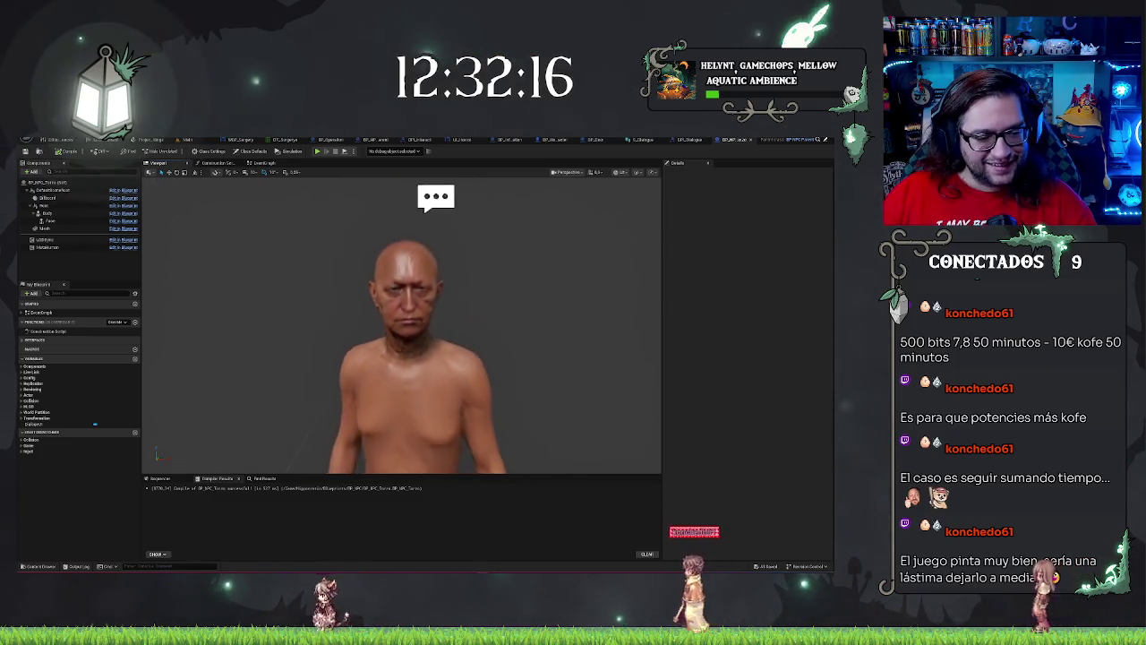
{"action": "left_click", "coordinate": [186, 140]}
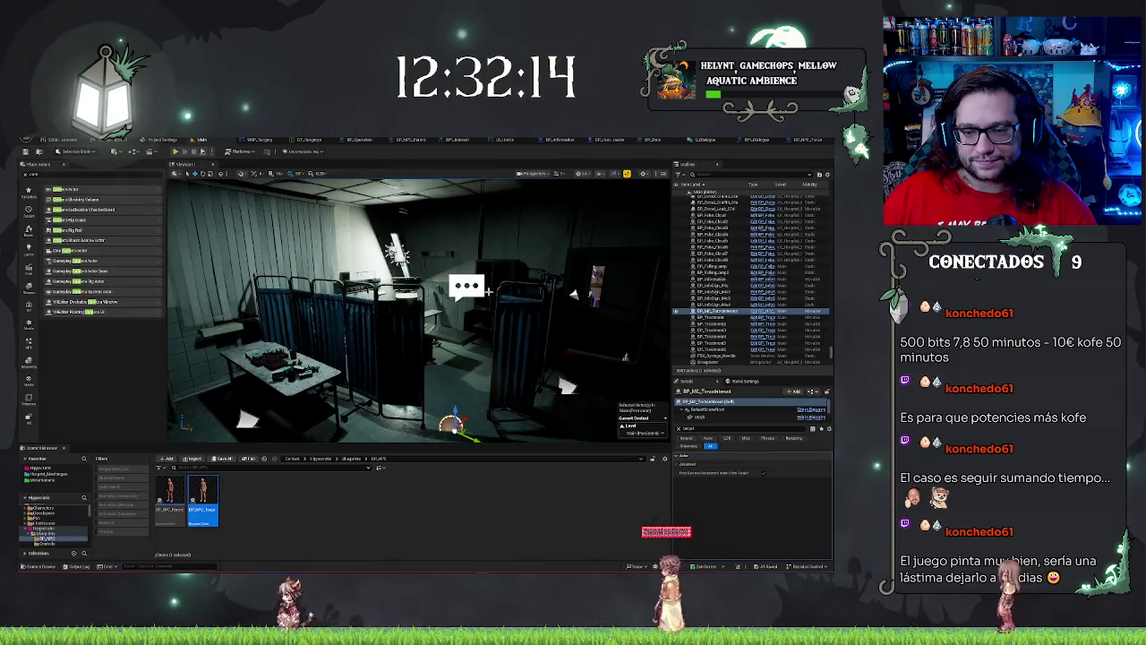
Step: Open BP_NPC_Parent from the Content Browser and close an extra editor tab
{"action": "left_click", "coordinate": [231, 518]}
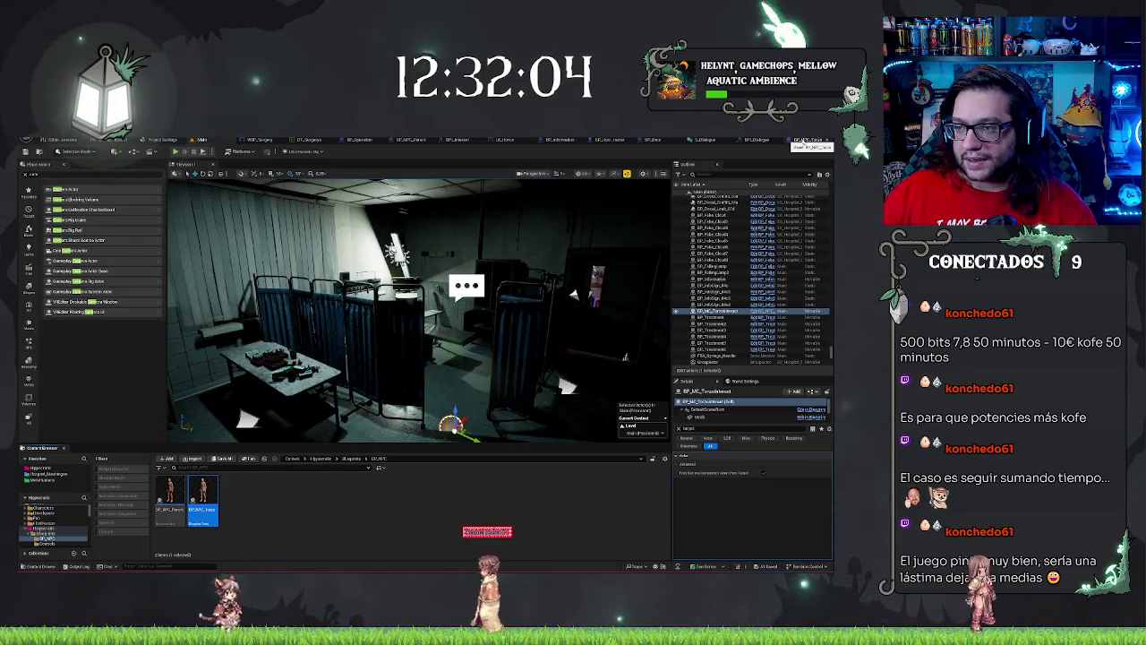
{"action": "double_click", "coordinate": [170, 502]}
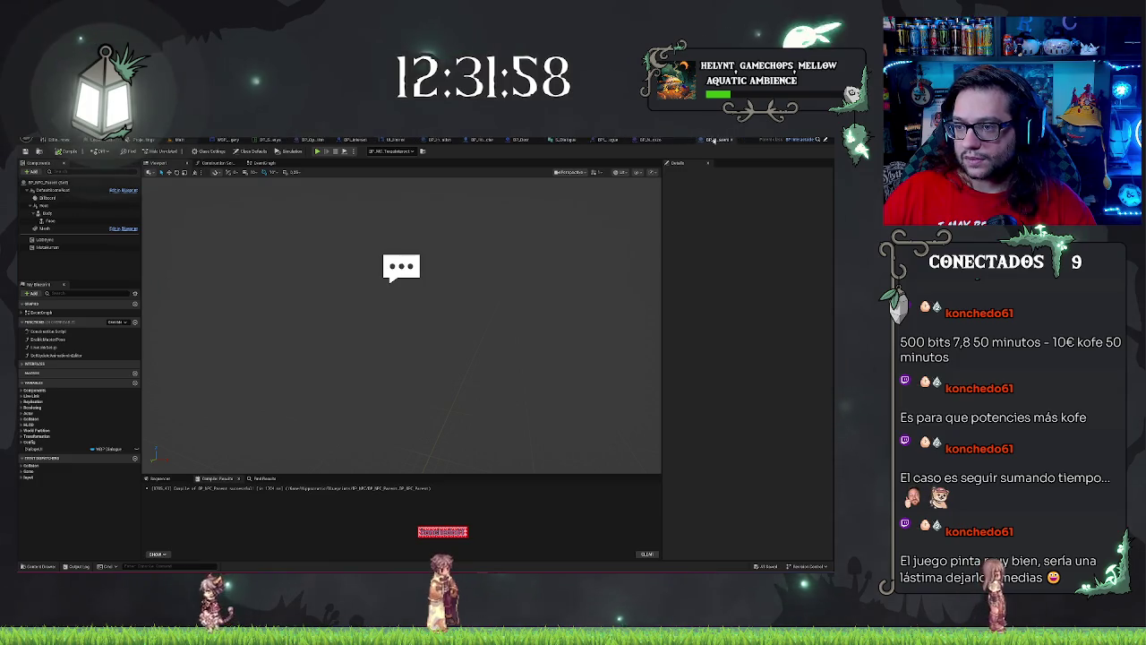
{"action": "left_click", "coordinate": [713, 140]}
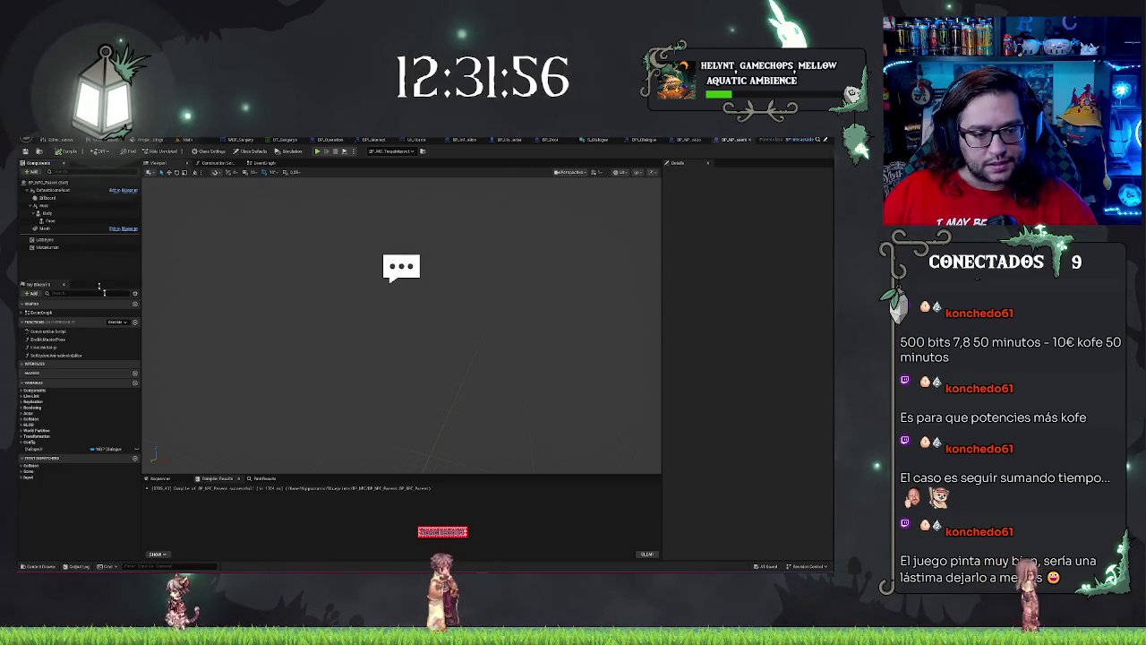
Step: Add a DT_Dialogue variable and set its type to Data Table
{"action": "left_click", "coordinate": [135, 384]}
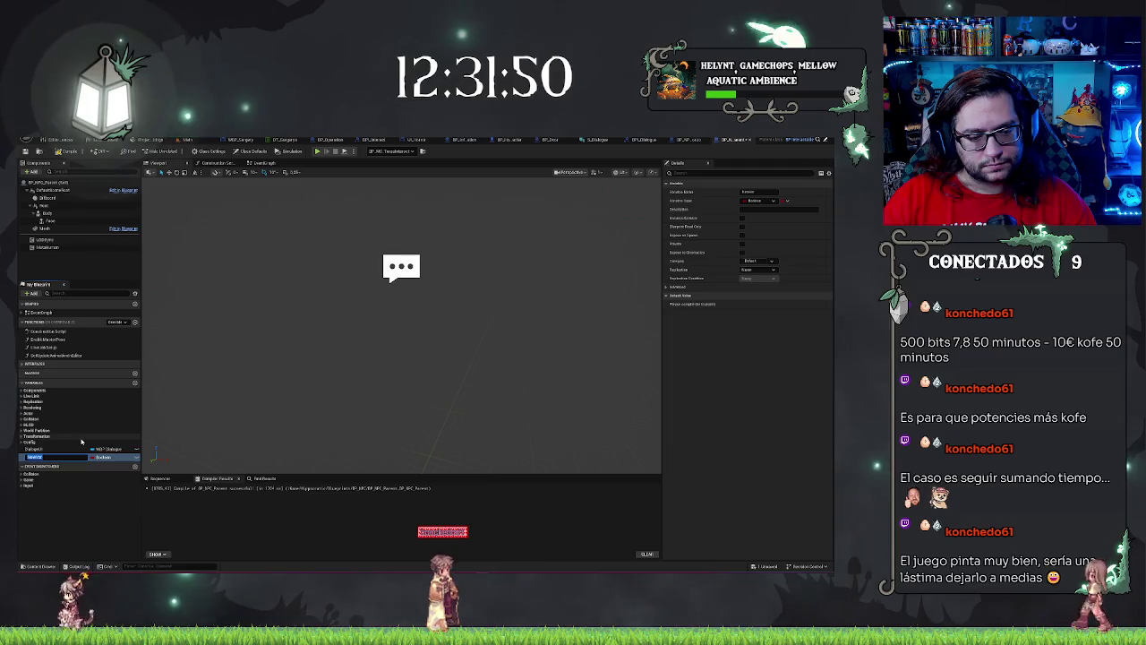
{"action": "type", "text": "bT"}
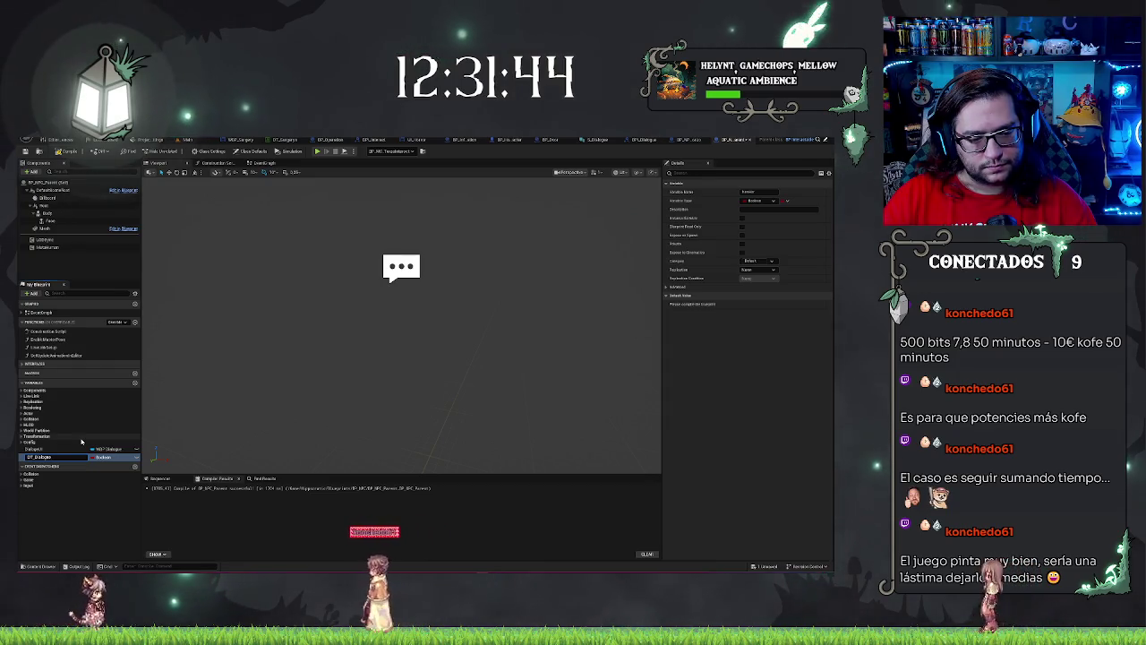
{"action": "key", "text": "Return"}
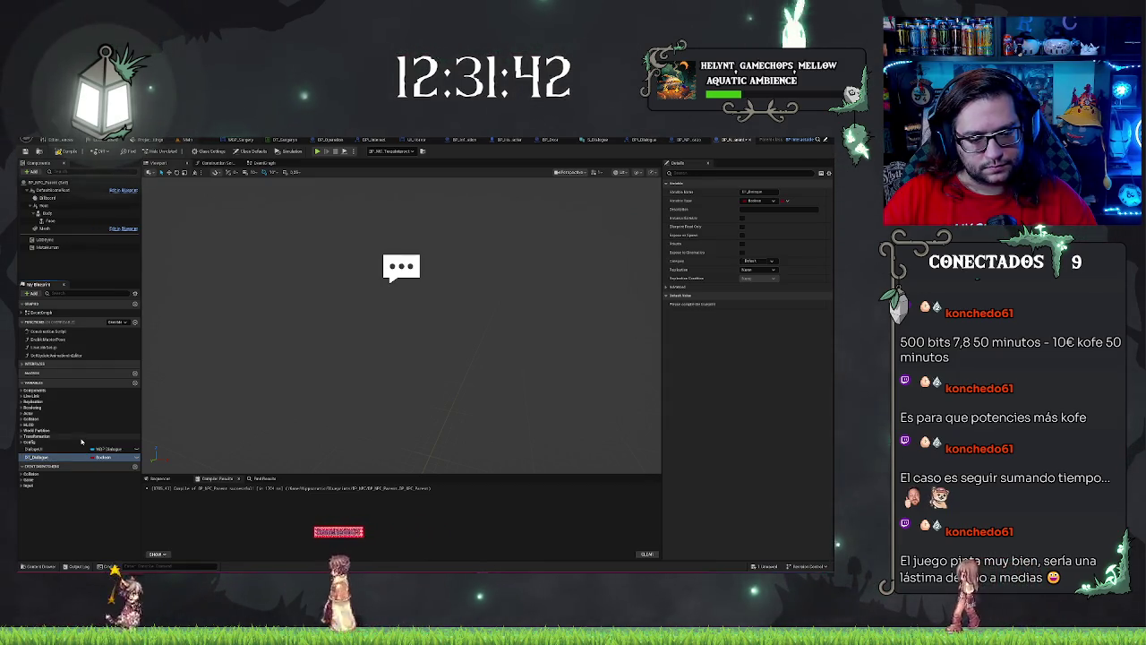
{"action": "left_click", "coordinate": [105, 456]}
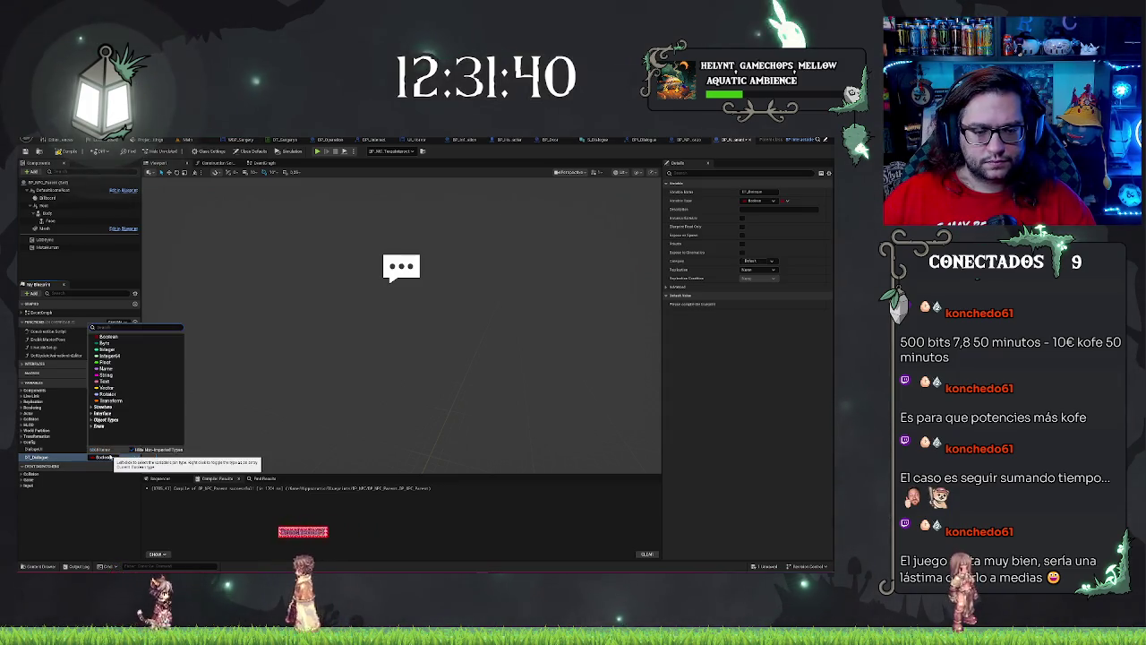
{"action": "type", "text": "dialog"}
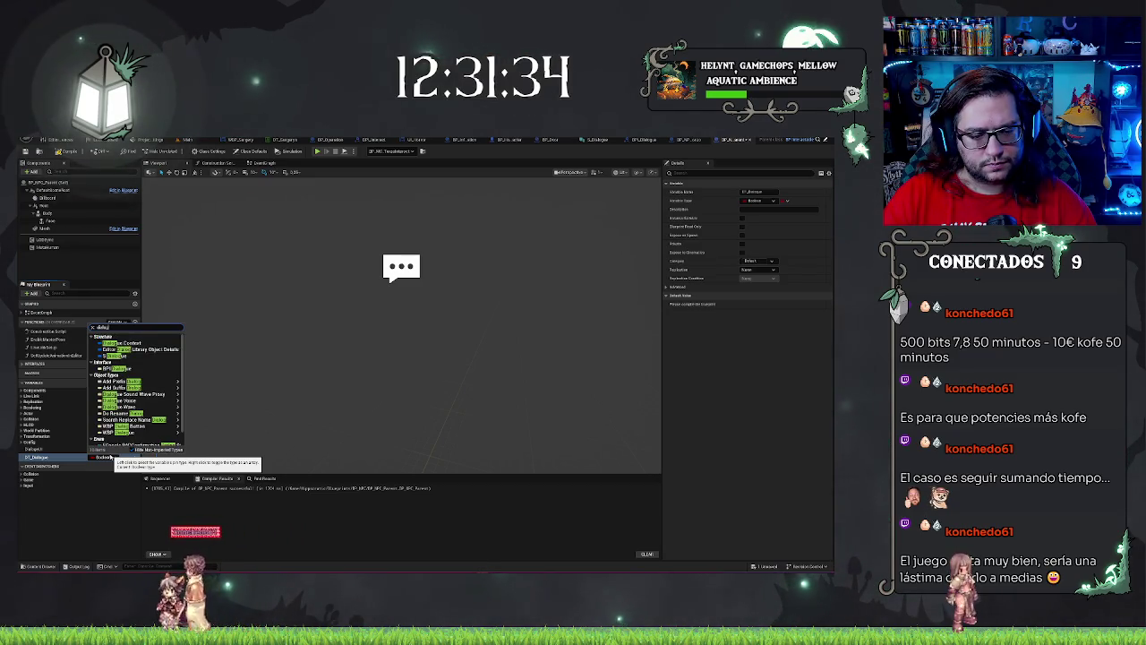
{"action": "key", "text": "ctrl+a"}
{"action": "key", "text": "BackSpace"}
{"action": "type", "text": "s"}
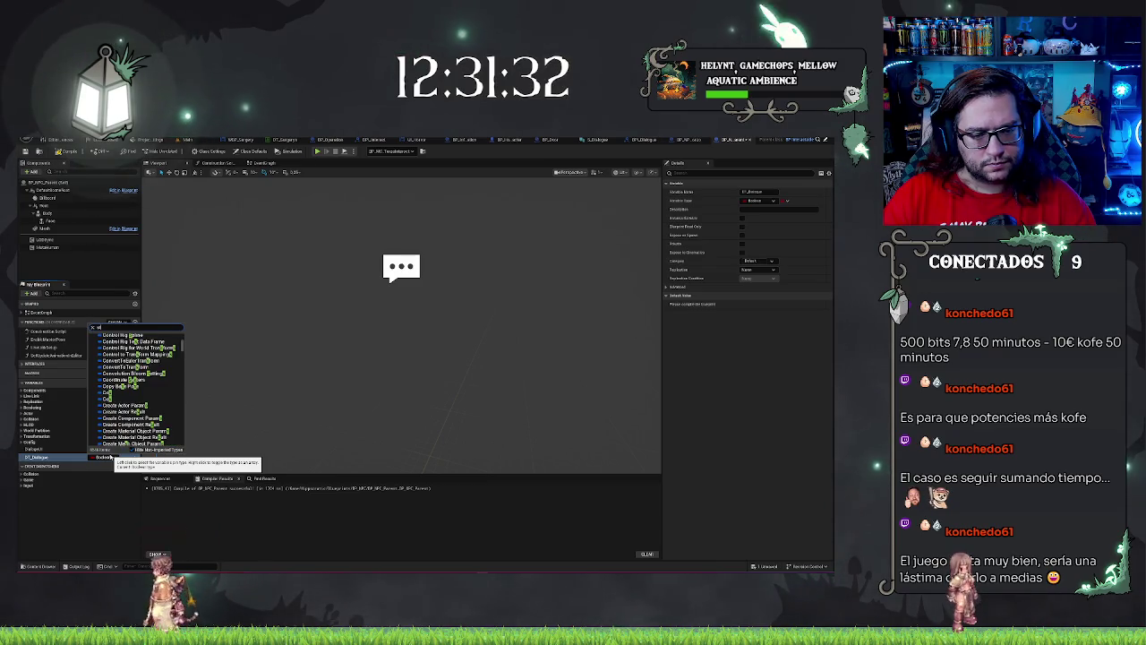
{"action": "type", "text": "kelet"}
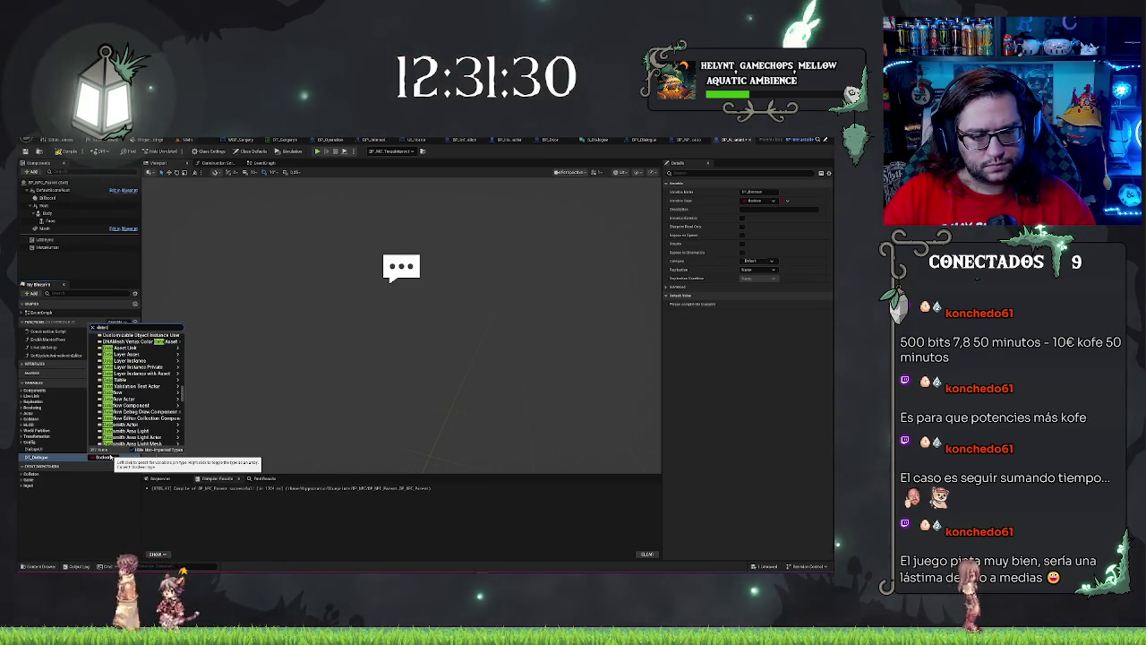
{"action": "key", "text": "ctrl+a"}
{"action": "type", "text": "datatable"}
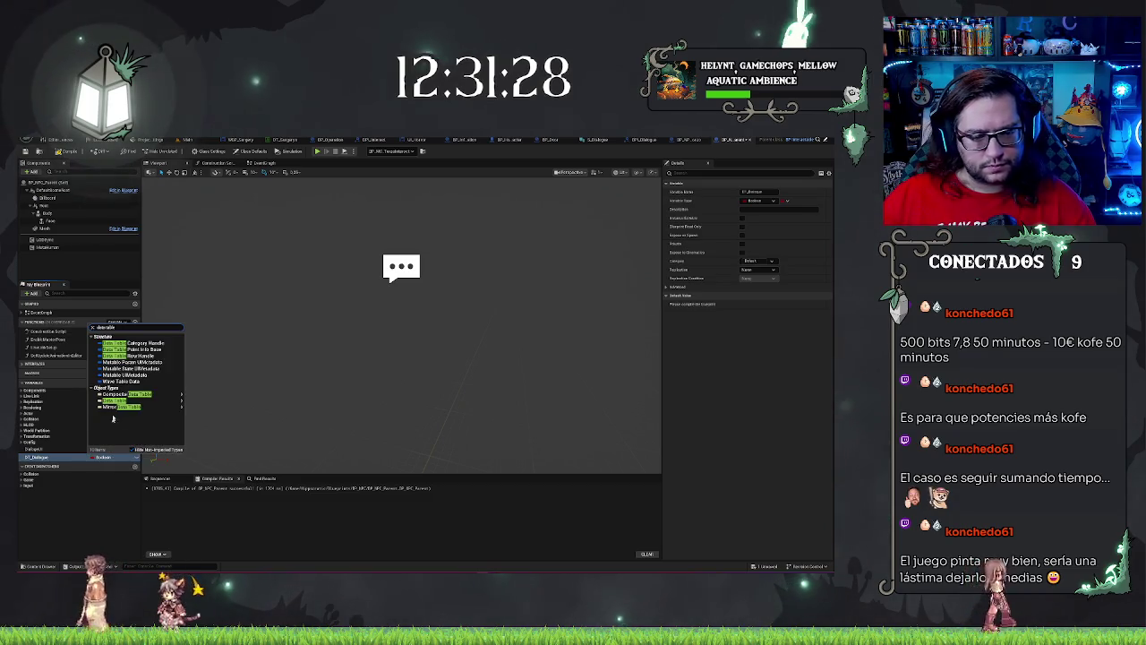
{"action": "mouse_move", "coordinate": [143, 400]}
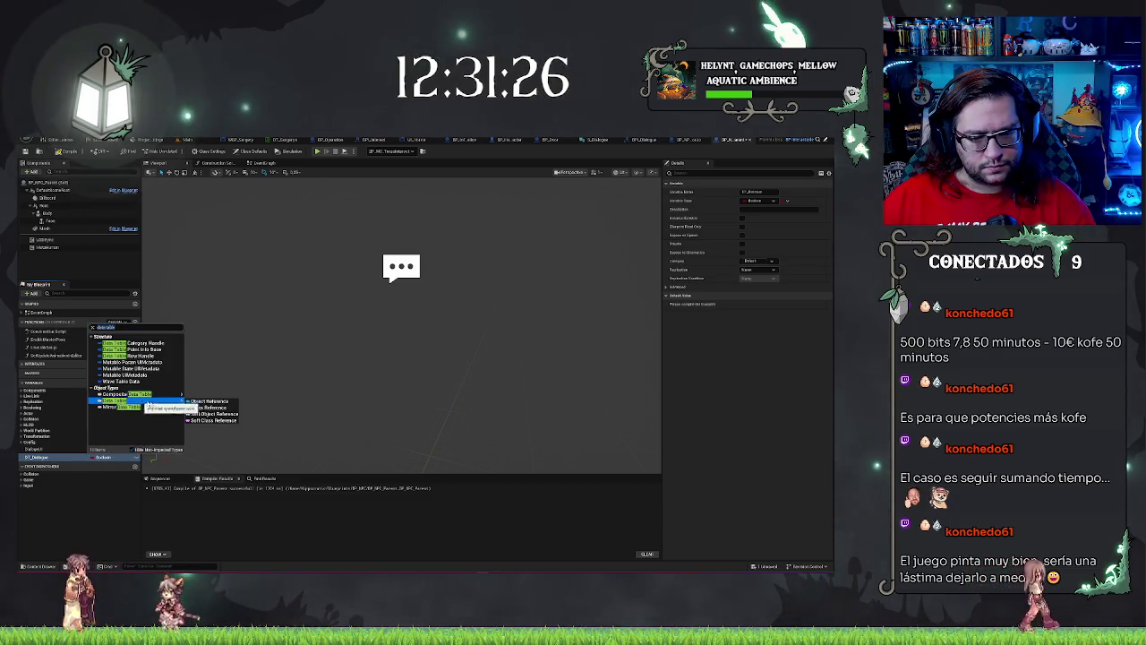
{"action": "left_click", "coordinate": [208, 401]}
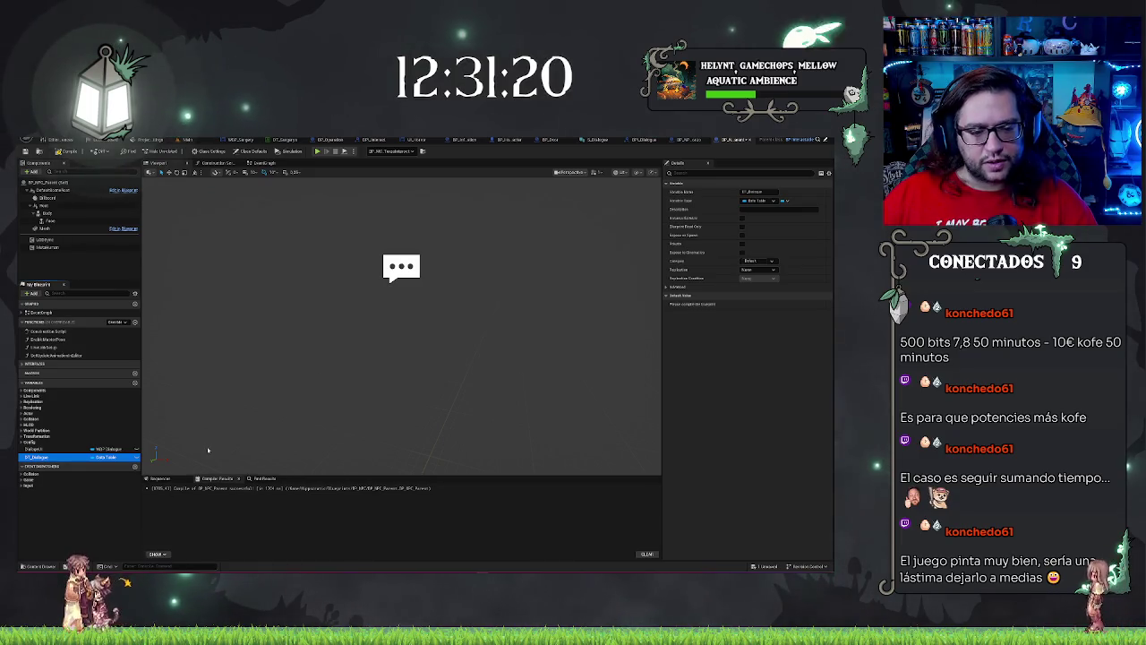
Step: Make DT_Dialogue instance editable, then show the event graph with DT_Dialogue selected
{"action": "left_click", "coordinate": [741, 218]}
{"action": "left_click", "coordinate": [104, 504]}
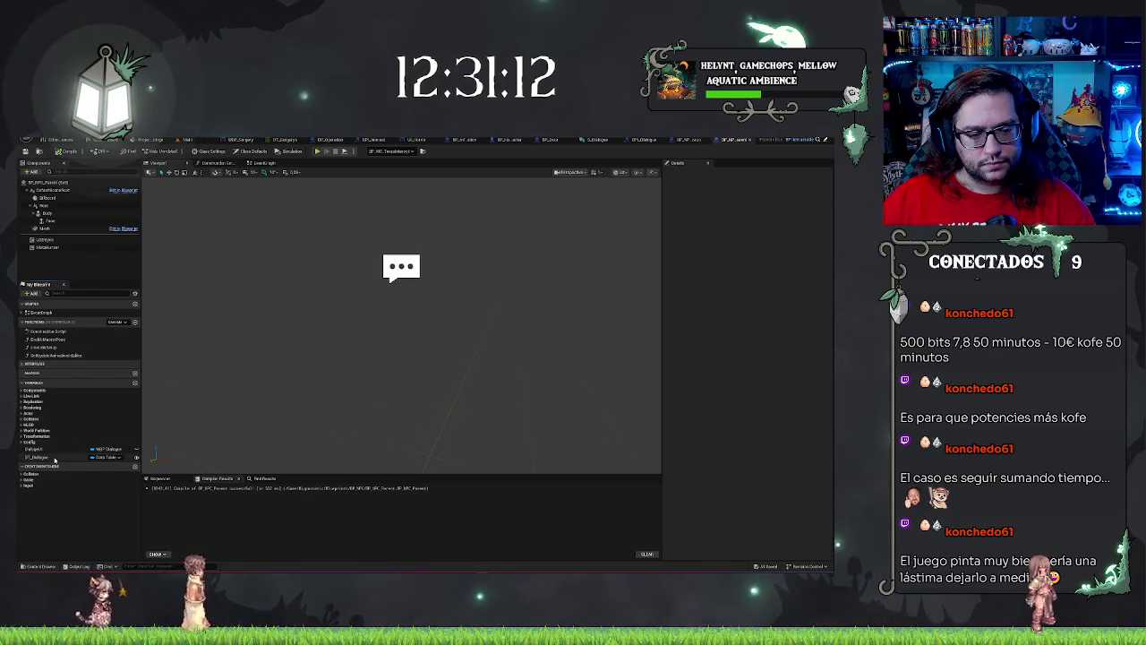
{"action": "left_click", "coordinate": [36, 457]}
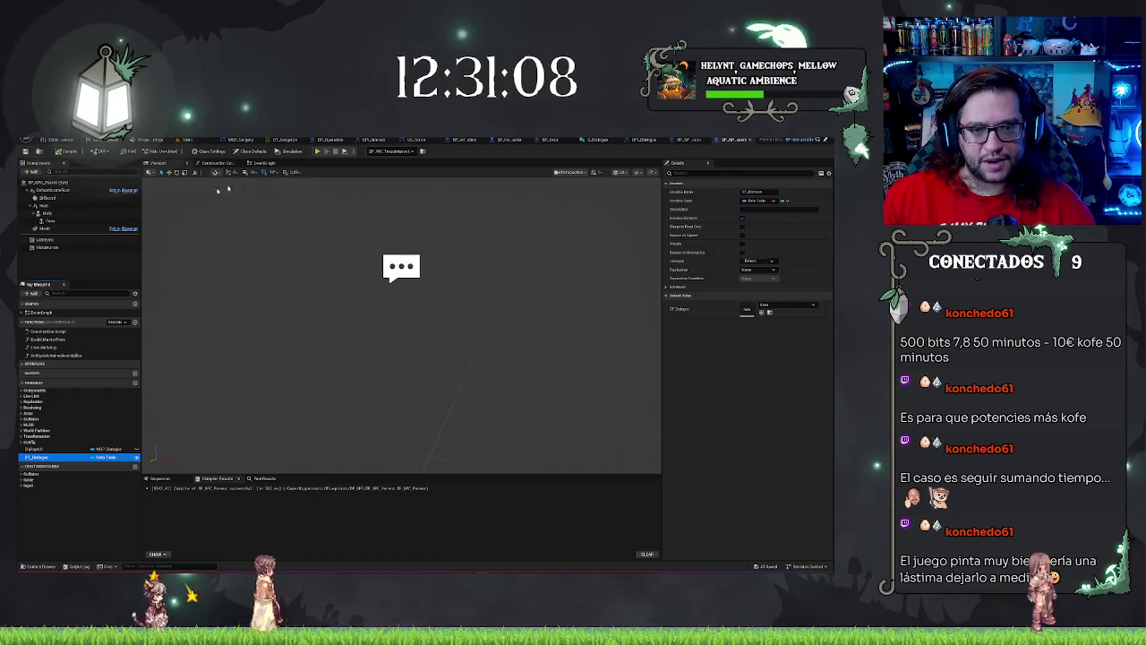
{"action": "left_click", "coordinate": [118, 479]}
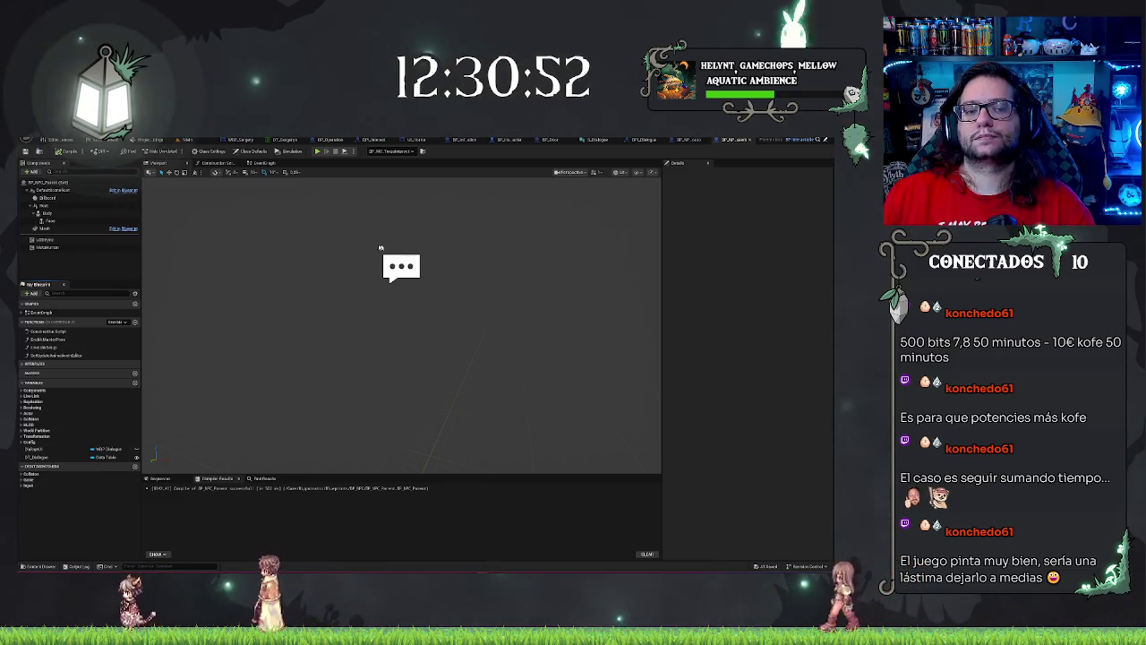
{"action": "left_click", "coordinate": [54, 457]}
{"action": "left_click", "coordinate": [263, 163]}
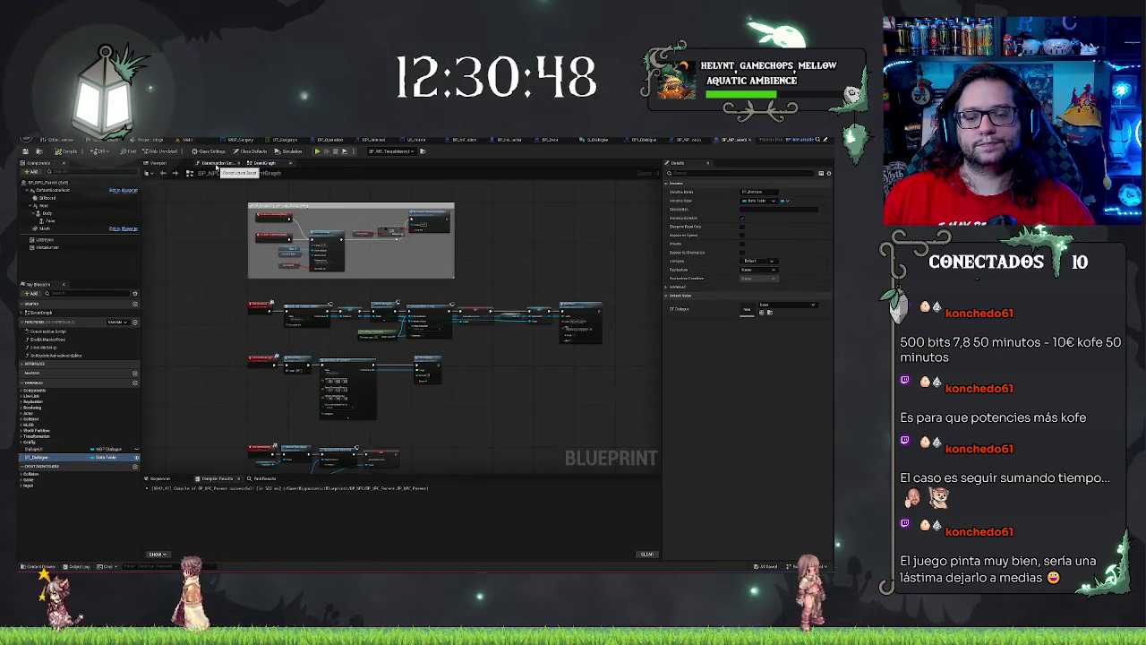
Step: Pan the event graph toward the disabled comment and open Class Settings
{"action": "left_click_drag", "start_coordinate": [503, 249], "coordinate": [549, 301]}
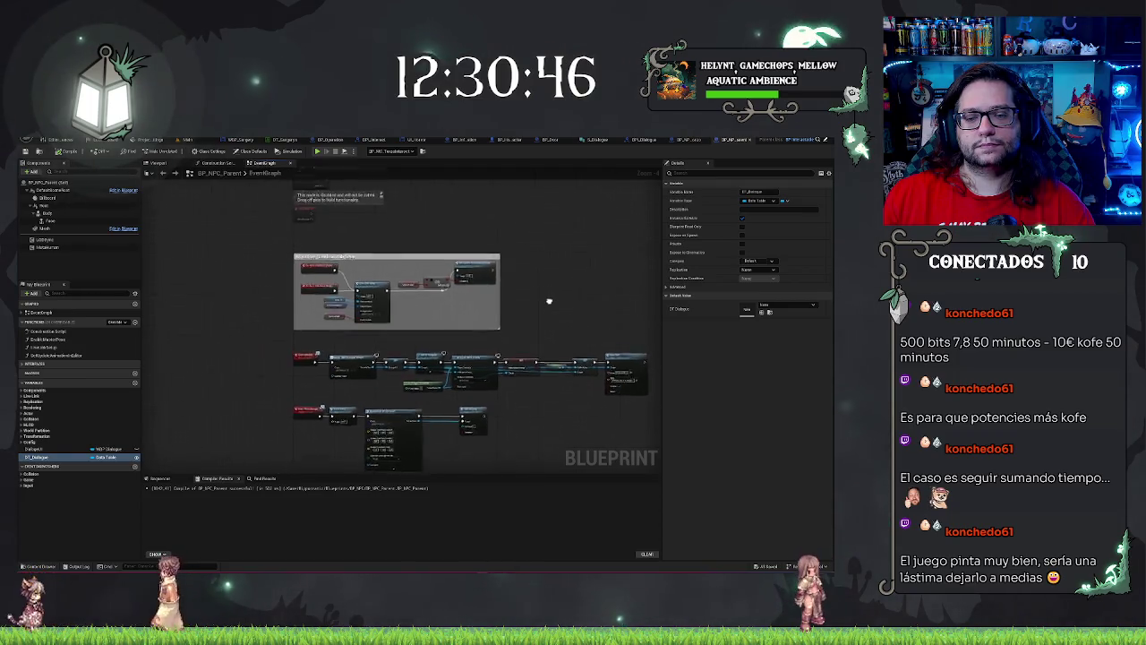
{"action": "scroll", "coordinate": [546, 322], "scroll_direction": "up", "scroll_amount": 4}
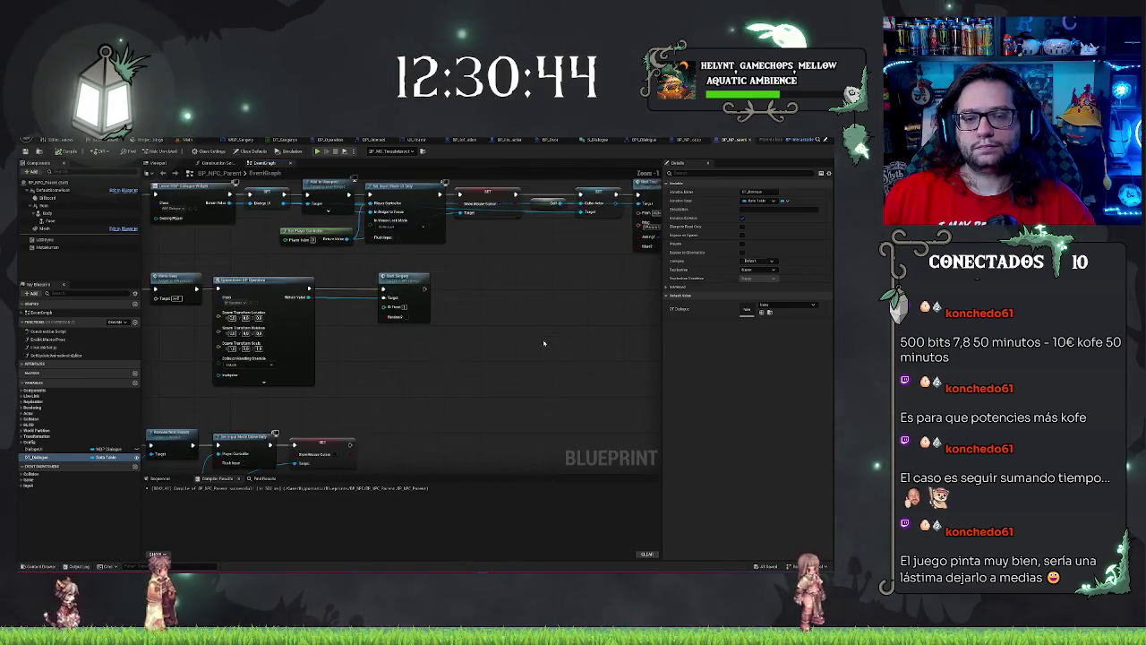
{"action": "scroll", "coordinate": [544, 343], "scroll_direction": "down", "scroll_amount": 3}
{"action": "scroll", "coordinate": [309, 371], "scroll_direction": "up", "scroll_amount": 3}
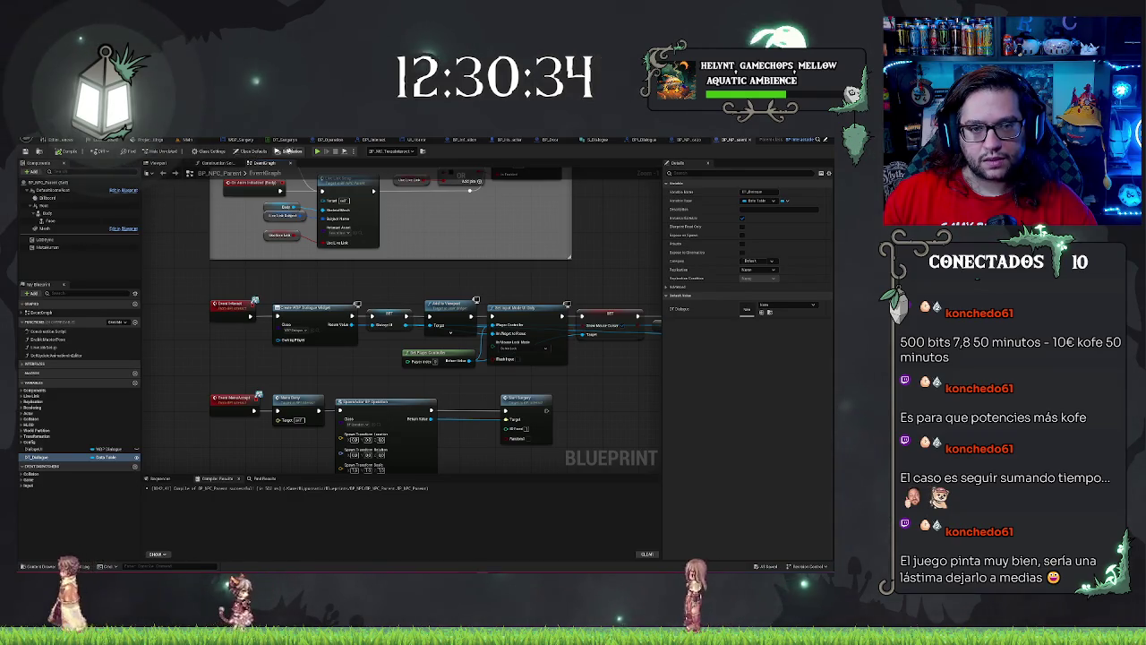
{"action": "left_click", "coordinate": [207, 150]}
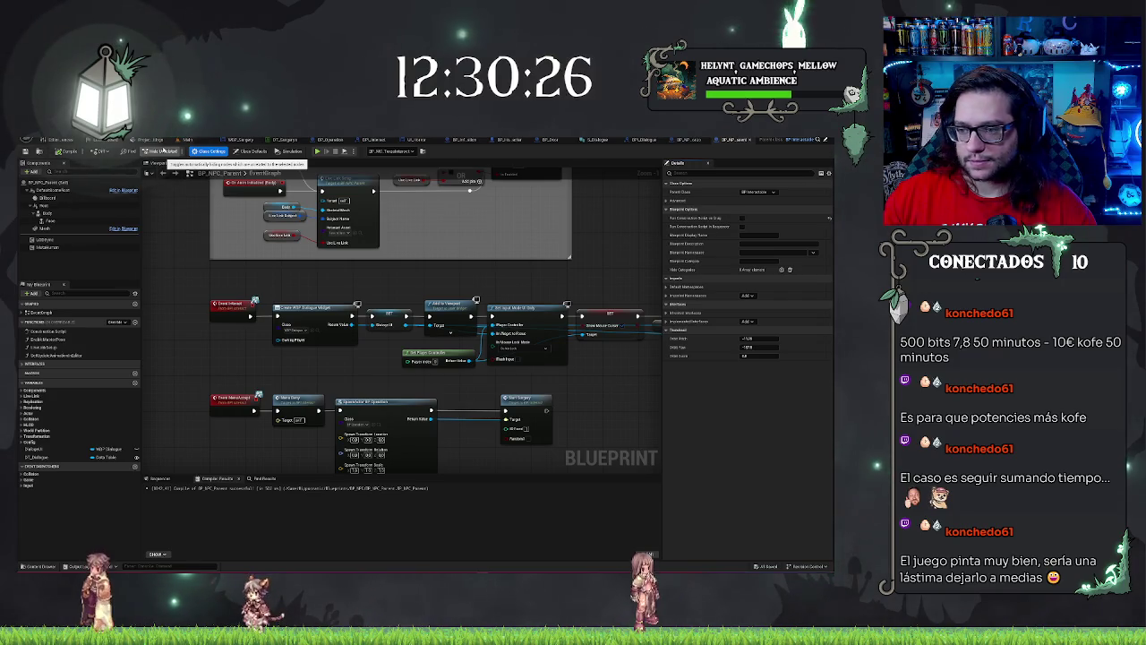
Step: Add the Dialogue interface under Implemented Interfaces and expand Interfaces in My Blueprint
{"action": "left_click", "coordinate": [745, 320]}
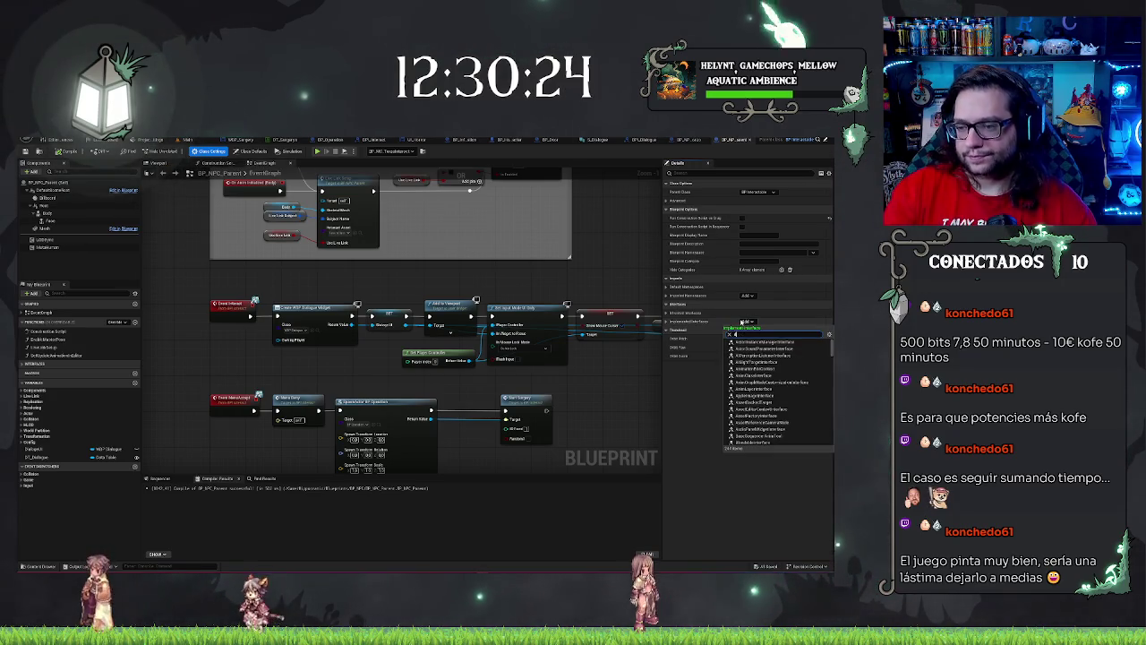
{"action": "type", "text": "dialo"}
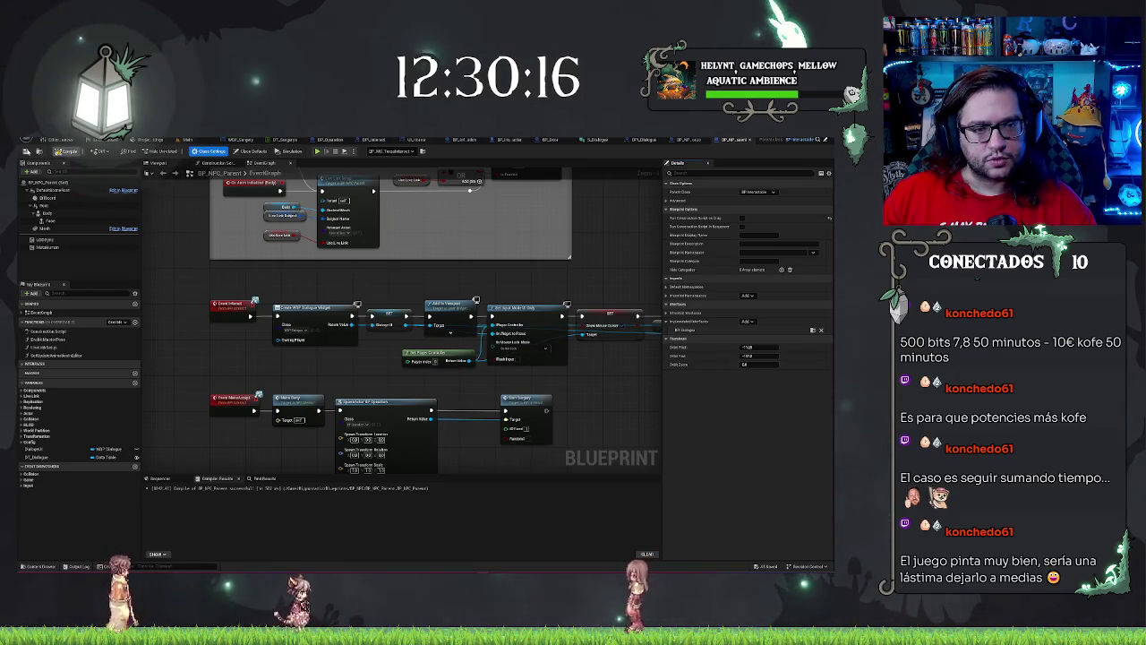
{"action": "left_click", "coordinate": [22, 364]}
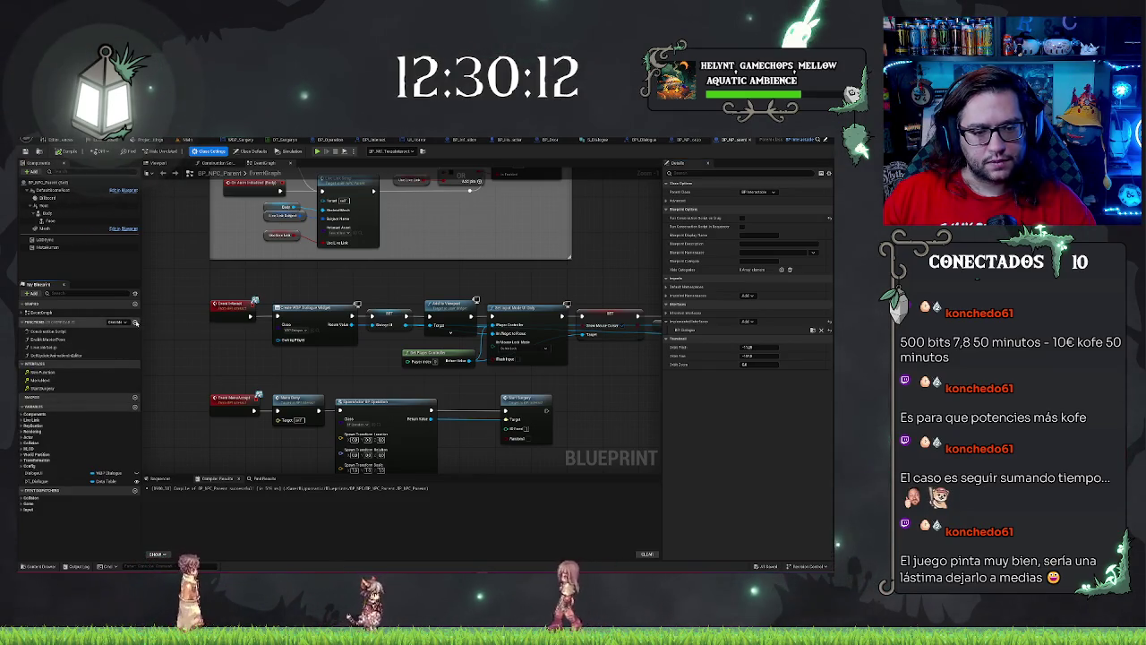
Step: Review the overridable functions and display options, then select DT_Dialogue
{"action": "left_click", "coordinate": [128, 322]}
{"action": "key", "text": "Escape"}
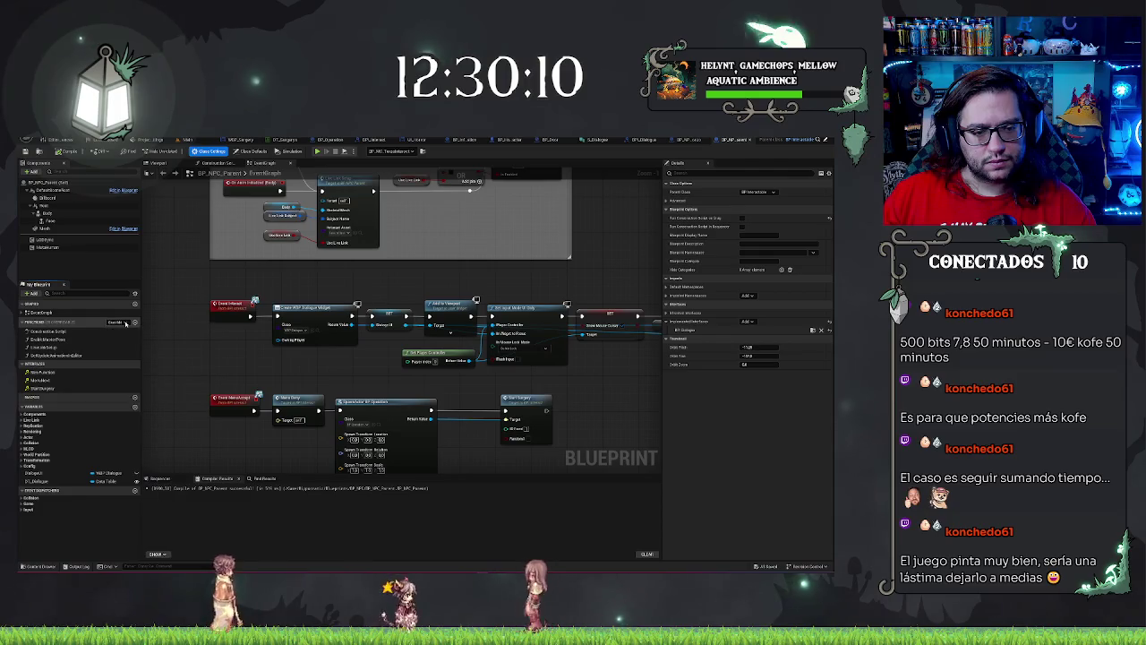
{"action": "left_click", "coordinate": [135, 294]}
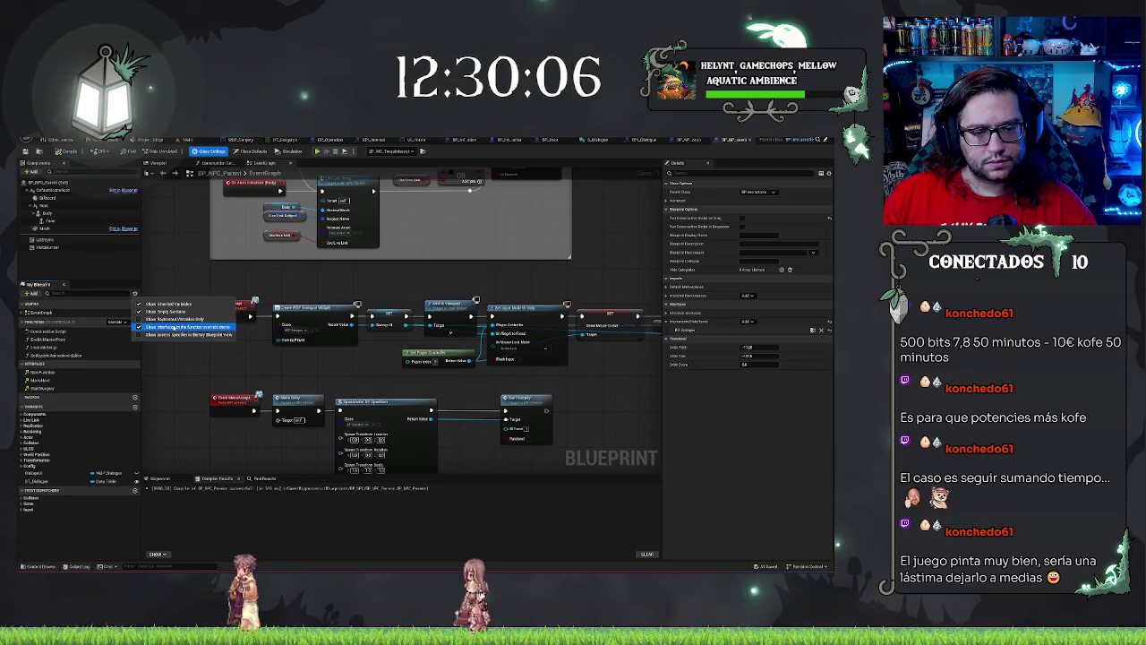
{"action": "left_click", "coordinate": [77, 510]}
{"action": "left_click", "coordinate": [45, 481]}
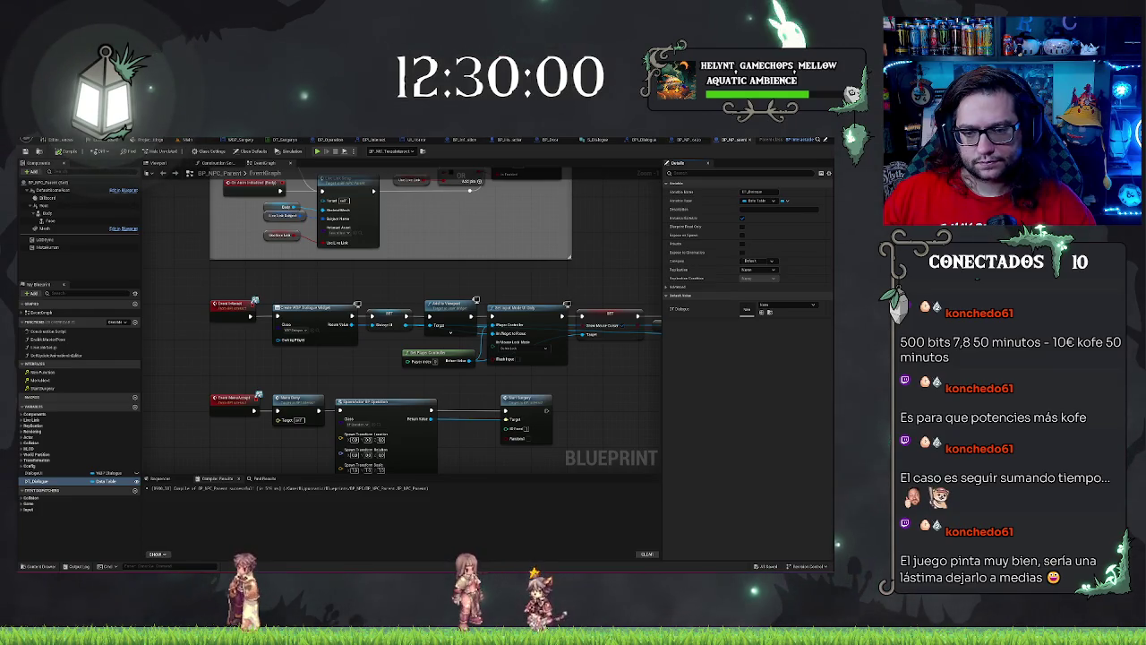
{"action": "scroll", "coordinate": [442, 254], "scroll_direction": "down", "scroll_amount": 5}
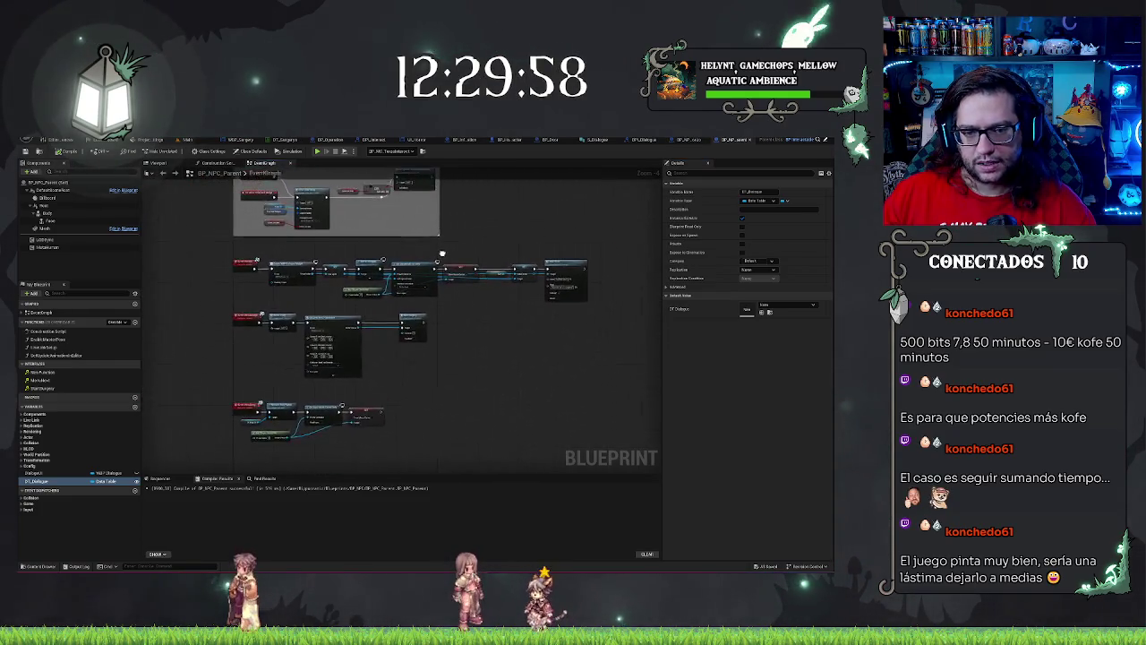
{"action": "left_click_drag", "start_coordinate": [442, 253], "coordinate": [433, 250]}
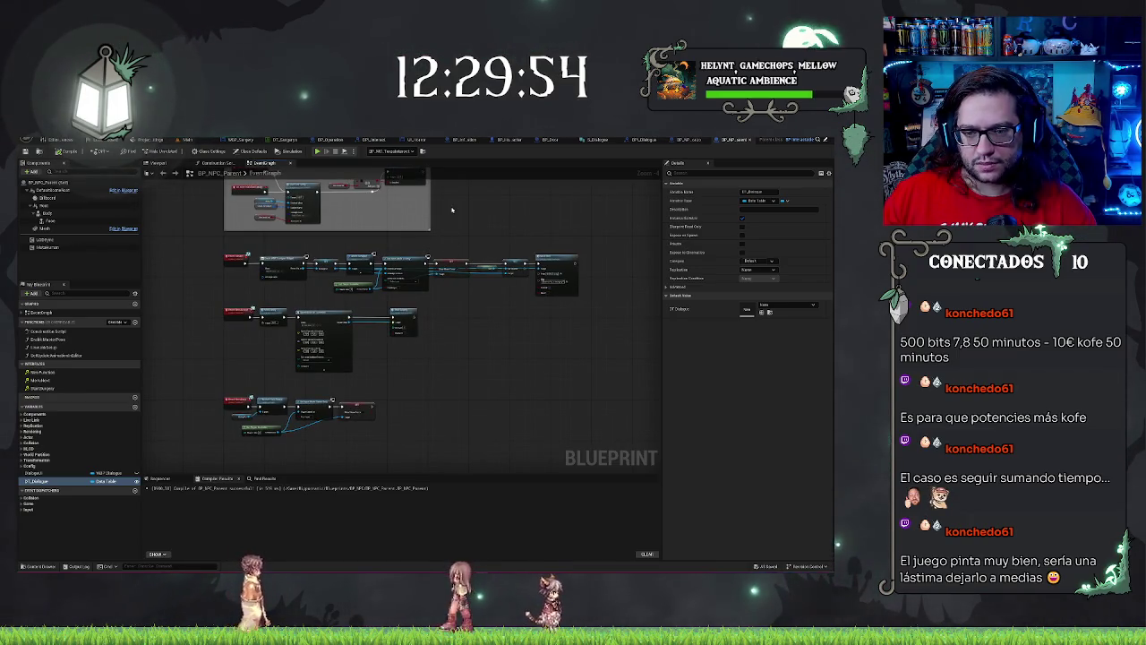
{"action": "left_click_drag", "start_coordinate": [466, 218], "coordinate": [451, 225]}
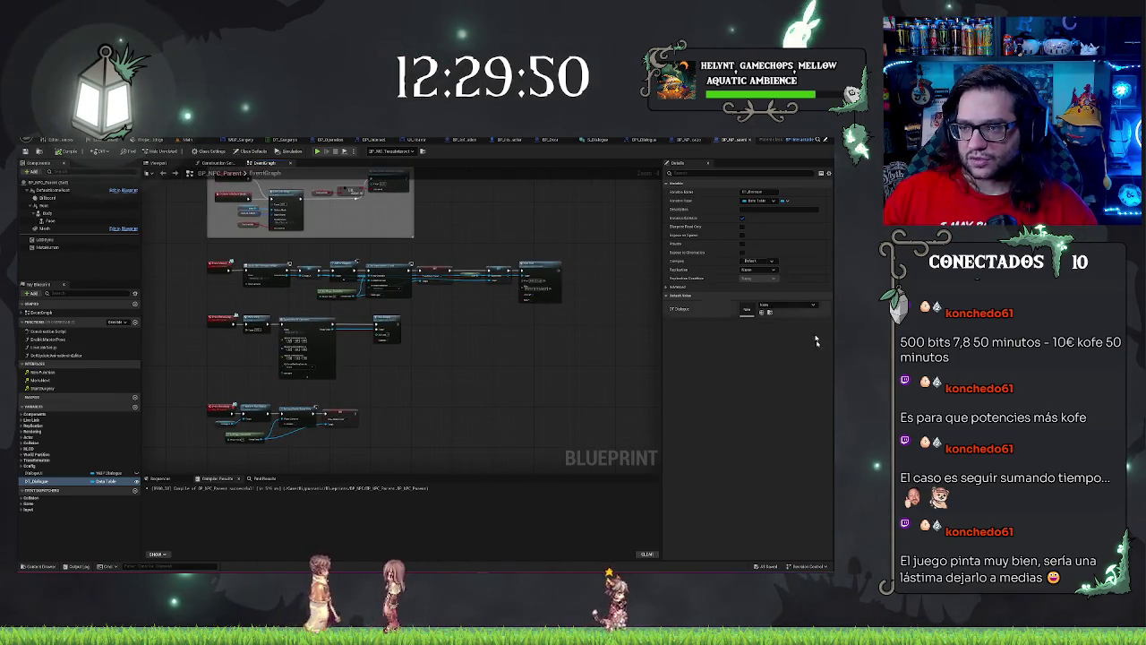
{"action": "scroll", "coordinate": [453, 342], "scroll_direction": "up", "scroll_amount": 2}
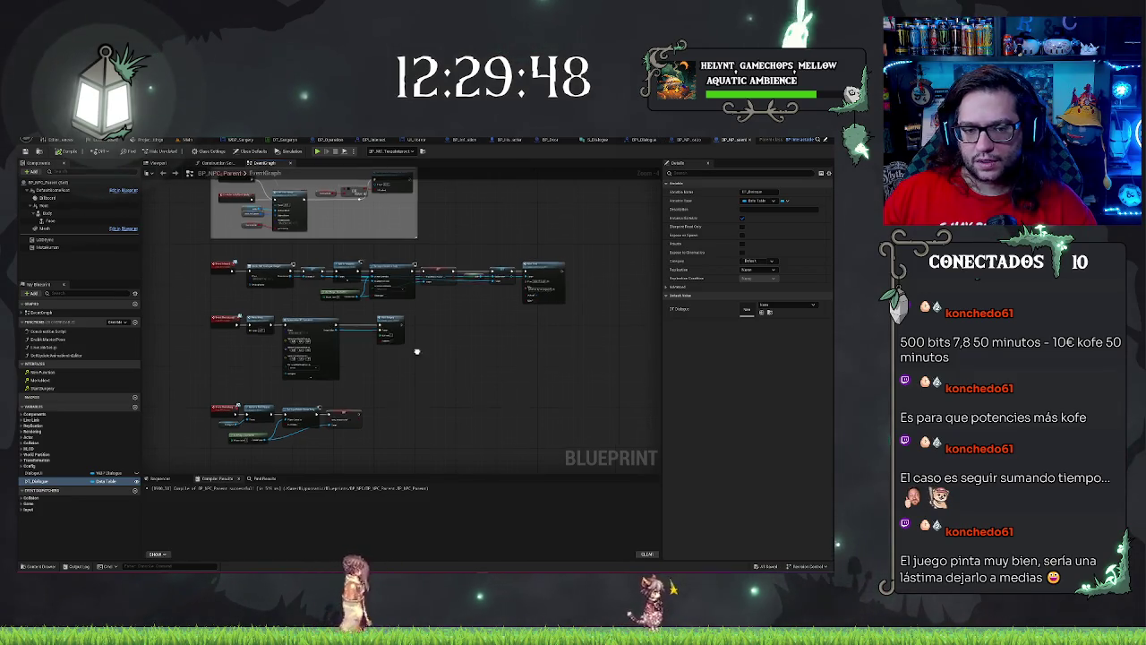
{"action": "scroll", "coordinate": [454, 342], "scroll_direction": "up", "scroll_amount": 3}
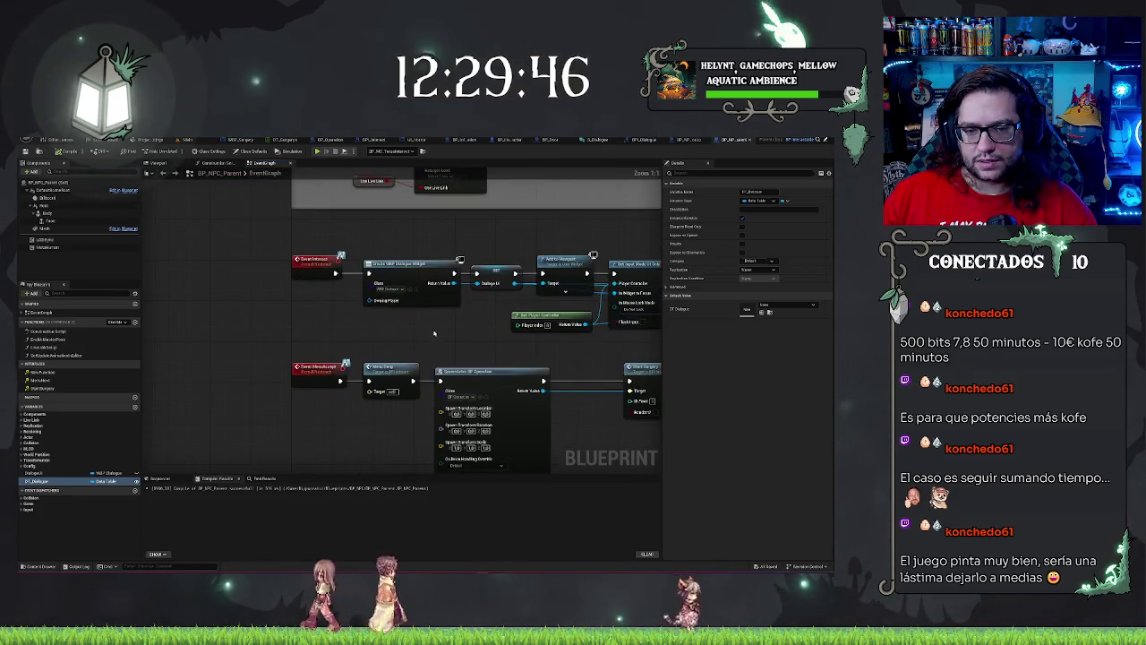
{"action": "scroll", "coordinate": [398, 303], "scroll_direction": "down", "scroll_amount": 3}
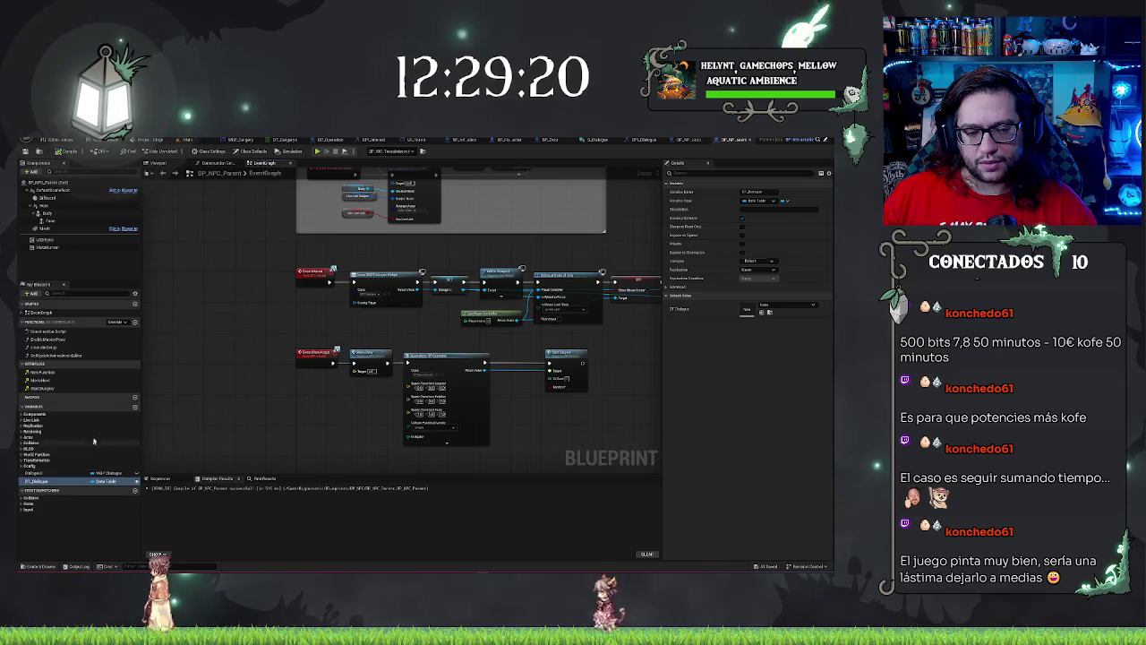
Step: Add a new Name-type variable and name it NPCName
{"action": "left_click", "coordinate": [135, 408]}
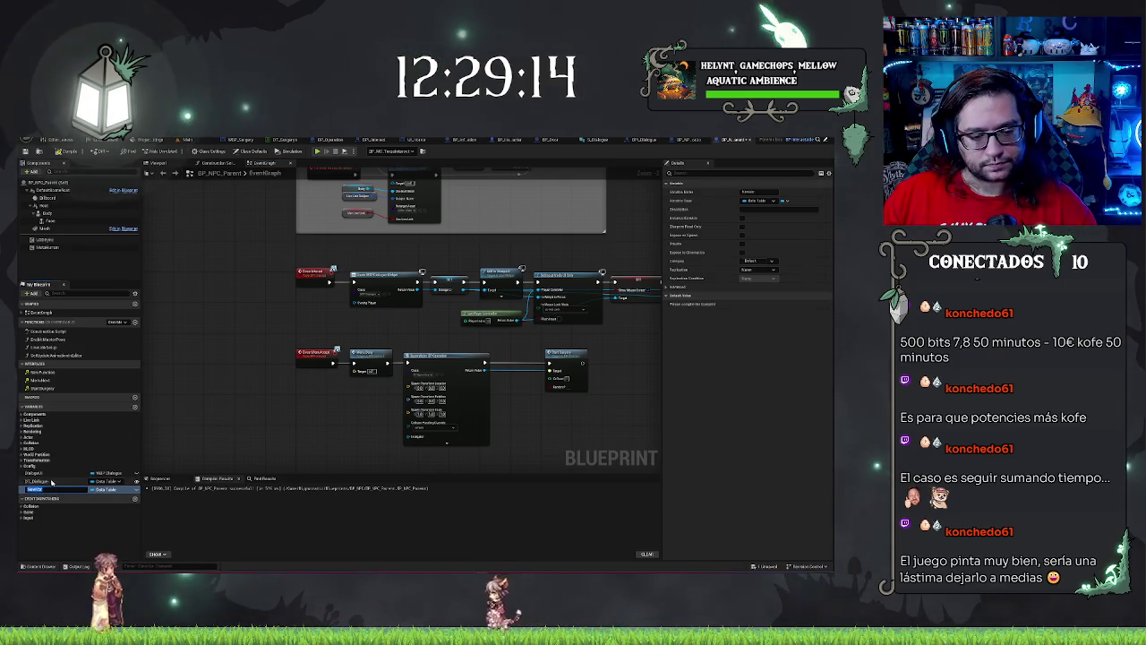
{"action": "left_click", "coordinate": [105, 492]}
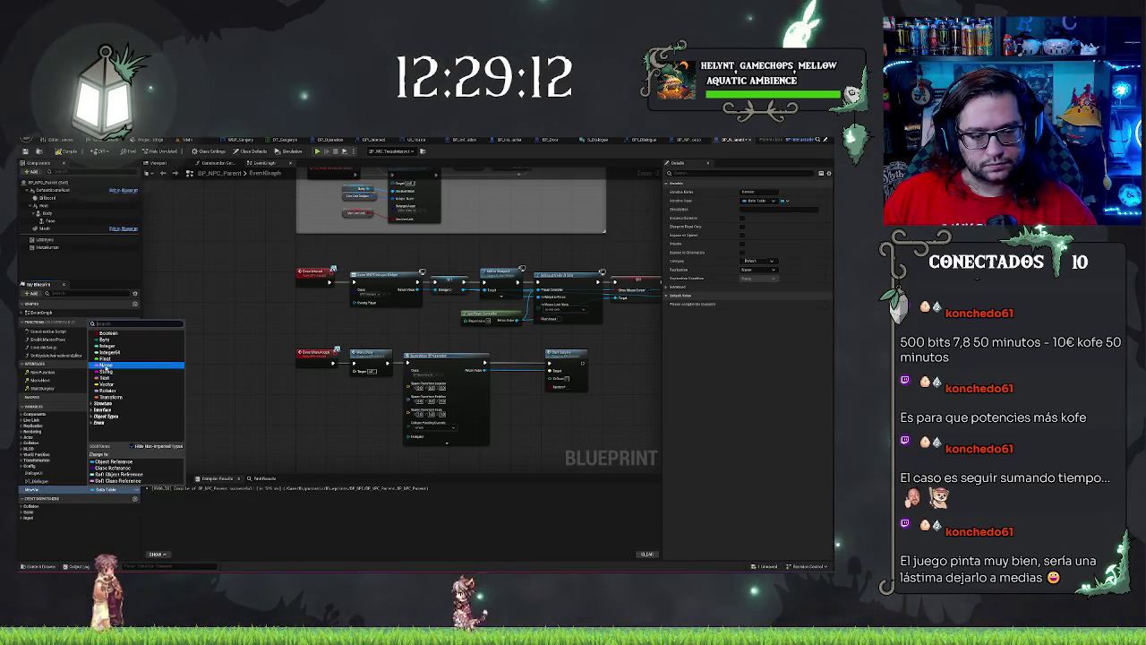
{"action": "left_click", "coordinate": [112, 371]}
{"action": "left_click", "coordinate": [34, 490]}
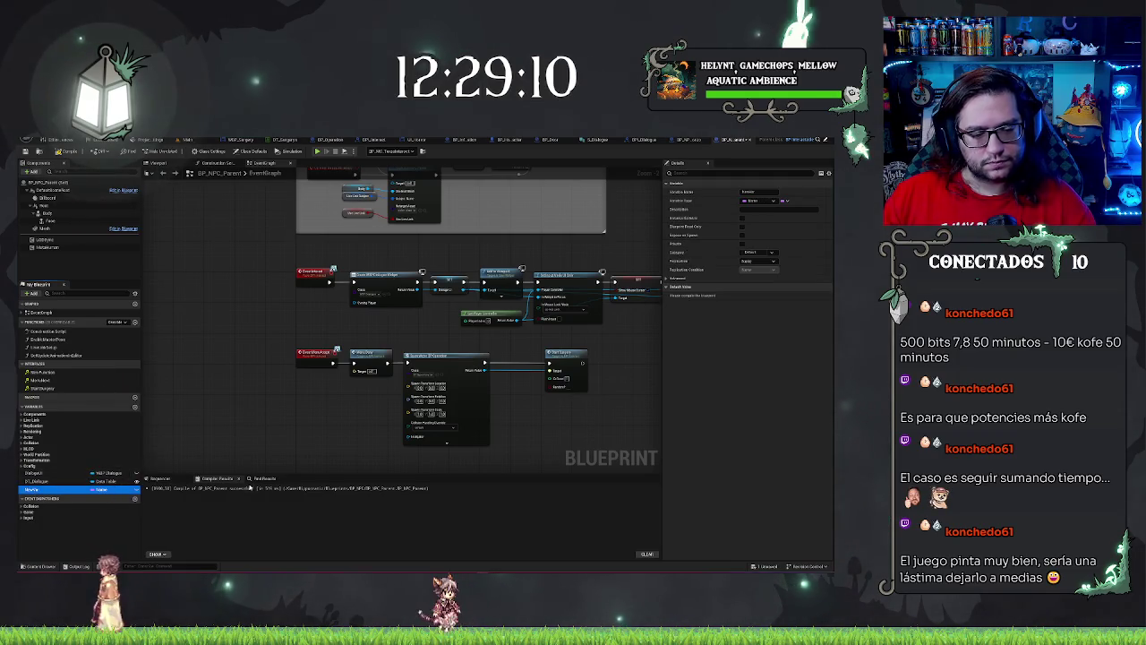
{"action": "key", "text": "F2"}
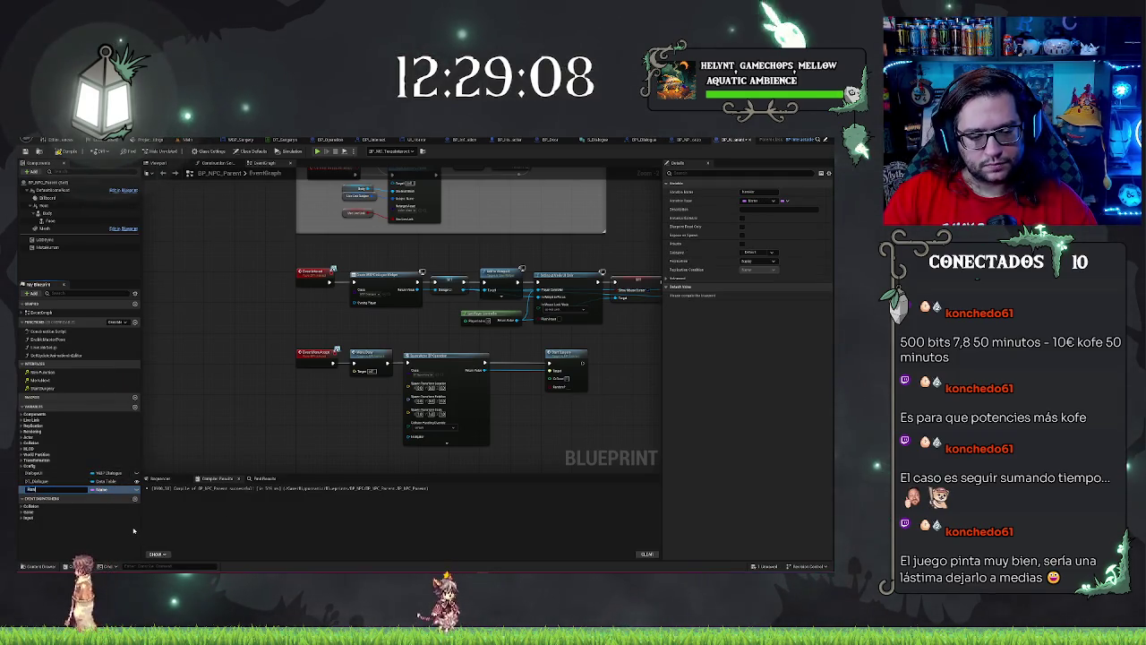
{"action": "type", "text": "NPCName"}
{"action": "key", "text": "Return"}
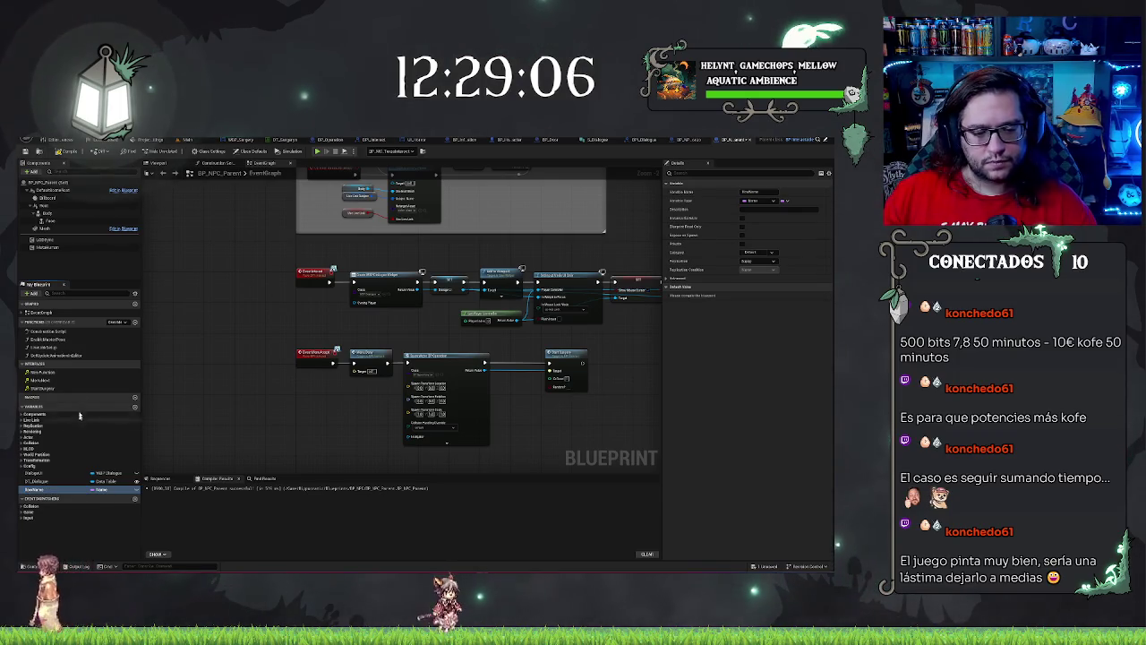
Step: Rename the variable NPCNameStart, make it instance editable, and reselect DT_Dialogue
{"action": "key", "text": "F2"}
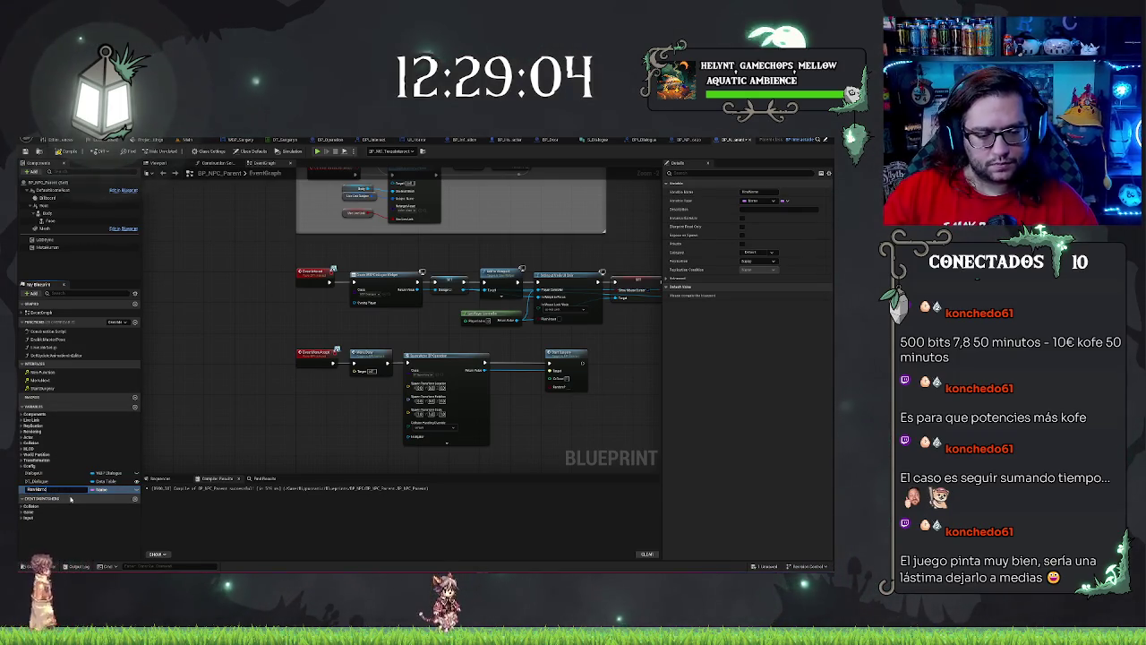
{"action": "type", "text": "NPCNameStart"}
{"action": "key", "text": "Return"}
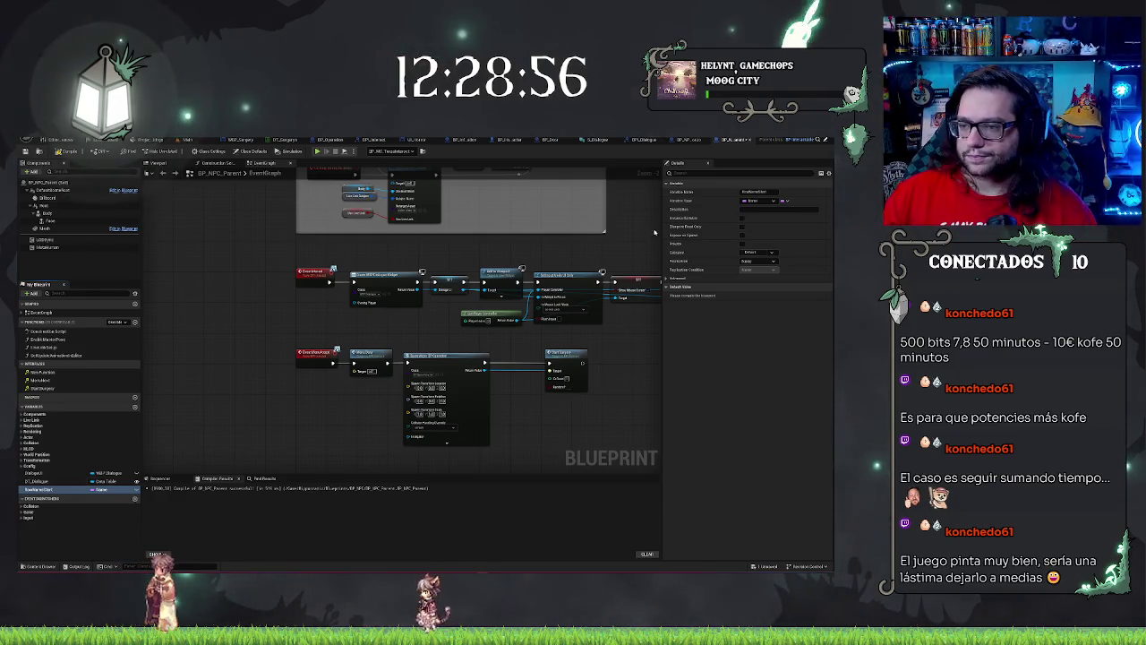
{"action": "left_click", "coordinate": [742, 219]}
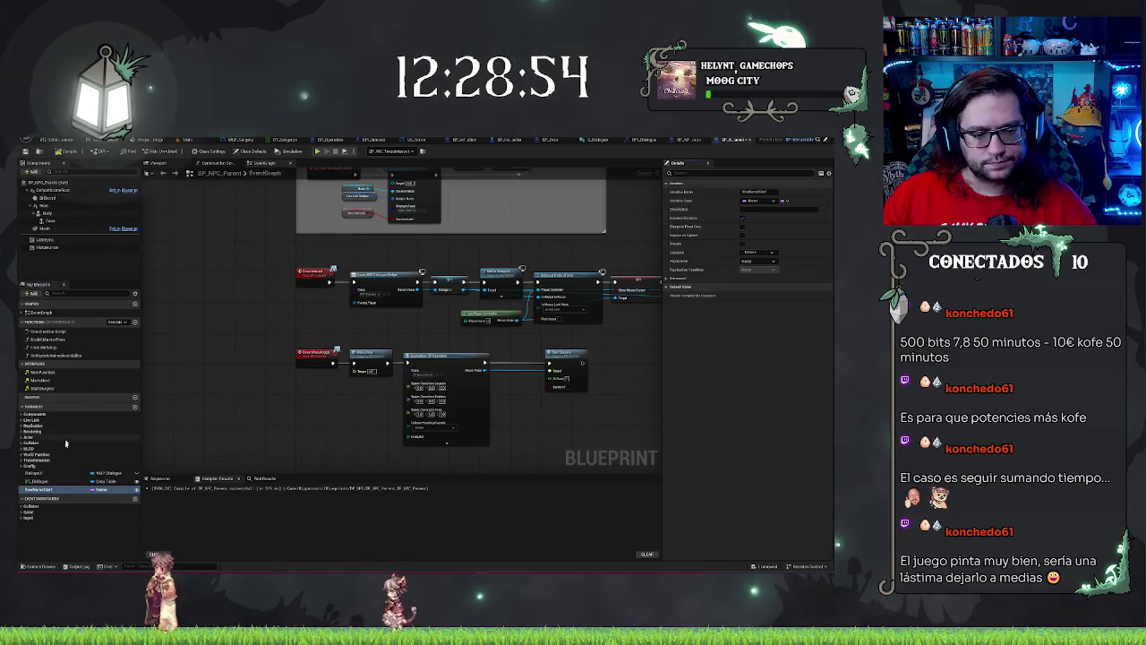
{"action": "left_click", "coordinate": [40, 489]}
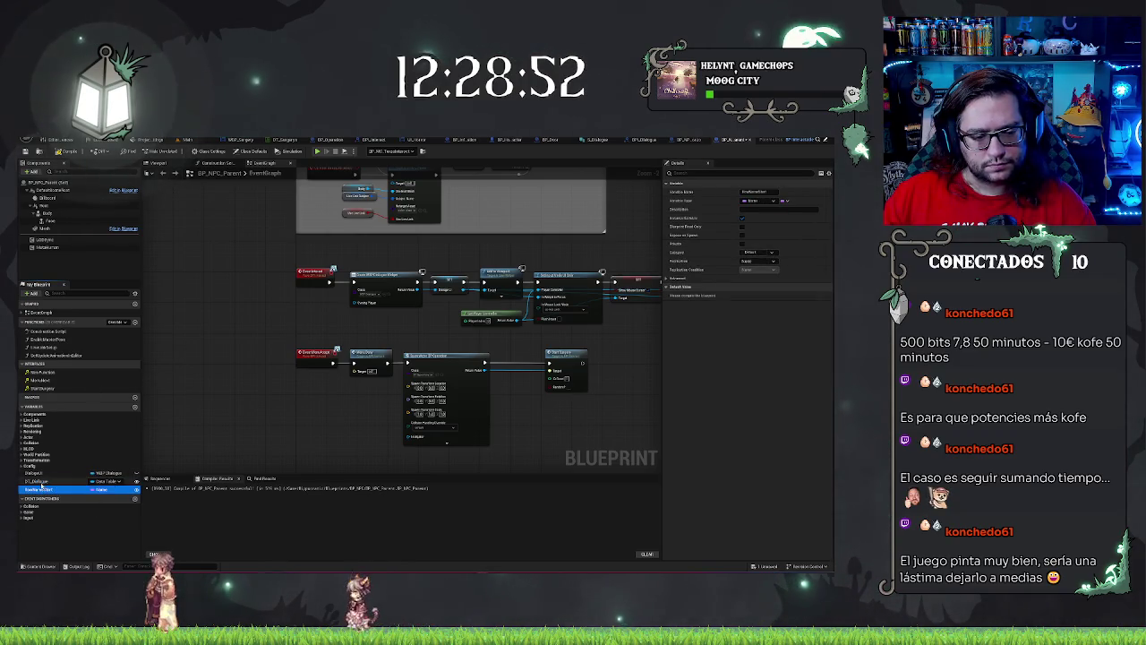
{"action": "left_click", "coordinate": [40, 482]}
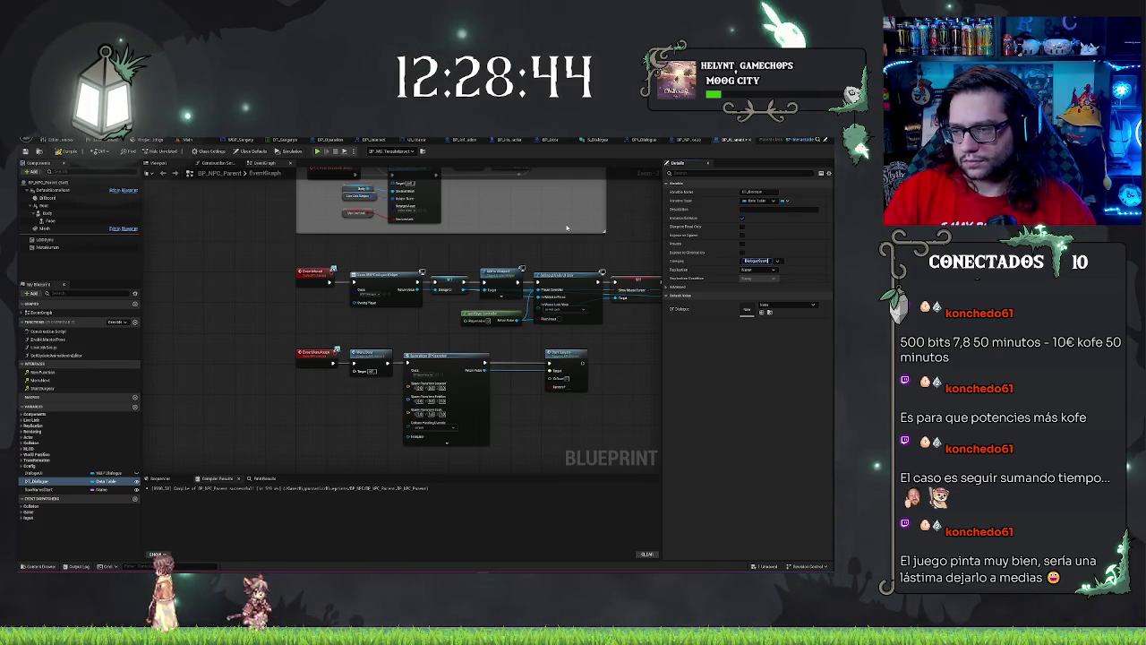
Step: File DT_Dialogue under the DialogueSystem category, then select NPCNameStart
{"action": "key", "text": "Return"}
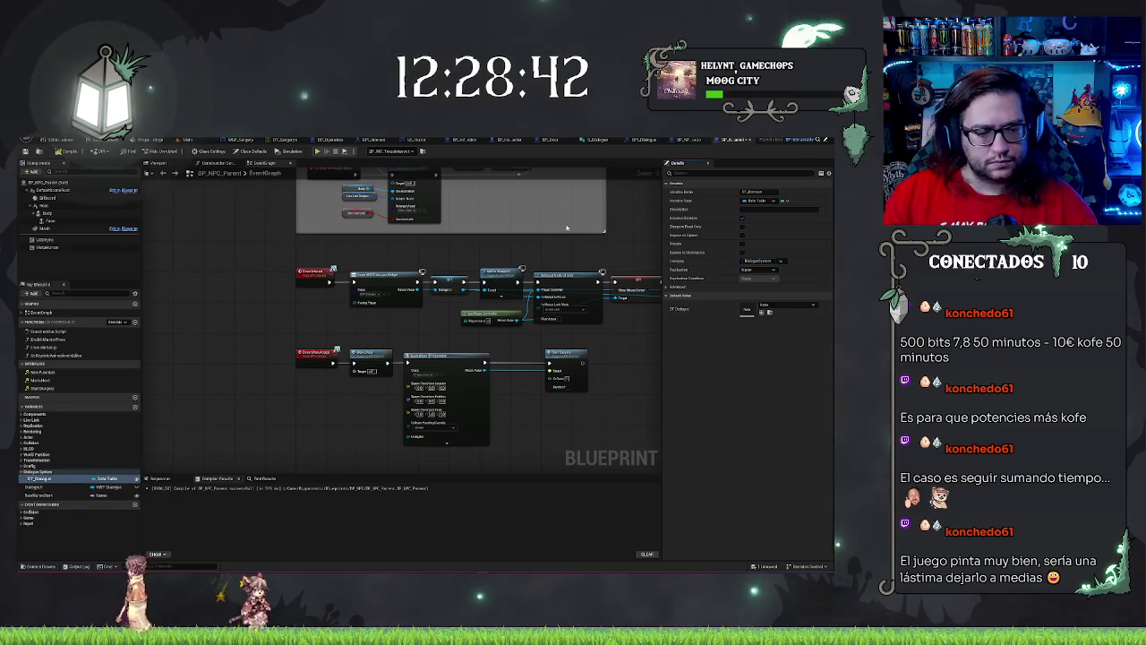
{"action": "left_click", "coordinate": [57, 495]}
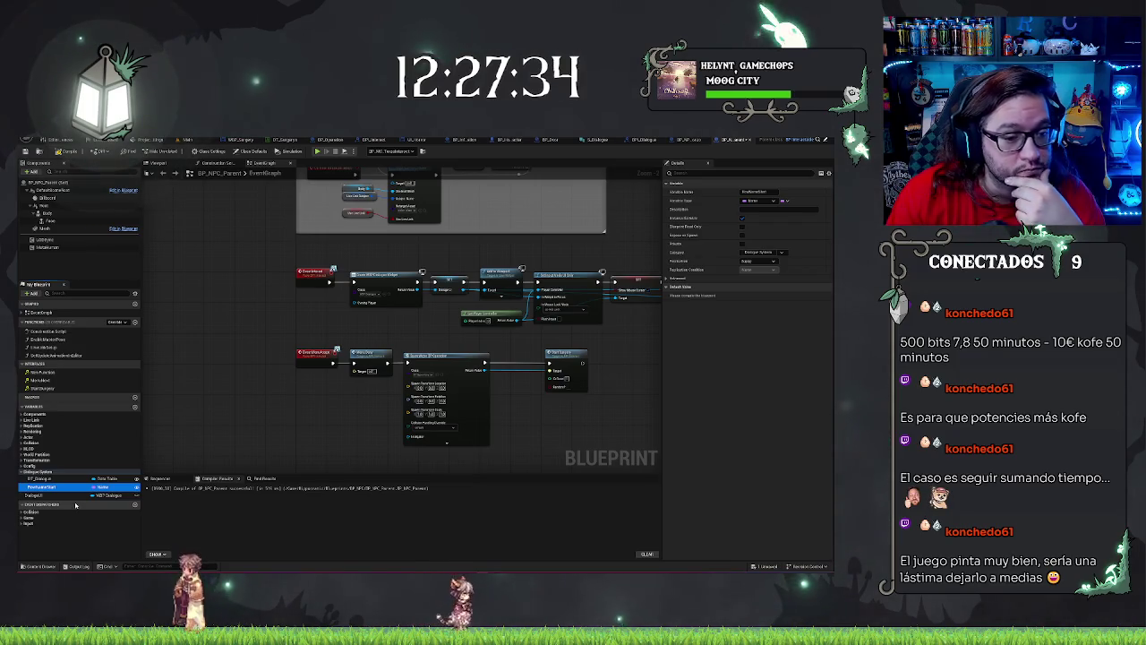
Step: Create a new blueprint variable named NPC_Name
{"action": "left_click", "coordinate": [60, 474]}
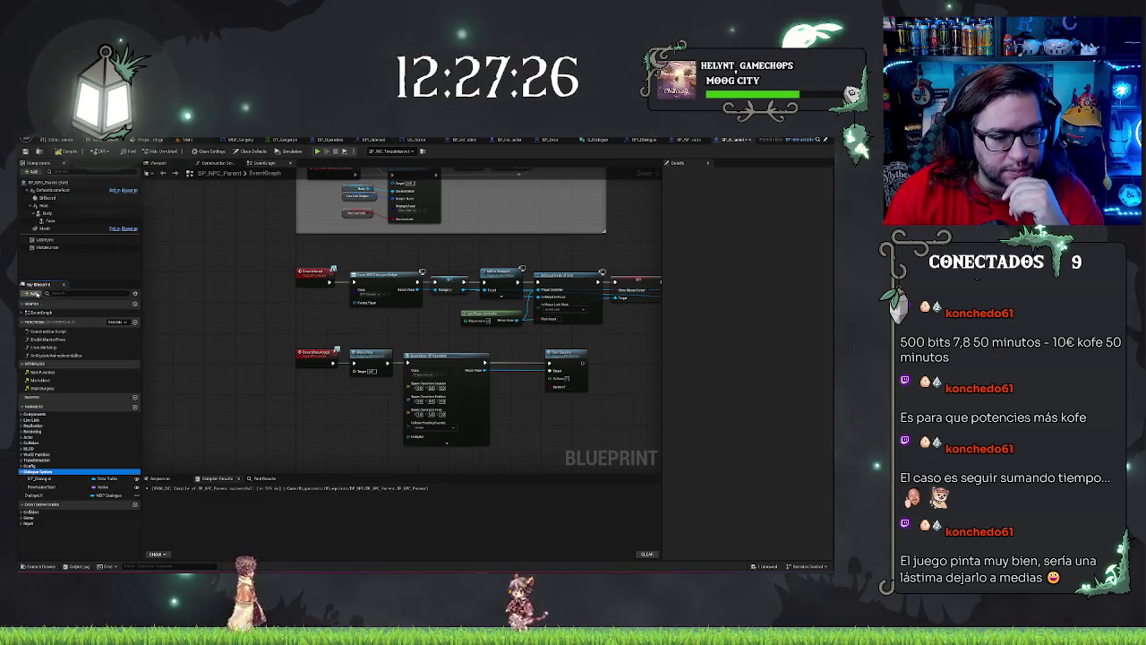
{"action": "left_click", "coordinate": [33, 293]}
{"action": "left_click", "coordinate": [52, 317]}
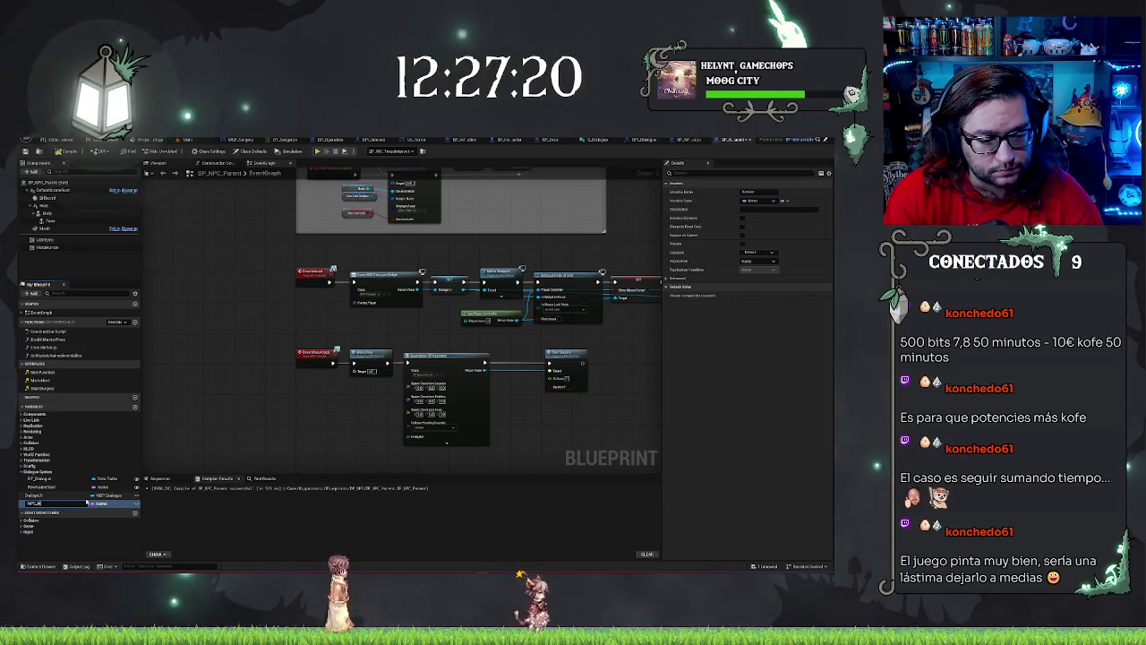
{"action": "type", "text": "ame"}
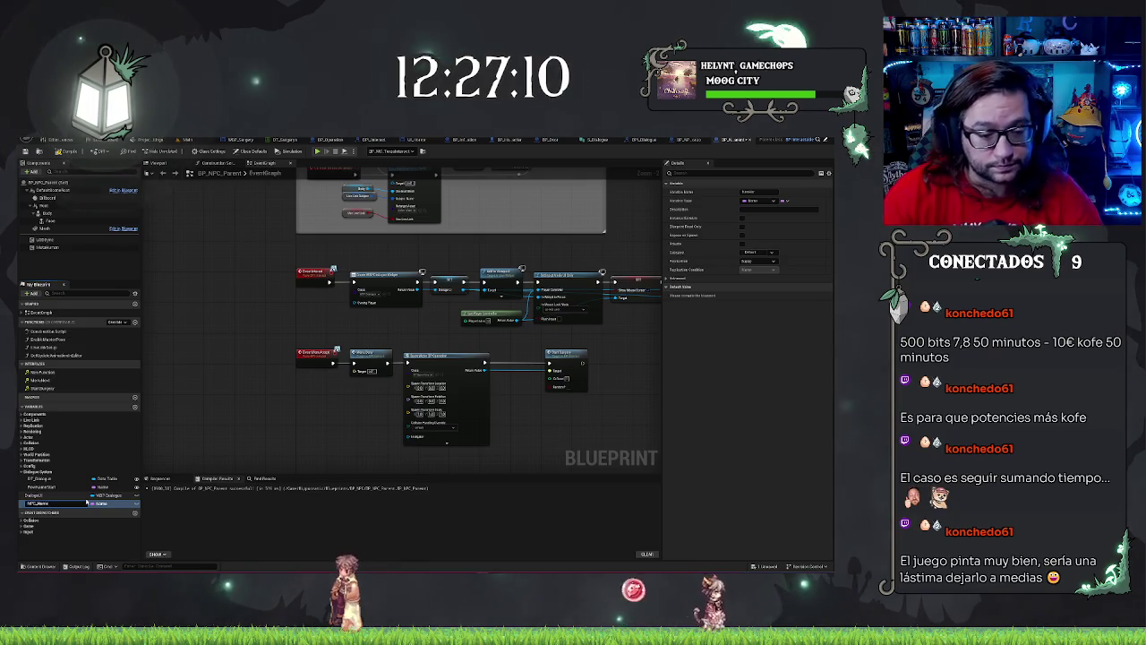
{"action": "key", "text": "Return"}
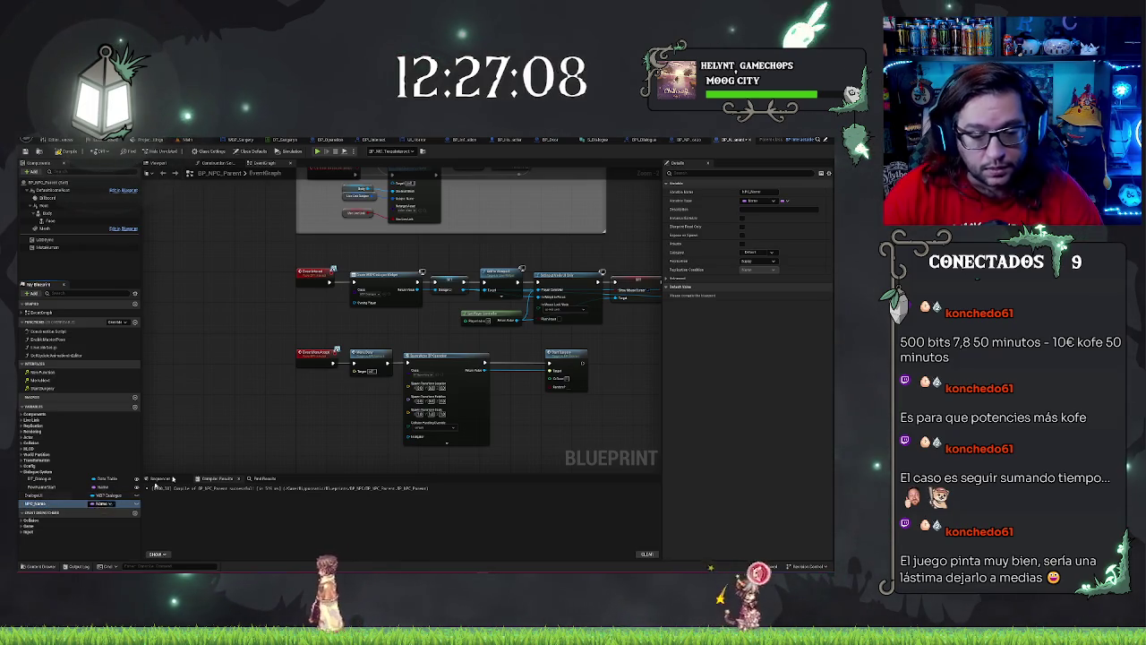
Step: Make NPC_Name a Text variable, drag it into Dialogue System, and add another variable
{"action": "left_click", "coordinate": [101, 503]}
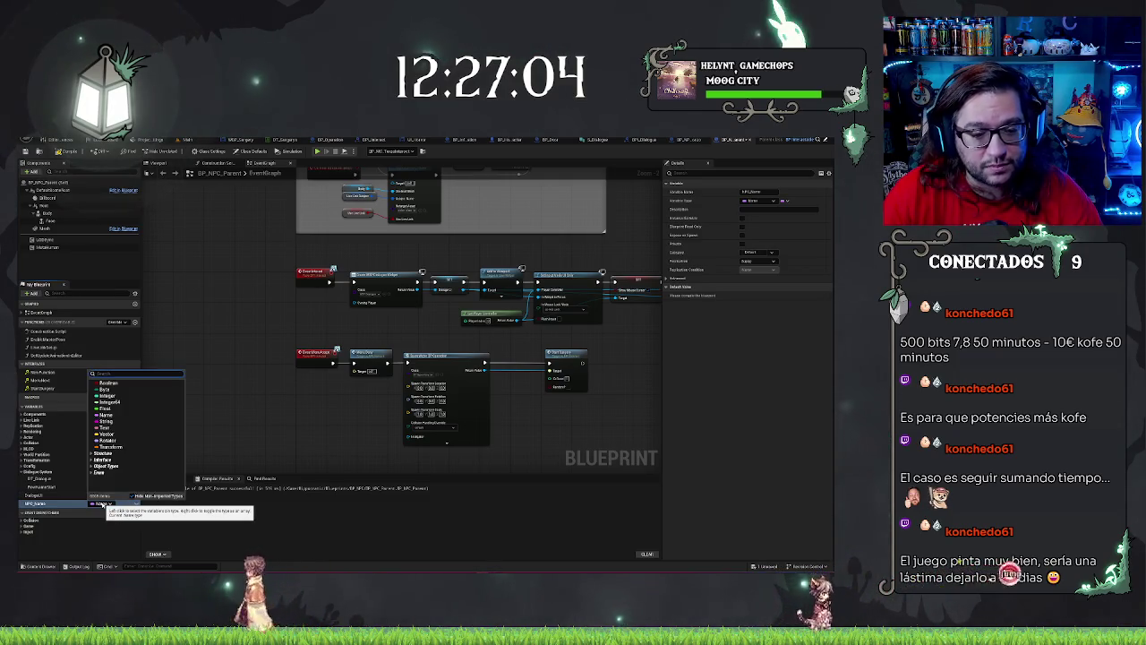
{"action": "left_click", "coordinate": [126, 428]}
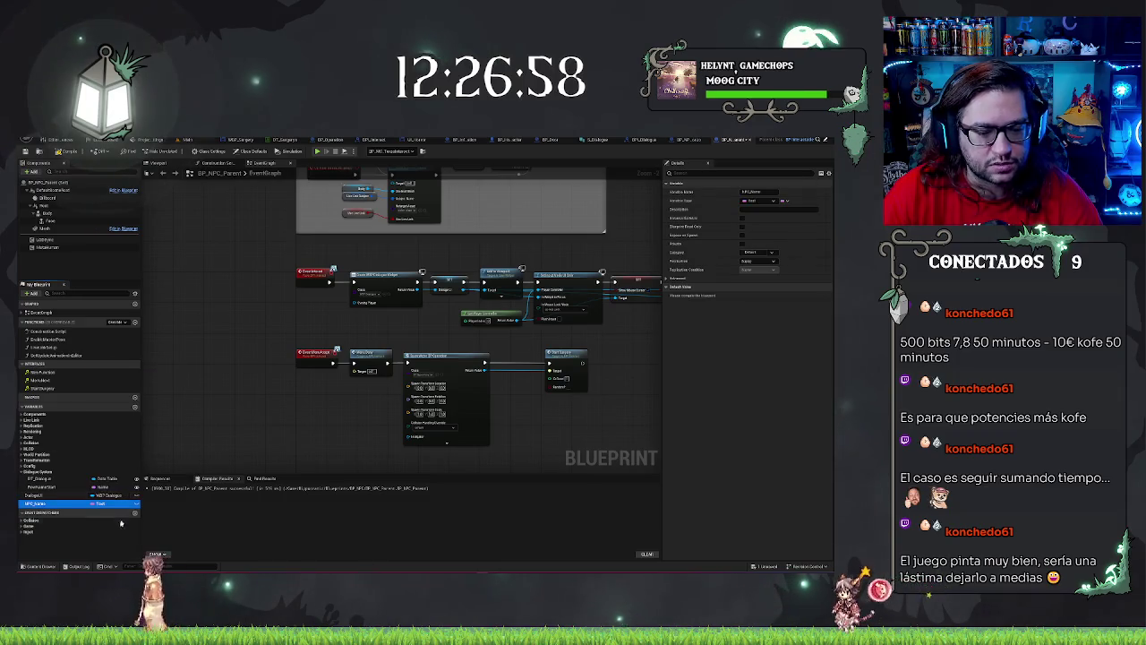
{"action": "left_click", "coordinate": [121, 524]}
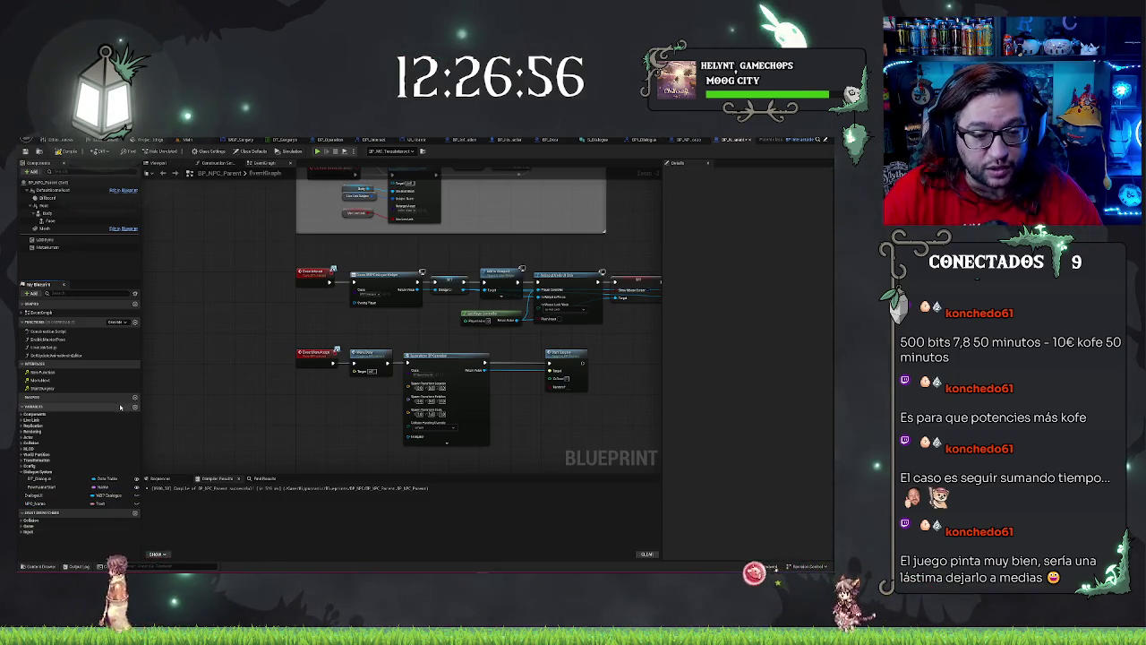
{"action": "left_click", "coordinate": [41, 503]}
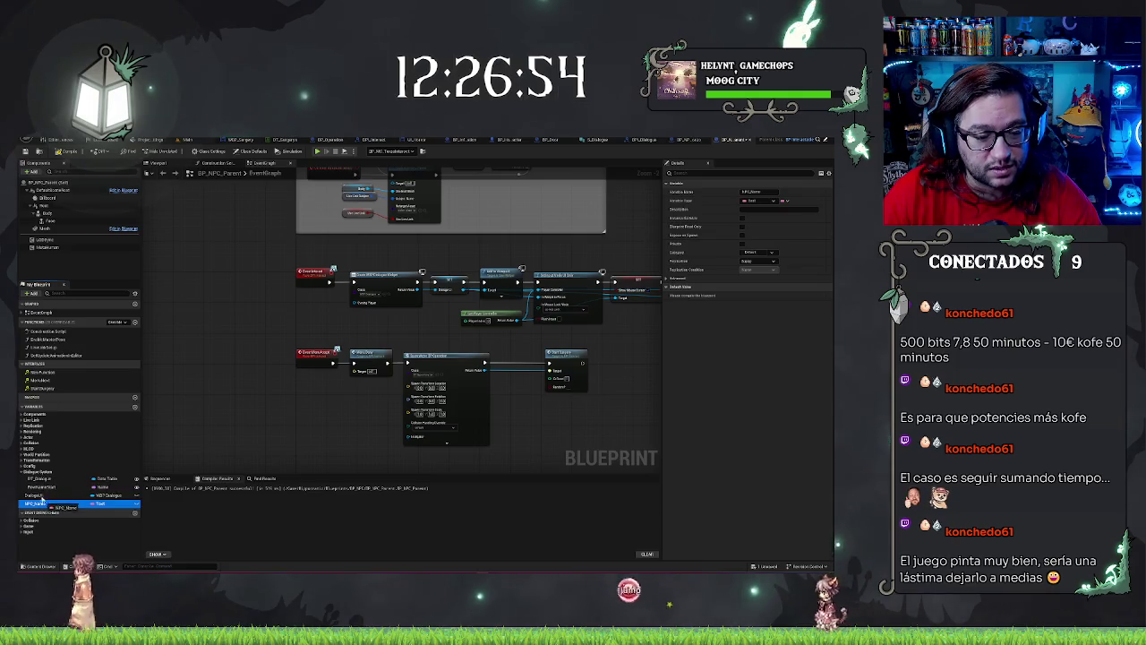
{"action": "left_click_drag", "start_coordinate": [45, 504], "coordinate": [41, 472]}
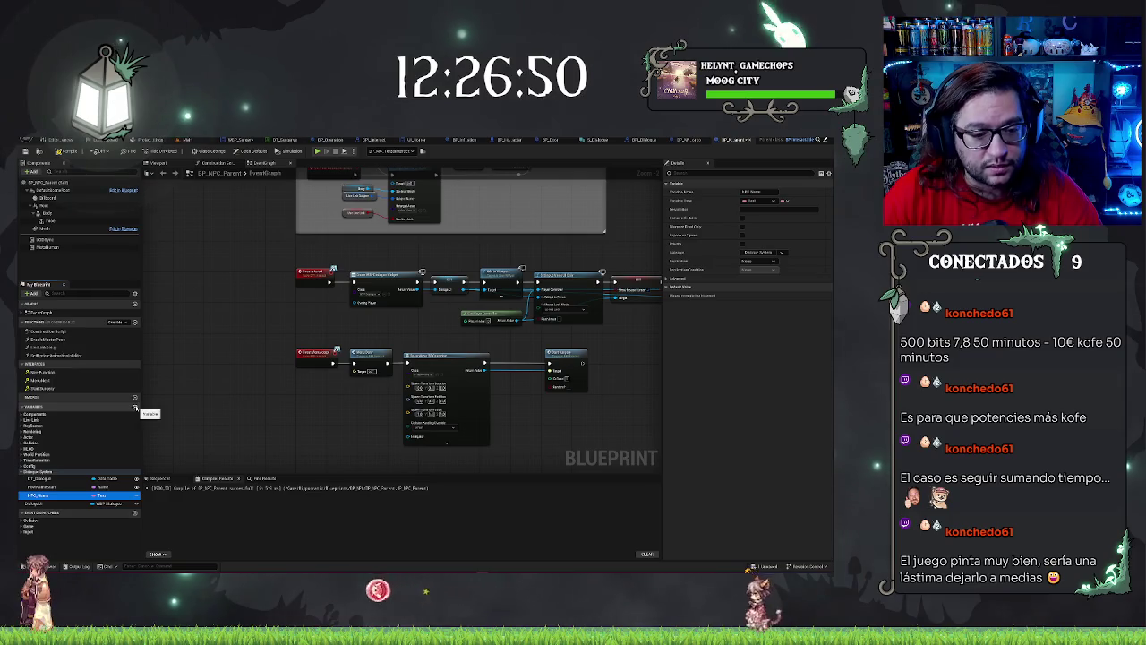
{"action": "left_click", "coordinate": [135, 407]}
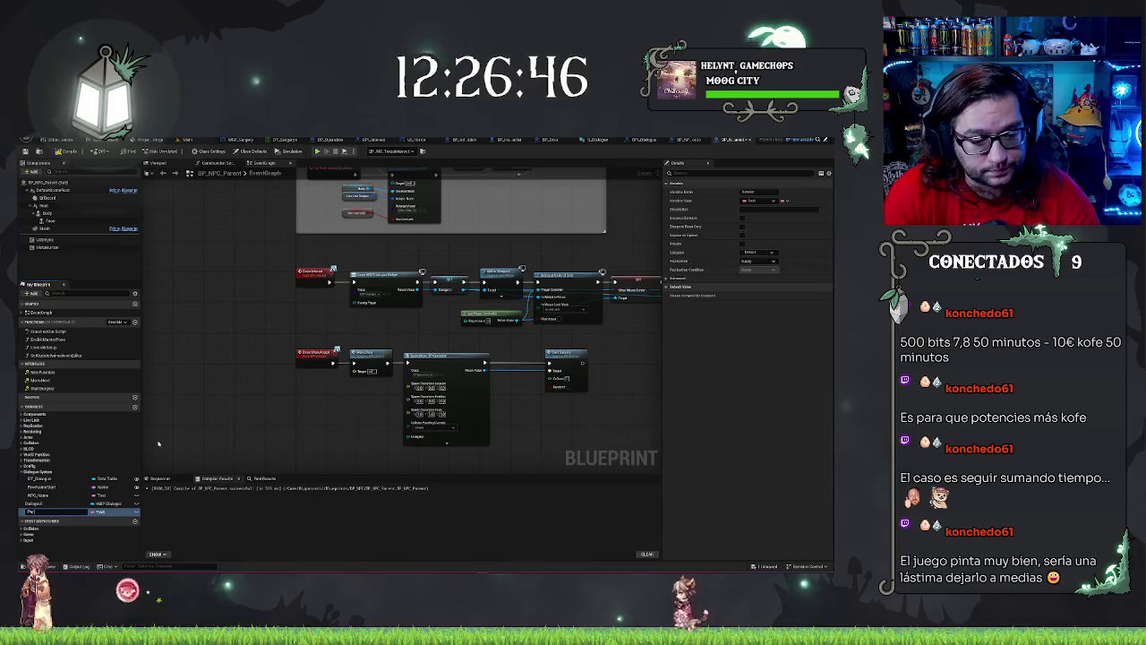
Step: Name the new variable Portrait and make it a Texture 2D type
{"action": "type", "text": "rtrait"}
{"action": "key", "text": "Return"}
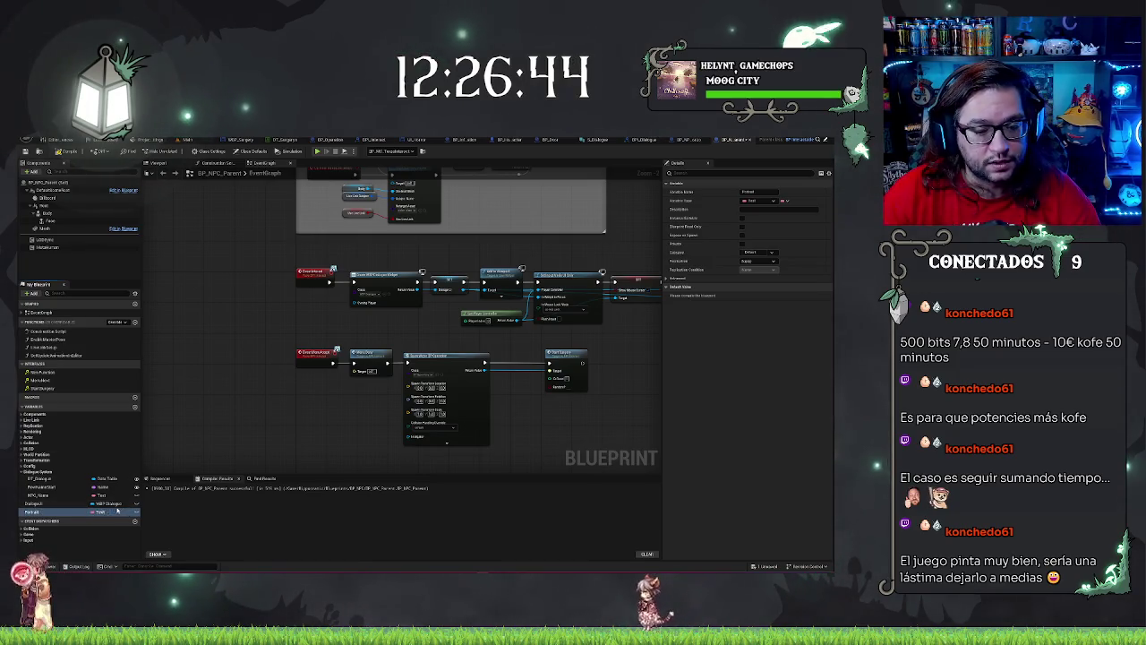
{"action": "left_click", "coordinate": [101, 512]}
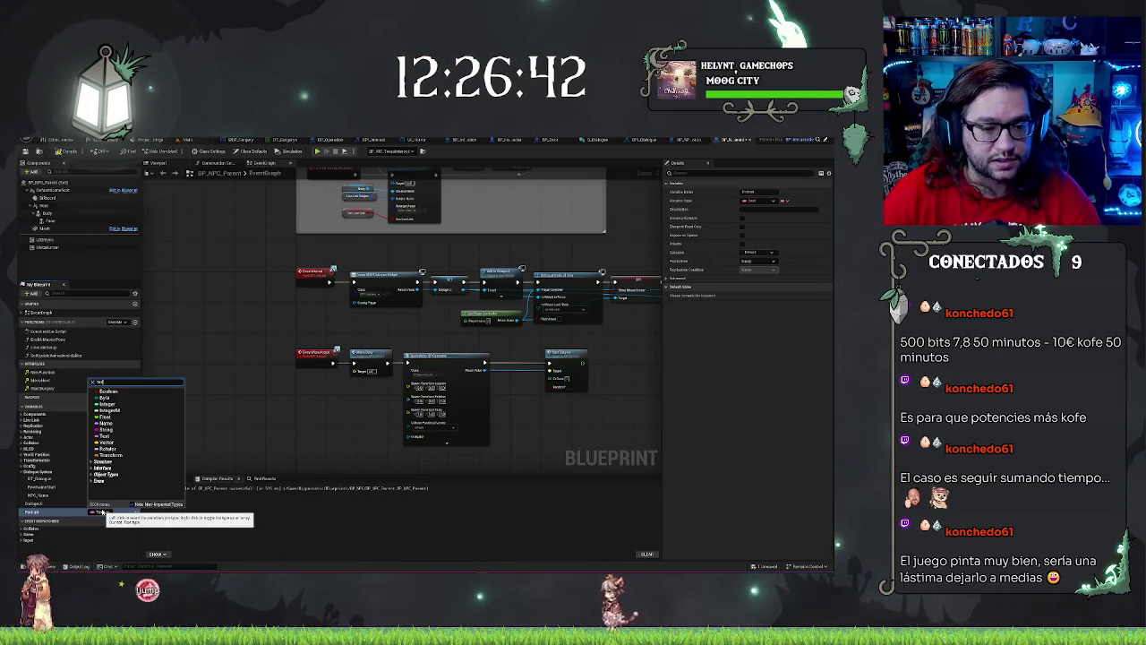
{"action": "type", "text": "text"}
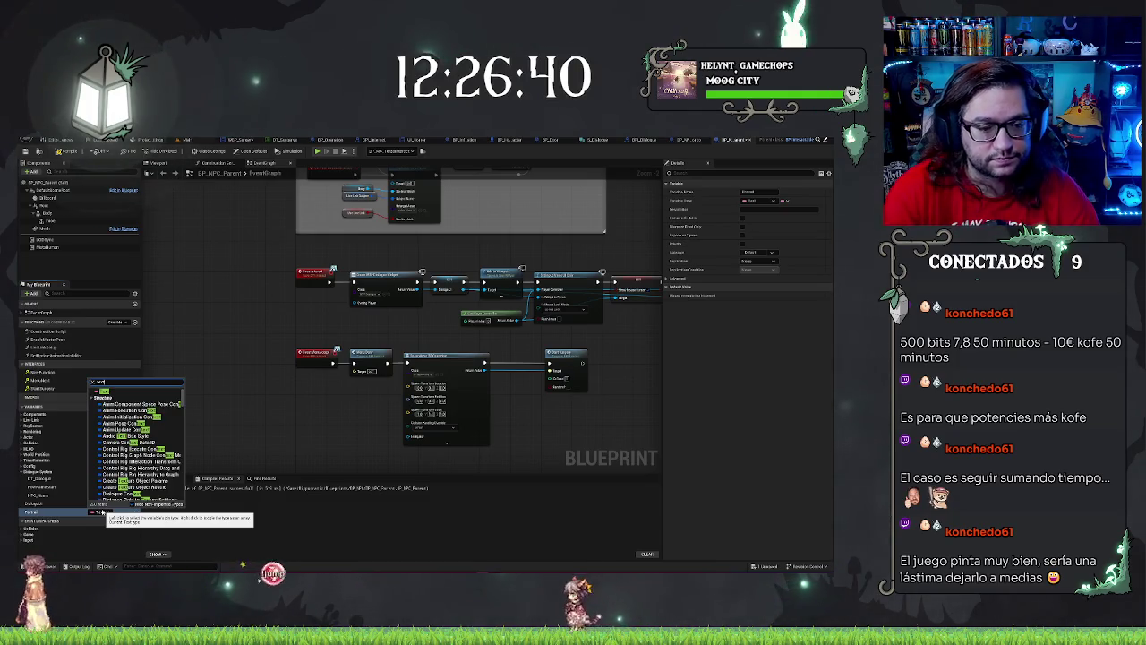
{"action": "type", "text": "ure"}
{"action": "mouse_move", "coordinate": [129, 451]}
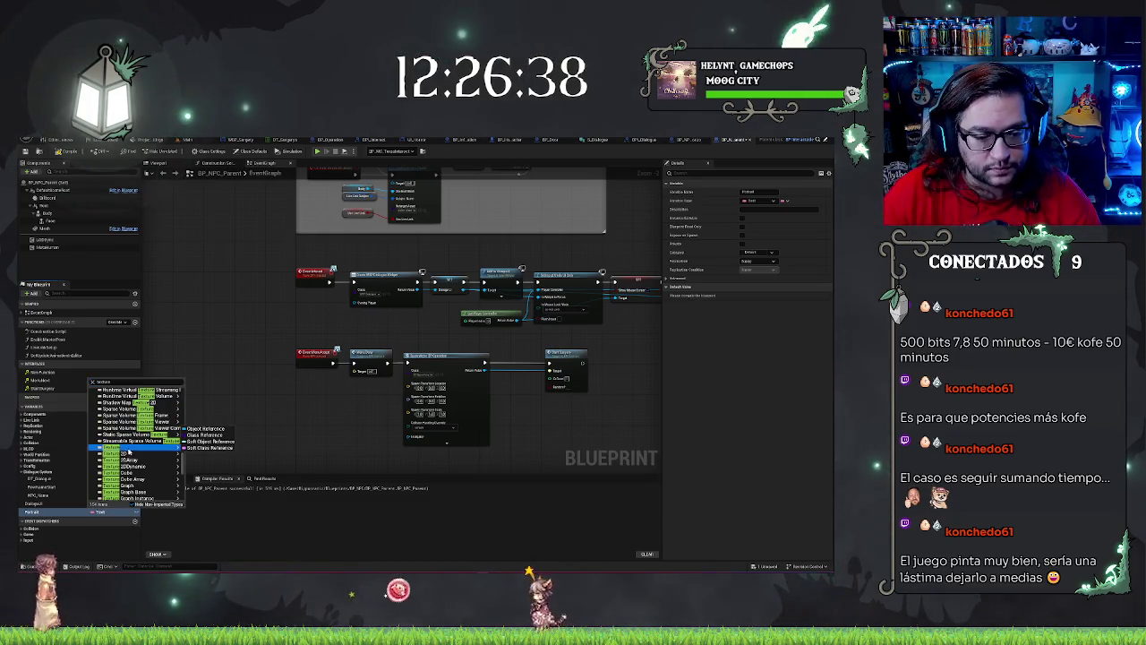
{"action": "left_click", "coordinate": [204, 456]}
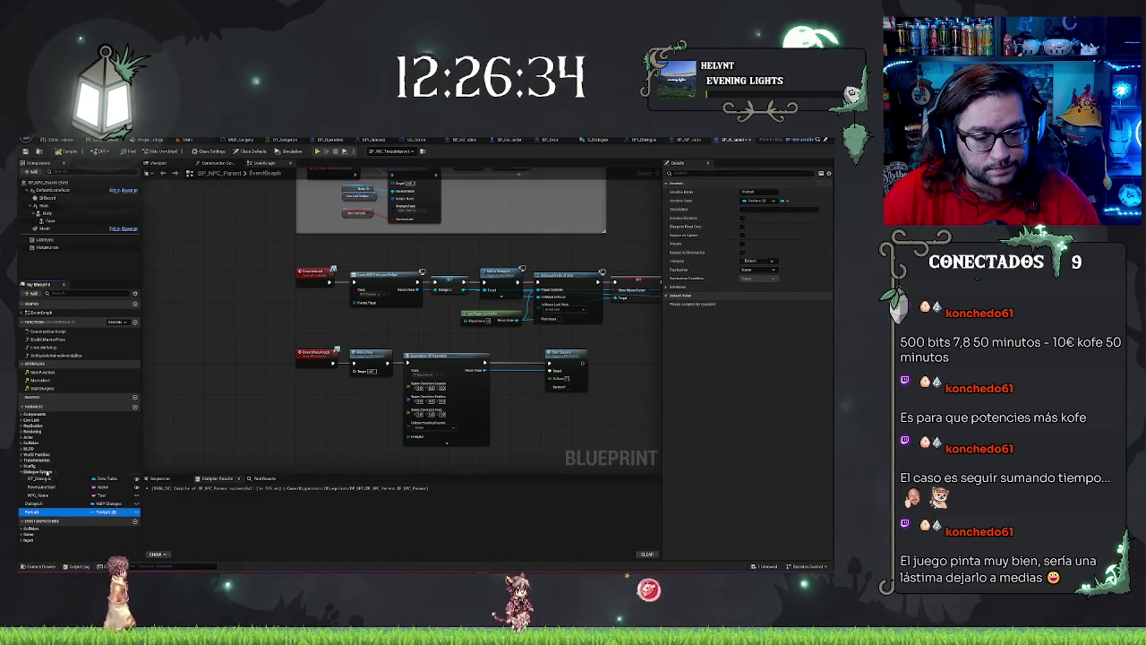
Step: Move Portrait into the Dialogue System category and put NPC_Name first there
{"action": "left_click_drag", "start_coordinate": [47, 469], "coordinate": [43, 485]}
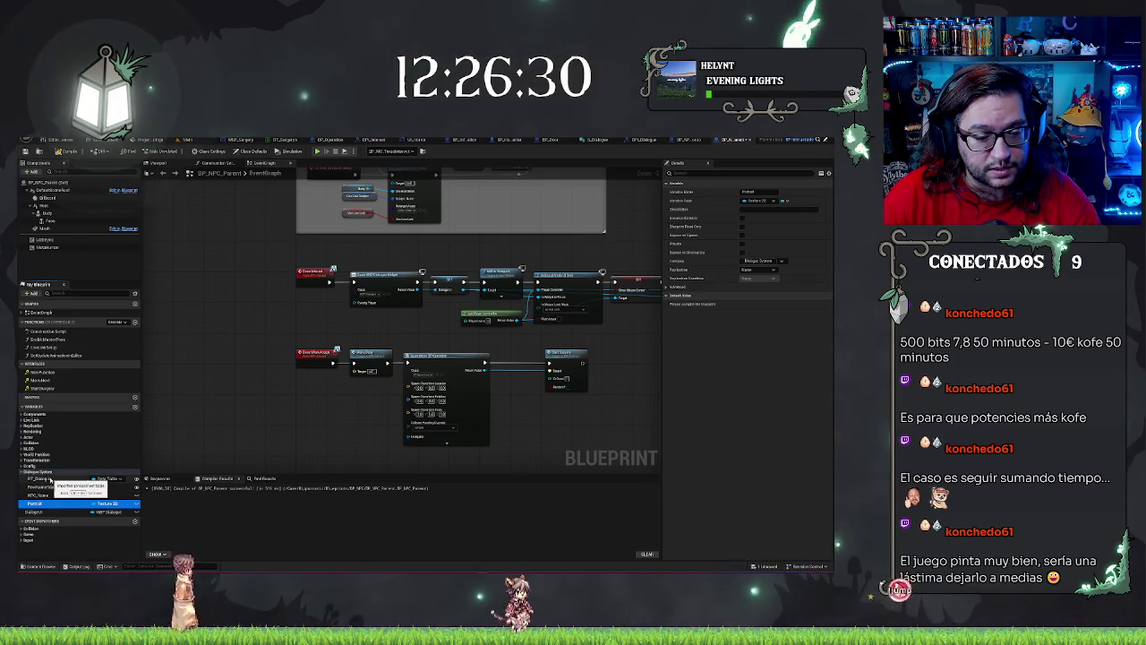
{"action": "mouse_move", "coordinate": [51, 480]}
{"action": "left_mouse_down"}
{"action": "mouse_move", "coordinate": [59, 475]}
{"action": "mouse_move", "coordinate": [45, 480]}
{"action": "left_mouse_up"}
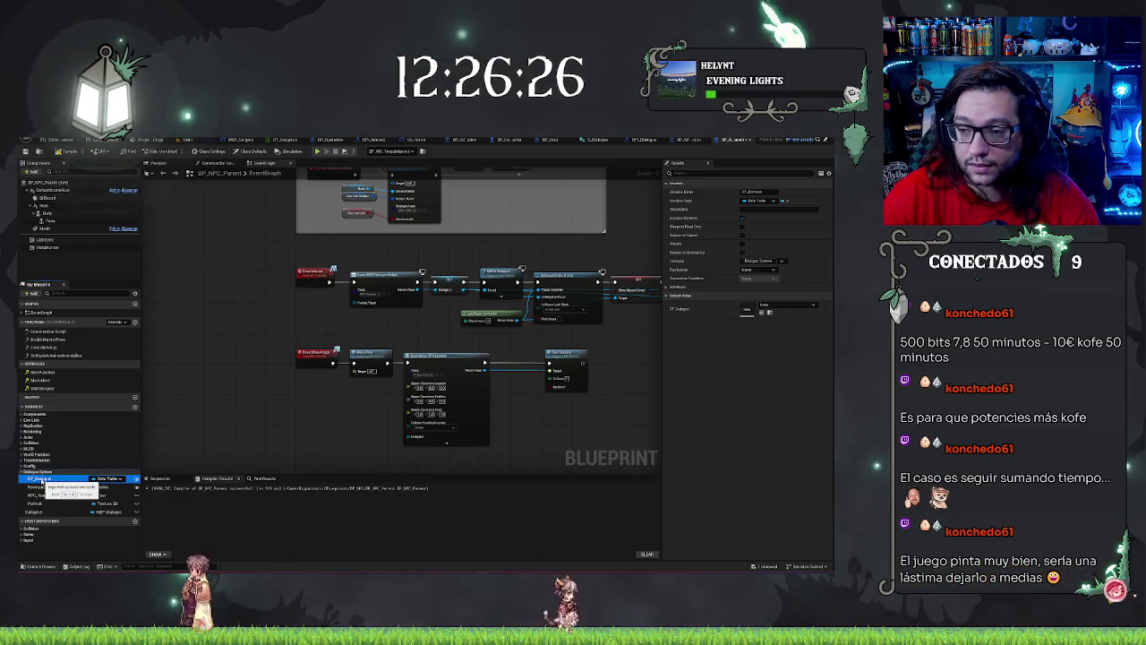
{"action": "right_click", "coordinate": [43, 480]}
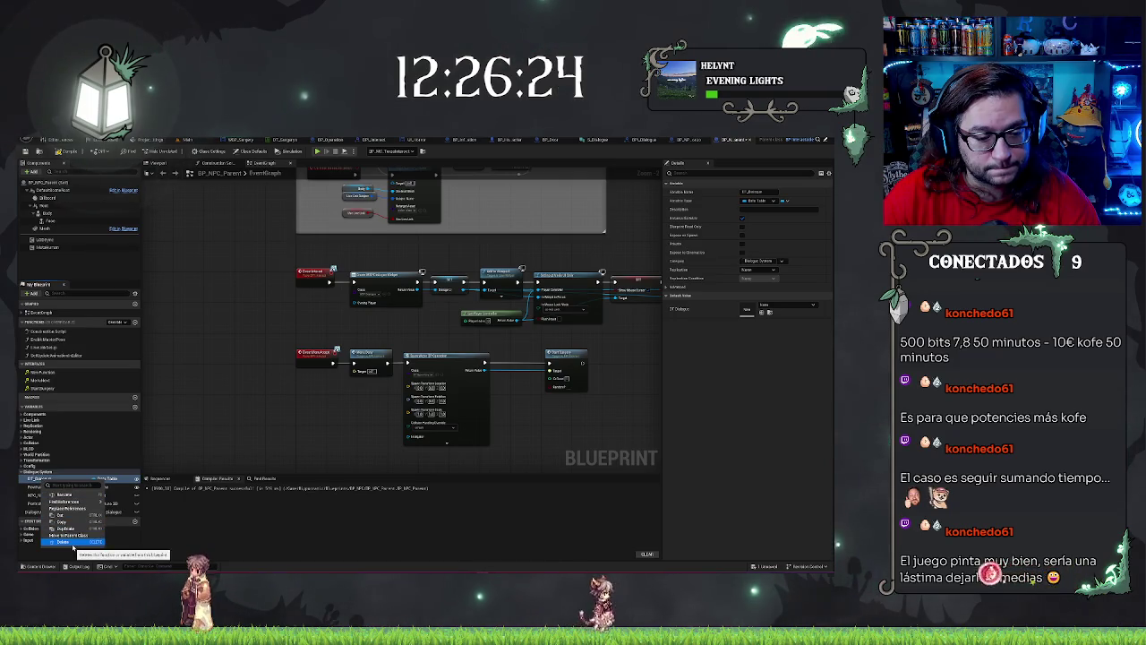
{"action": "mouse_move", "coordinate": [71, 501]}
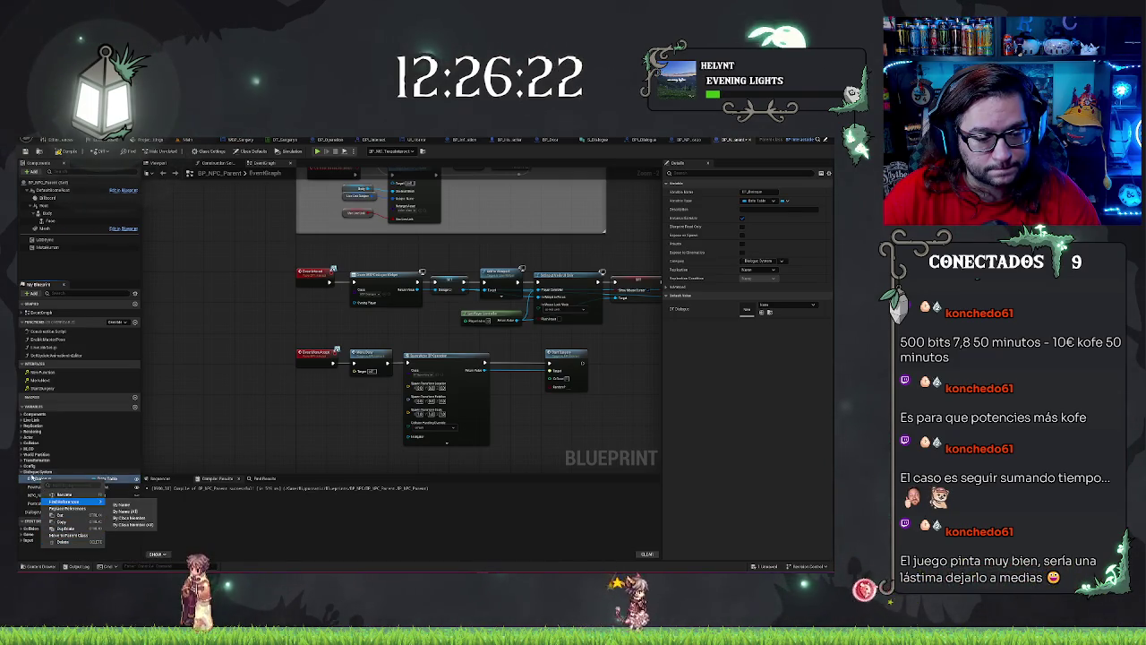
{"action": "key", "text": "Escape"}
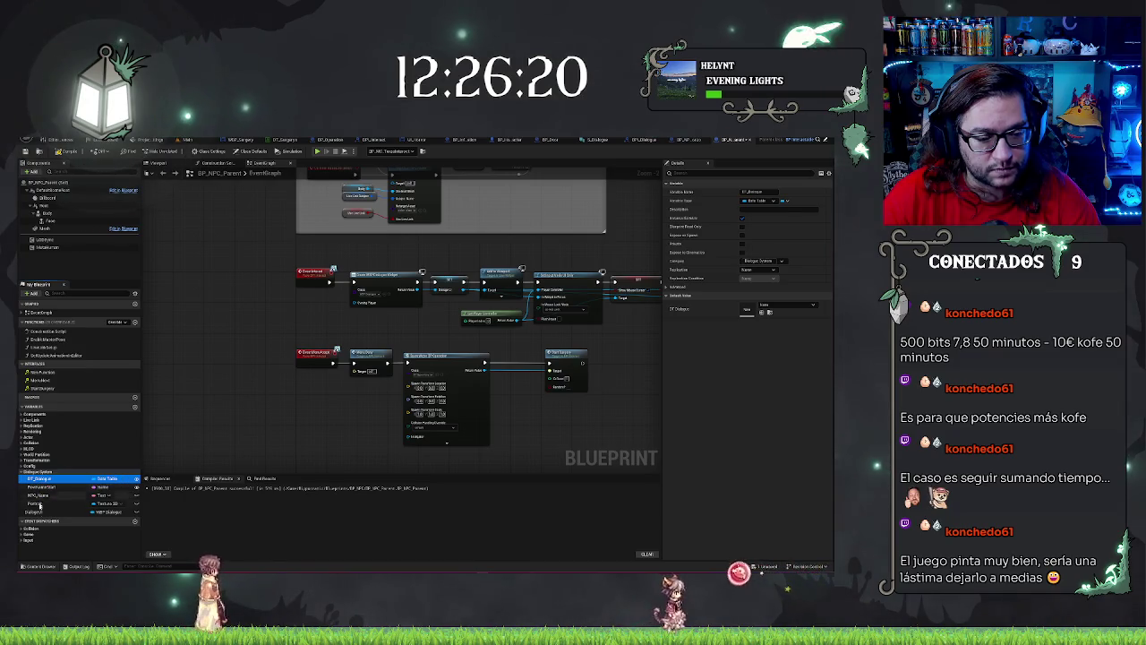
{"action": "left_click", "coordinate": [38, 494]}
{"action": "mouse_move", "coordinate": [38, 494]}
{"action": "left_mouse_down"}
{"action": "mouse_move", "coordinate": [38, 478]}
{"action": "mouse_move", "coordinate": [46, 496]}
{"action": "left_mouse_up"}
Step: Place Portrait under NPC_Name, compile, and give the dialogue widget variable a new name
{"action": "left_click", "coordinate": [39, 503]}
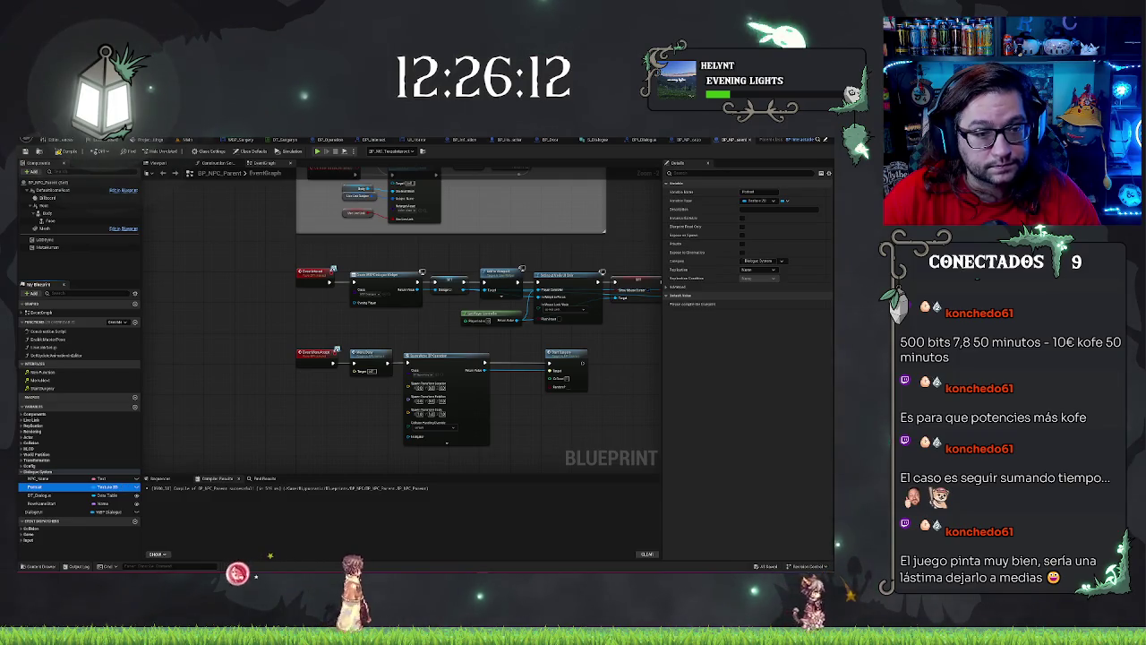
{"action": "left_click", "coordinate": [67, 150]}
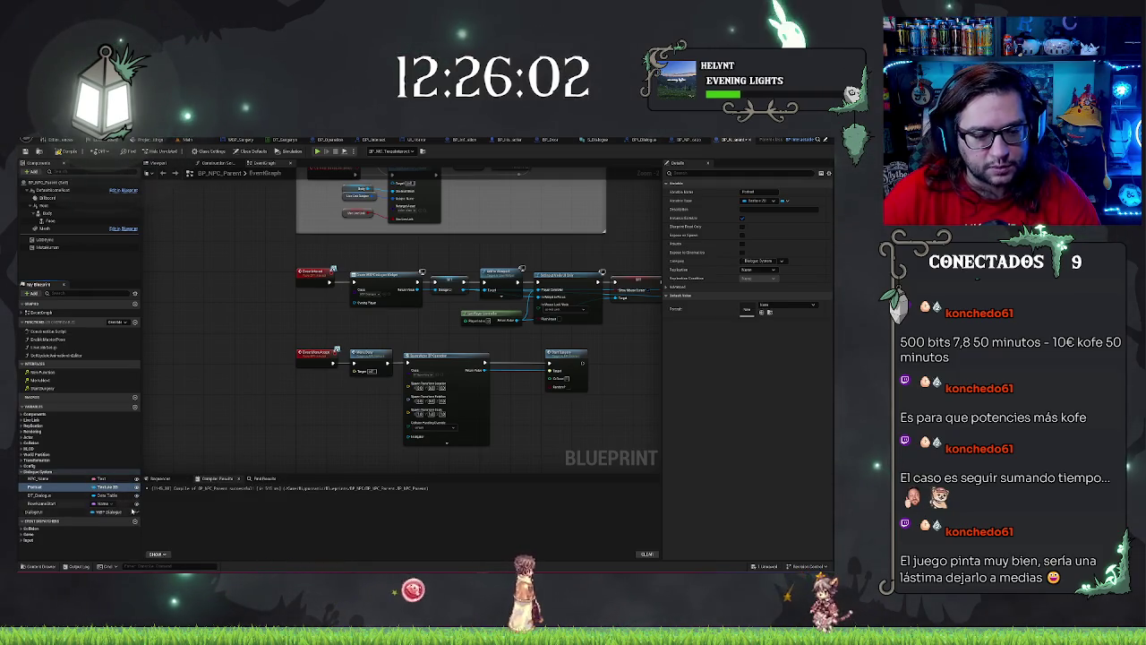
{"action": "left_click", "coordinate": [43, 514]}
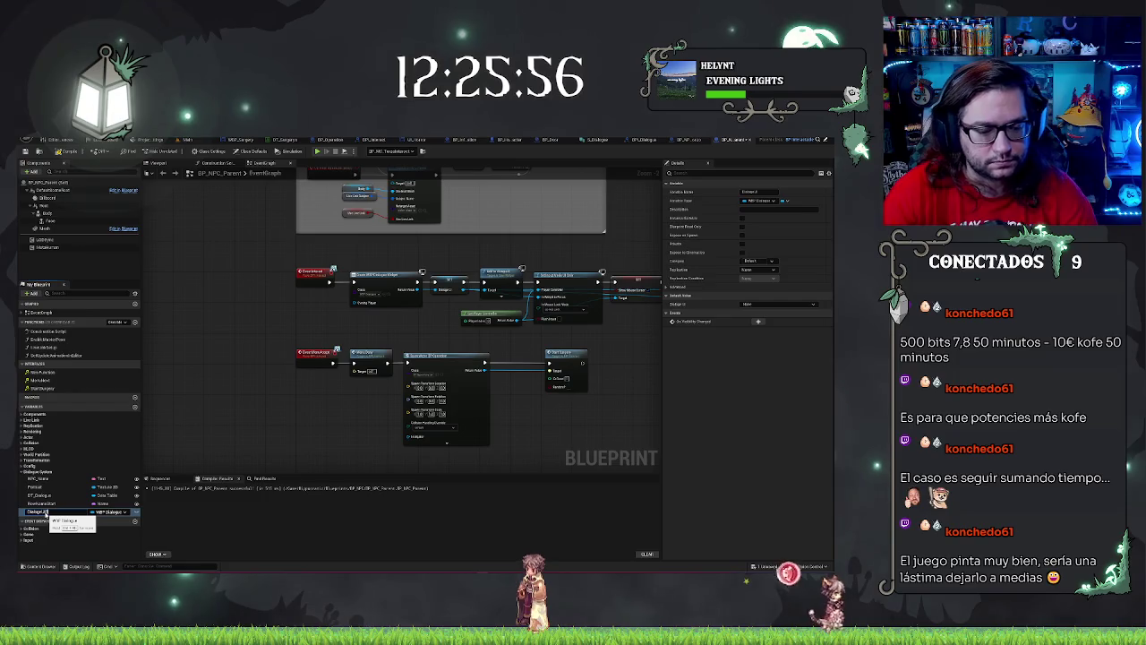
{"action": "key", "text": "Return"}
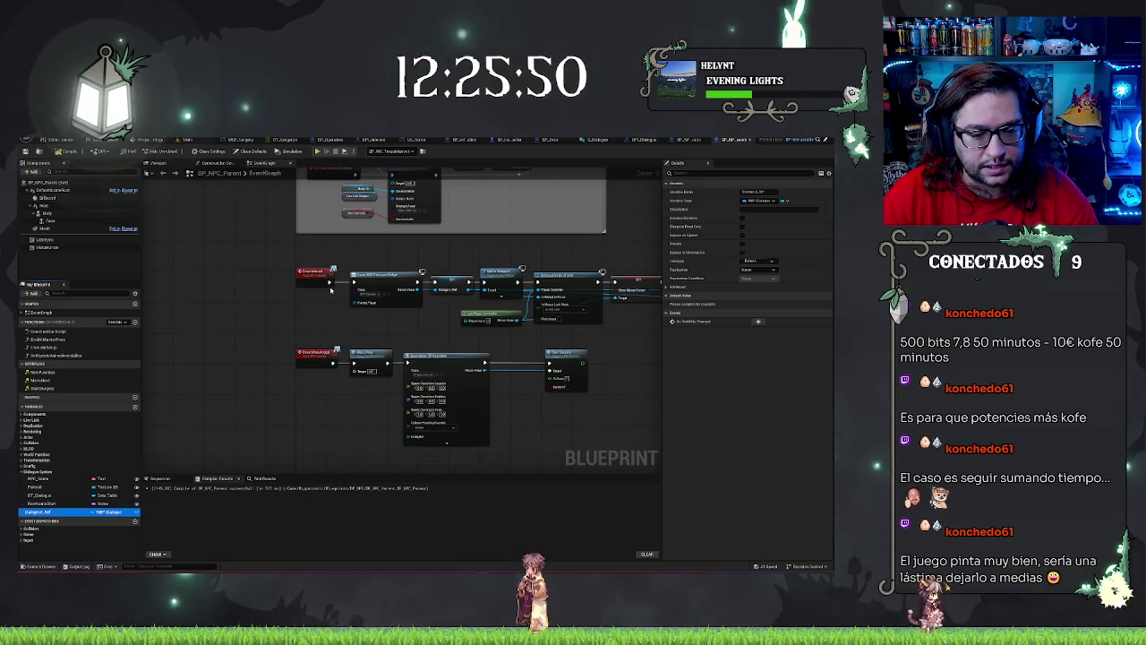
{"action": "left_click_drag", "start_coordinate": [296, 346], "coordinate": [230, 352]}
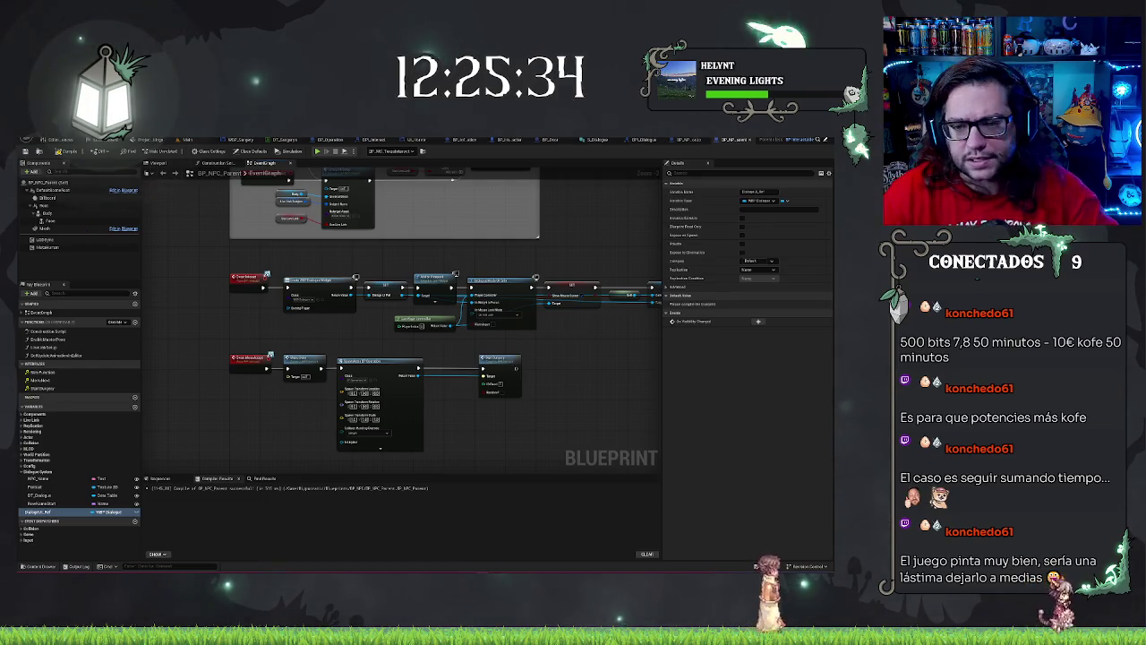
Step: Select the middle and lower node groups and nudge them further down
{"action": "mouse_move", "coordinate": [383, 350]}
{"action": "left_mouse_down"}
{"action": "mouse_move", "coordinate": [376, 318]}
{"action": "mouse_move", "coordinate": [385, 376]}
{"action": "mouse_move", "coordinate": [347, 240]}
{"action": "left_mouse_up"}
{"action": "scroll", "coordinate": [404, 337], "scroll_direction": "down", "scroll_amount": 2}
{"action": "left_click_drag", "start_coordinate": [301, 270], "coordinate": [532, 388]}
{"action": "key", "text": "Down"}
{"action": "key", "text": "Down"}
{"action": "key", "text": "Down"}
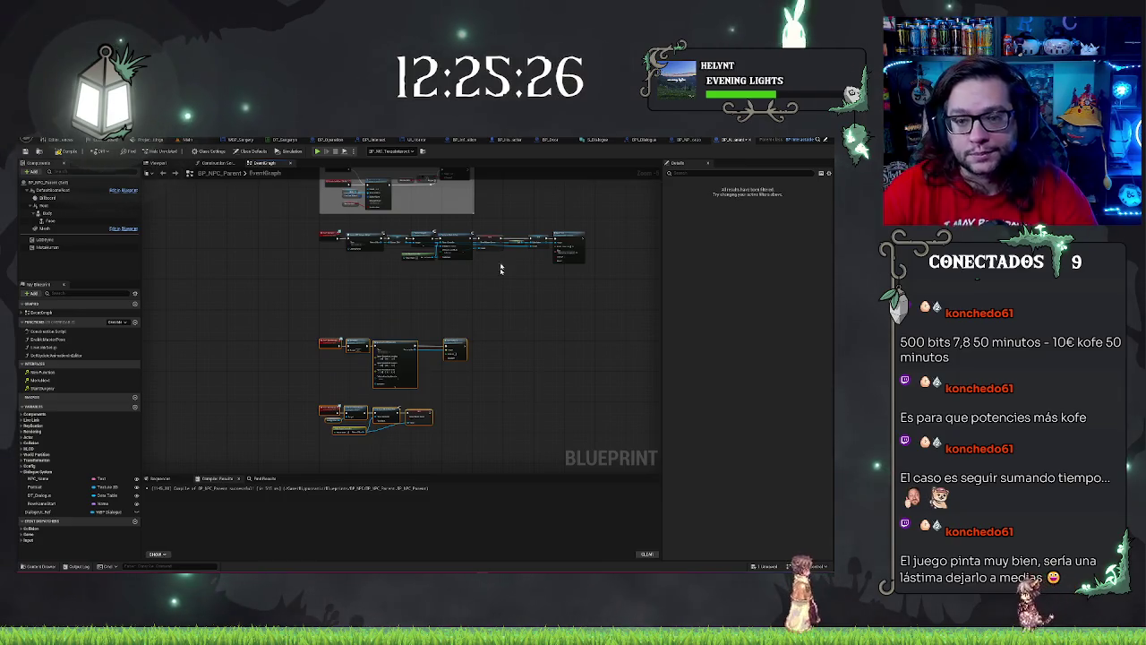
{"action": "scroll", "coordinate": [400, 292], "scroll_direction": "up", "scroll_amount": 3}
{"action": "scroll", "coordinate": [339, 367], "scroll_direction": "down", "scroll_amount": 1}
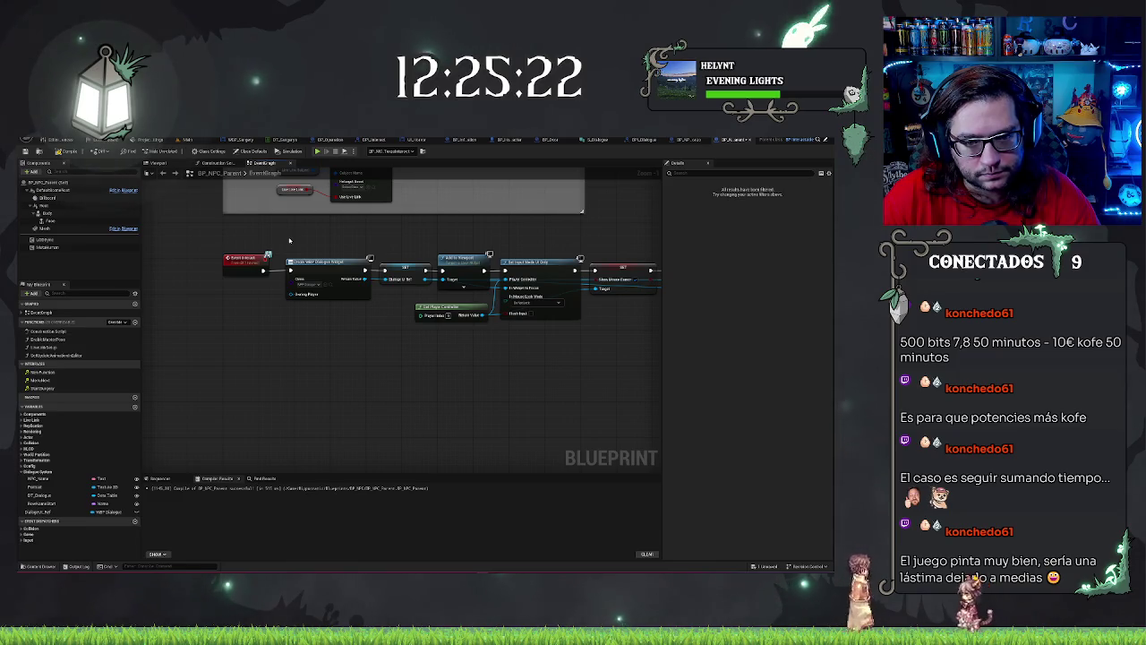
{"action": "scroll", "coordinate": [289, 239], "scroll_direction": "down", "scroll_amount": 4}
Step: Move the dialogue node chain lower in the graph, then bring up BPI_Dialogue
{"action": "left_click_drag", "start_coordinate": [269, 236], "coordinate": [690, 341]}
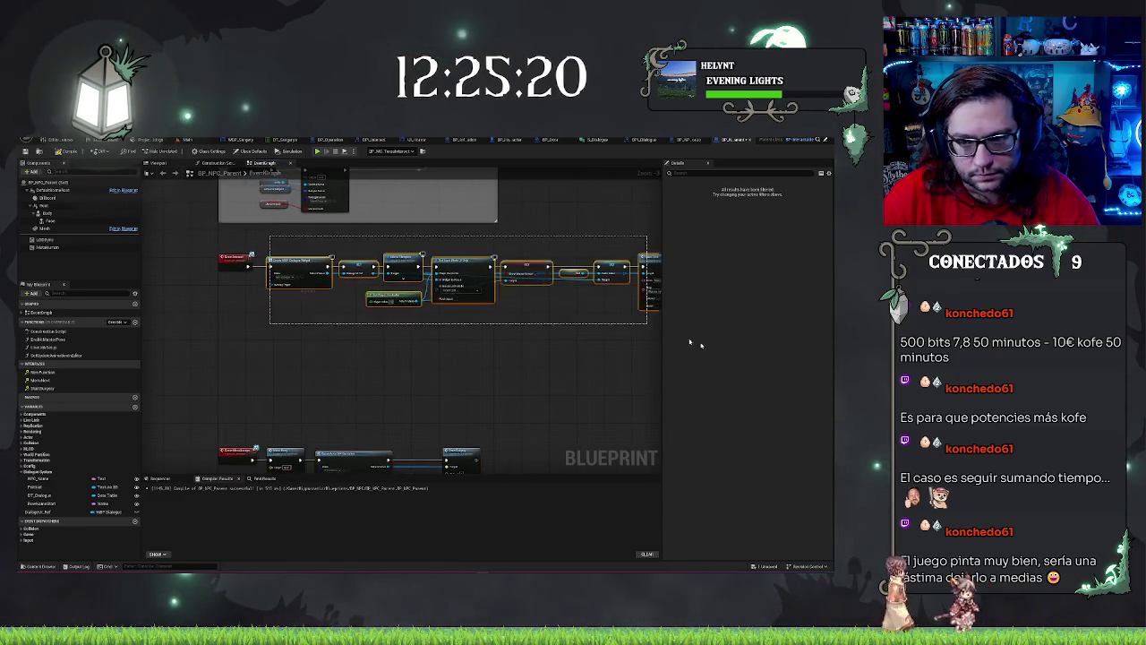
{"action": "scroll", "coordinate": [689, 341], "scroll_direction": "up", "scroll_amount": 2}
{"action": "scroll", "coordinate": [511, 341], "scroll_direction": "down", "scroll_amount": 2}
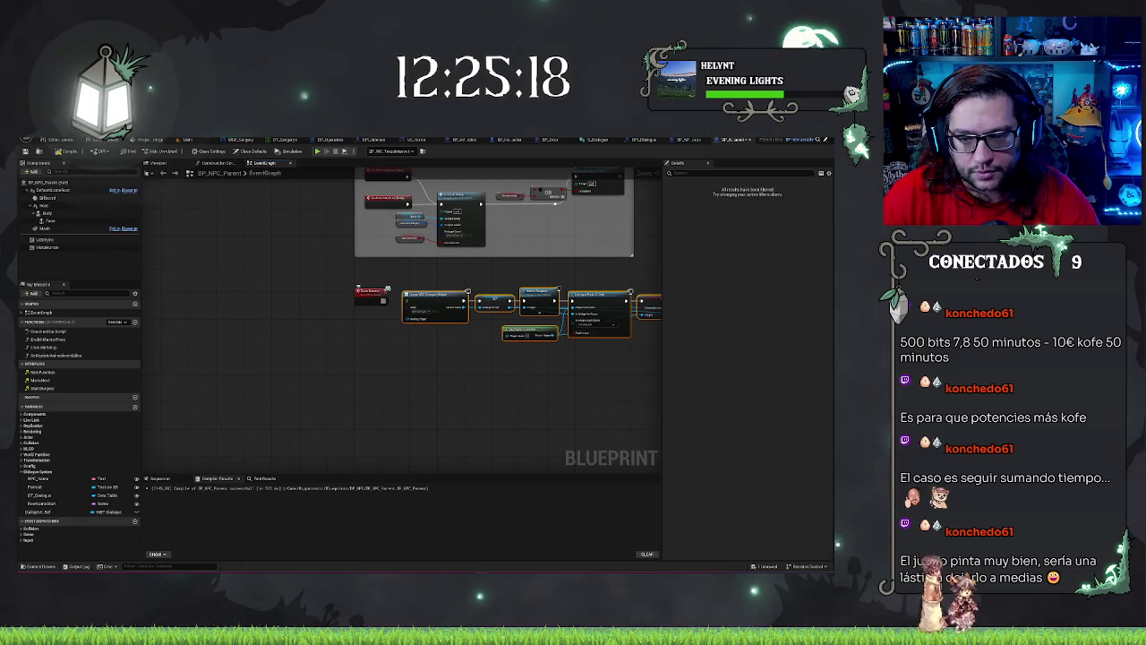
{"action": "mouse_move", "coordinate": [426, 294]}
{"action": "left_mouse_down"}
{"action": "mouse_move", "coordinate": [535, 370]}
{"action": "mouse_move", "coordinate": [553, 403]}
{"action": "mouse_move", "coordinate": [548, 393]}
{"action": "left_mouse_up"}
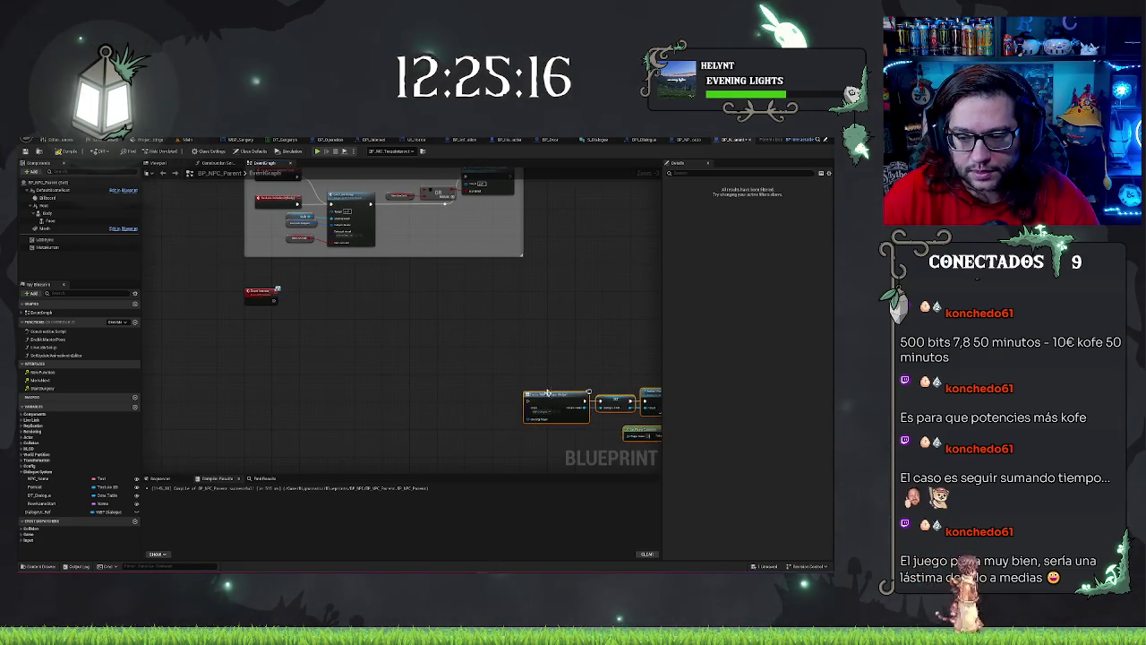
{"action": "scroll", "coordinate": [455, 332], "scroll_direction": "up", "scroll_amount": 2}
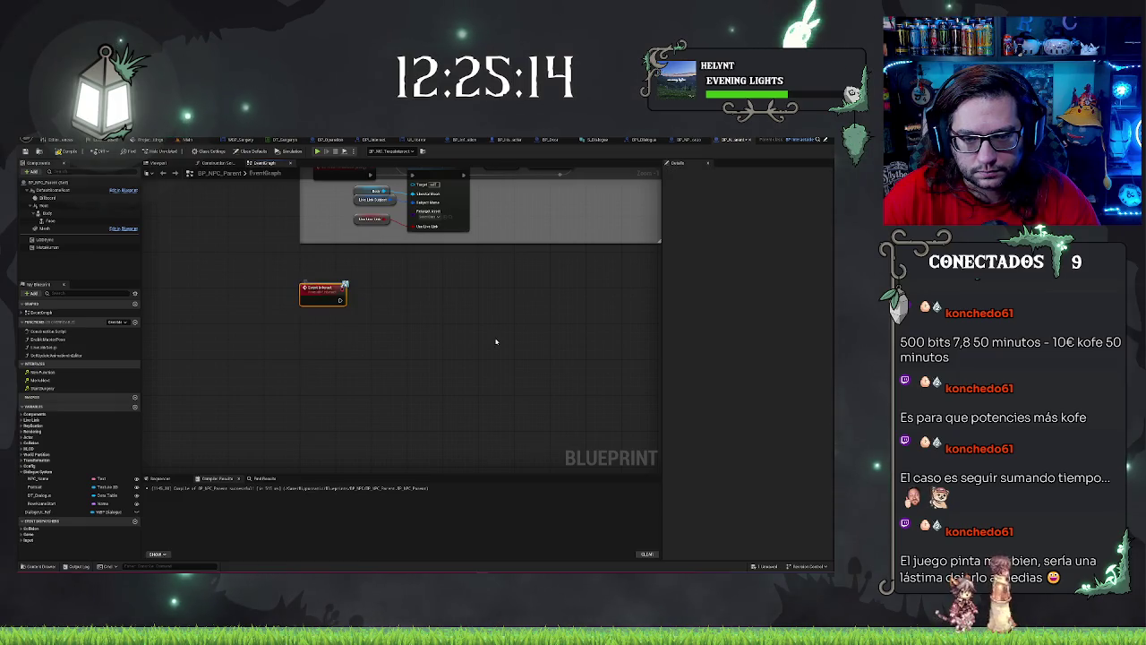
{"action": "scroll", "coordinate": [495, 341], "scroll_direction": "down", "scroll_amount": 3}
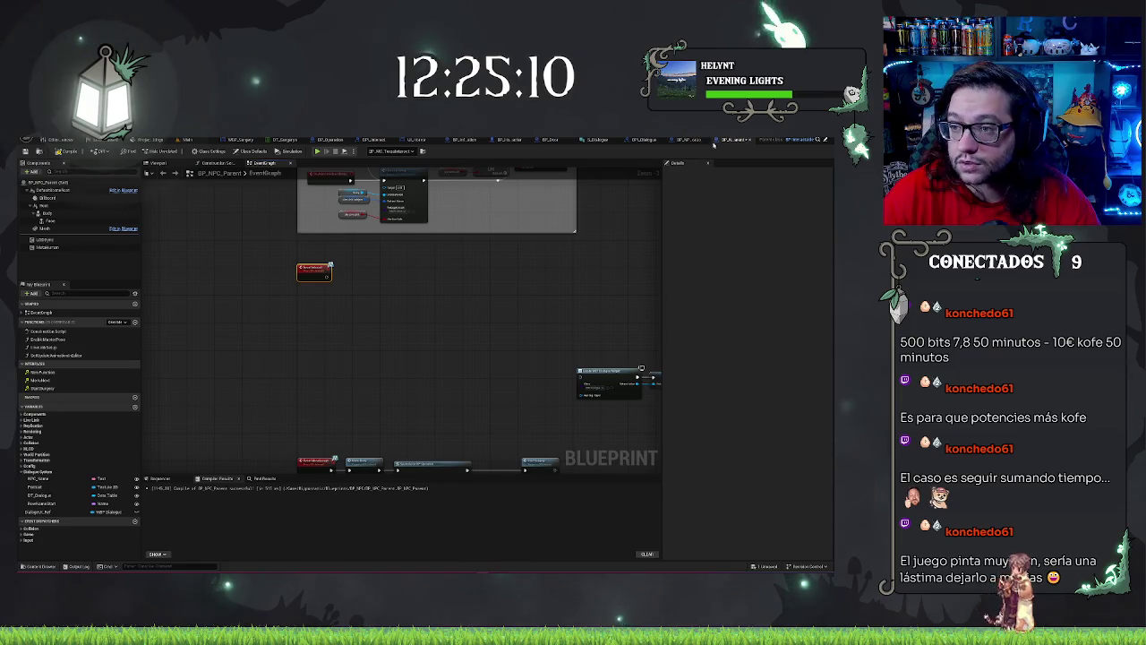
{"action": "left_click", "coordinate": [631, 142]}
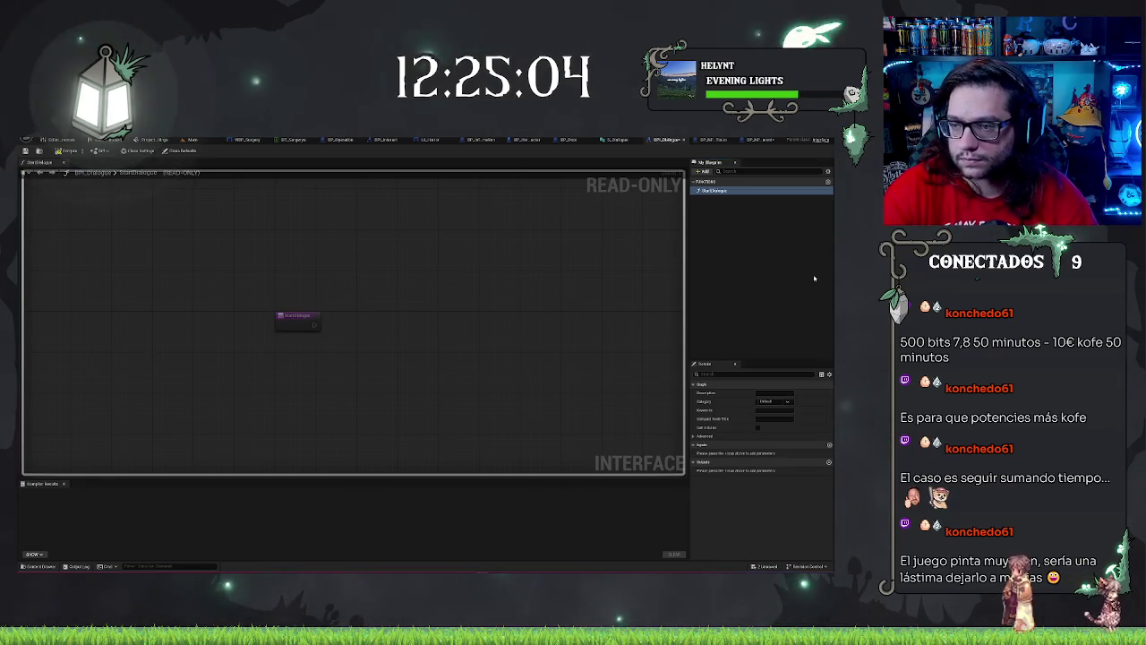
Step: Compile the BPI_Dialogue interface, select StartDialogue, and go back to BP_NPC_Parent
{"action": "left_click", "coordinate": [67, 151]}
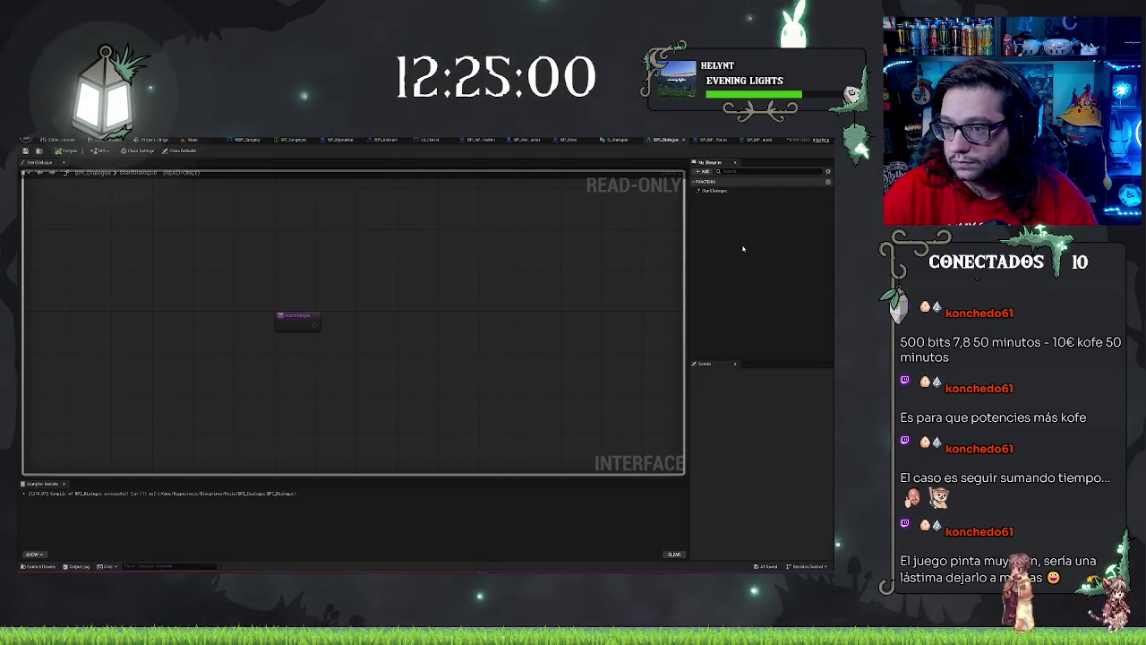
{"action": "left_click", "coordinate": [712, 191]}
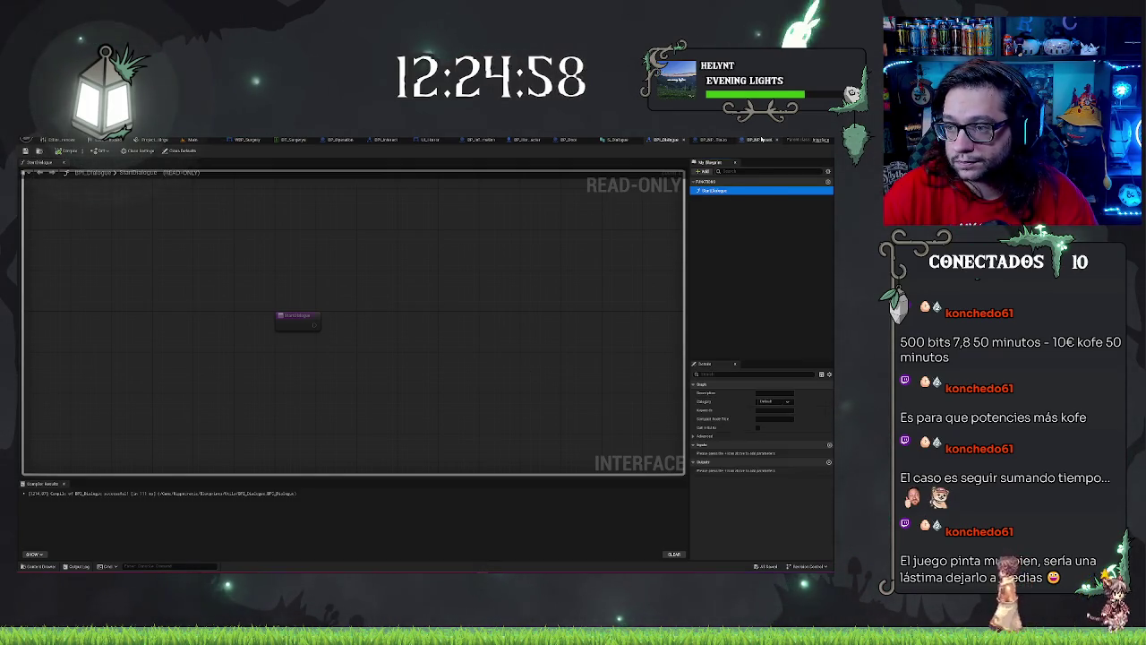
{"action": "left_click", "coordinate": [759, 140]}
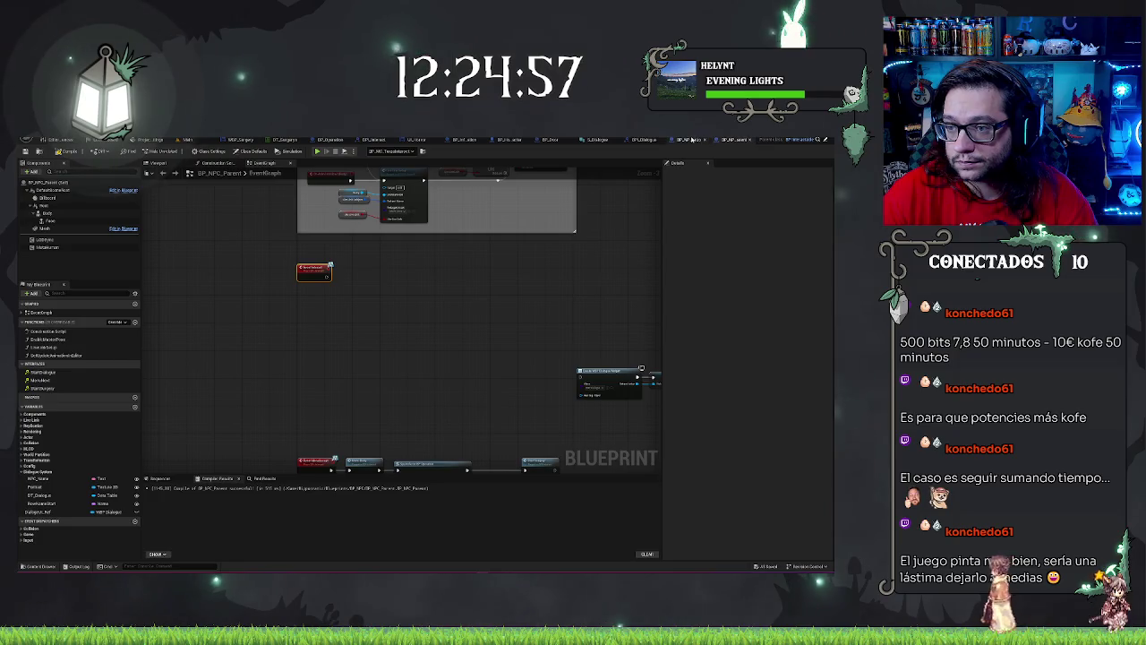
Step: Jump to the StartDialogue interface event and paste a copy of the red event node
{"action": "double_click", "coordinate": [40, 373]}
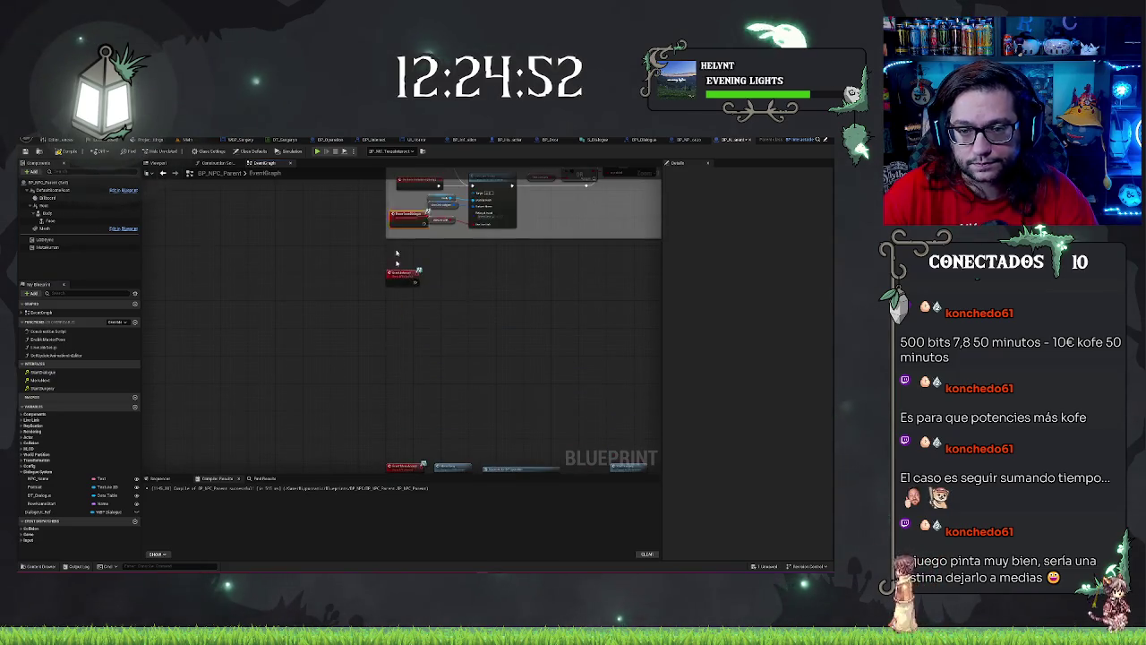
{"action": "key", "text": "ctrl+v"}
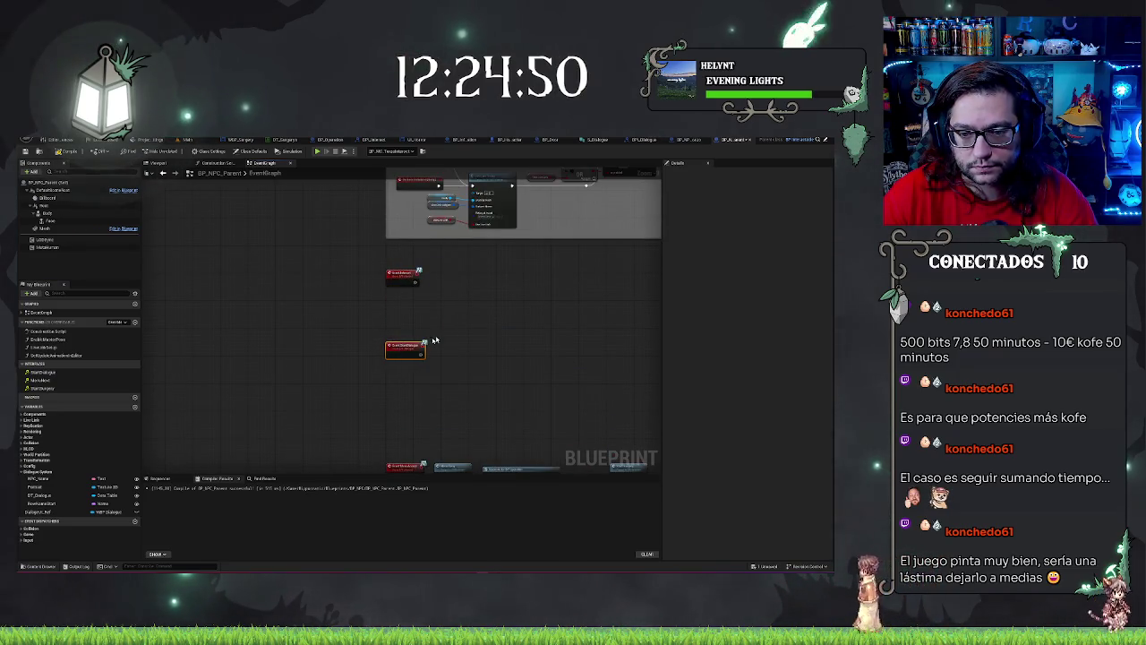
{"action": "left_click_drag", "start_coordinate": [435, 340], "coordinate": [335, 331]}
{"action": "left_click_drag", "start_coordinate": [417, 354], "coordinate": [440, 364]}
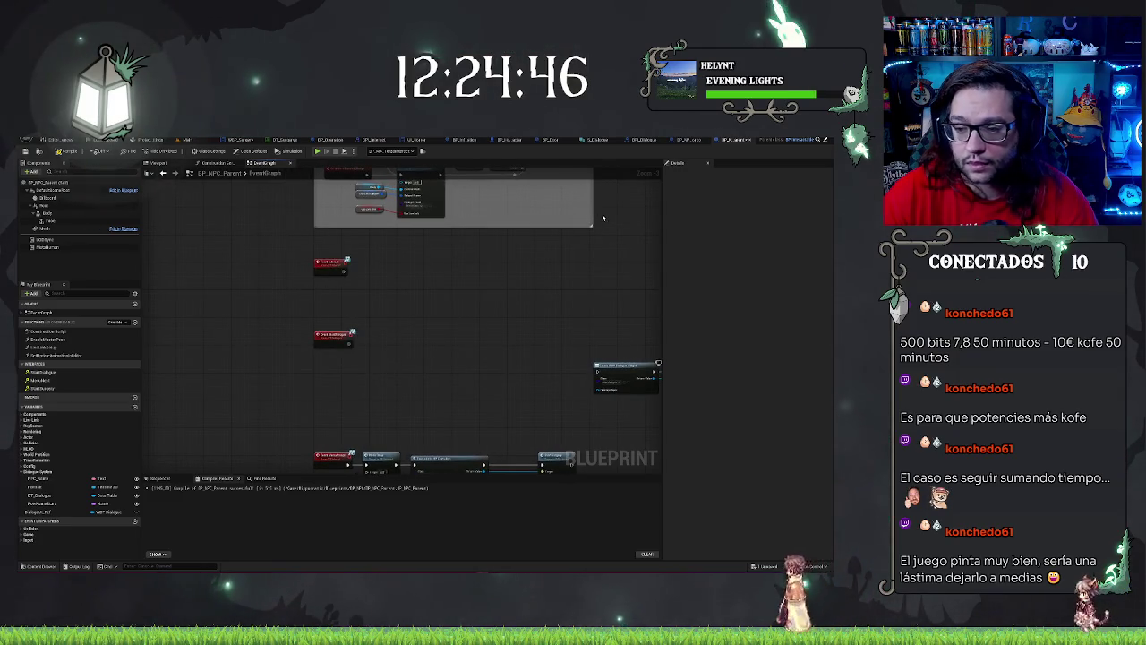
{"action": "mouse_move", "coordinate": [603, 217]}
{"action": "left_mouse_down"}
{"action": "mouse_move", "coordinate": [292, 287]}
{"action": "mouse_move", "coordinate": [299, 259]}
{"action": "left_mouse_up"}
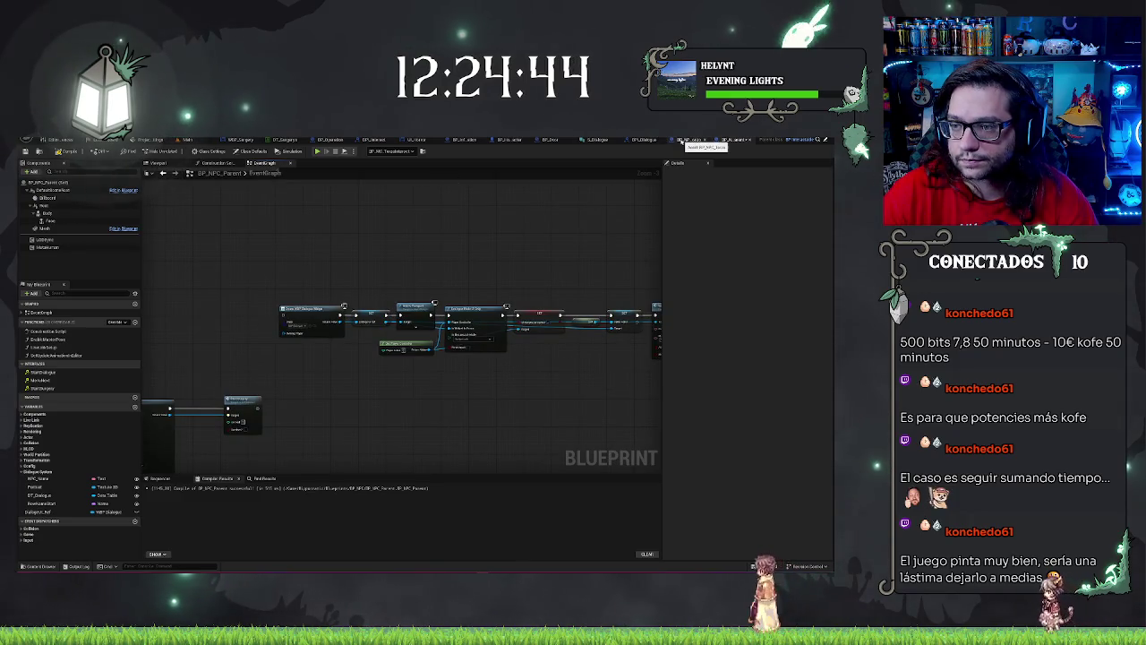
{"action": "left_click", "coordinate": [683, 141]}
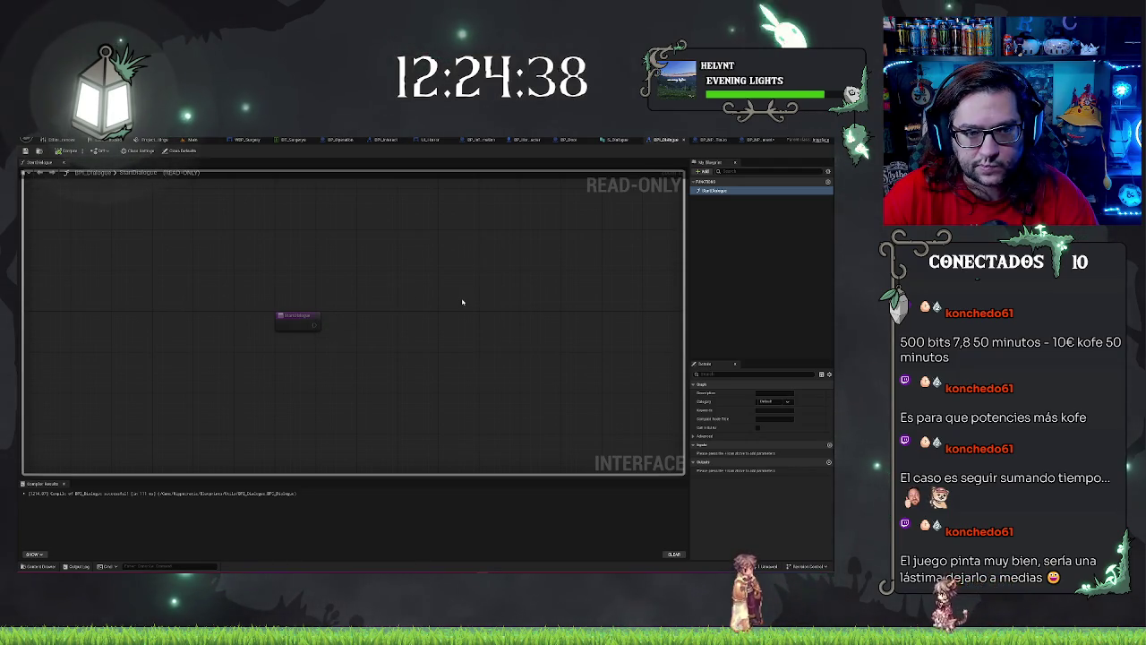
{"action": "left_click_drag", "start_coordinate": [462, 302], "coordinate": [408, 269]}
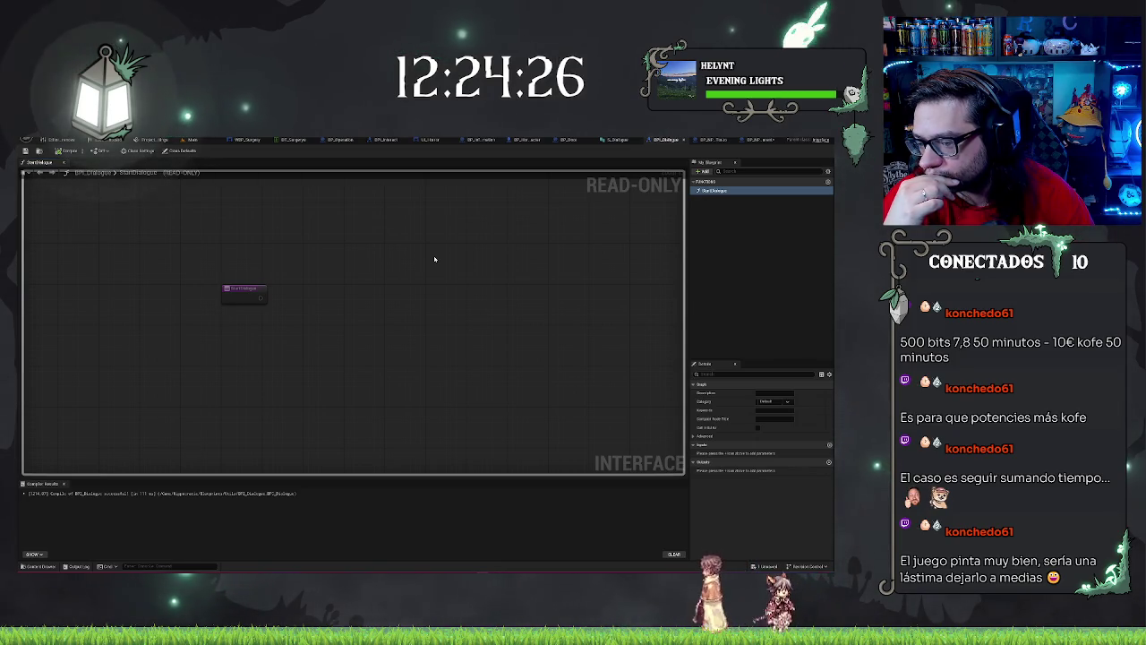
{"action": "right_click", "coordinate": [423, 315]}
{"action": "mouse_move", "coordinate": [480, 283]}
{"action": "left_mouse_down"}
{"action": "mouse_move", "coordinate": [606, 329]}
{"action": "mouse_move", "coordinate": [581, 323]}
{"action": "left_mouse_up"}
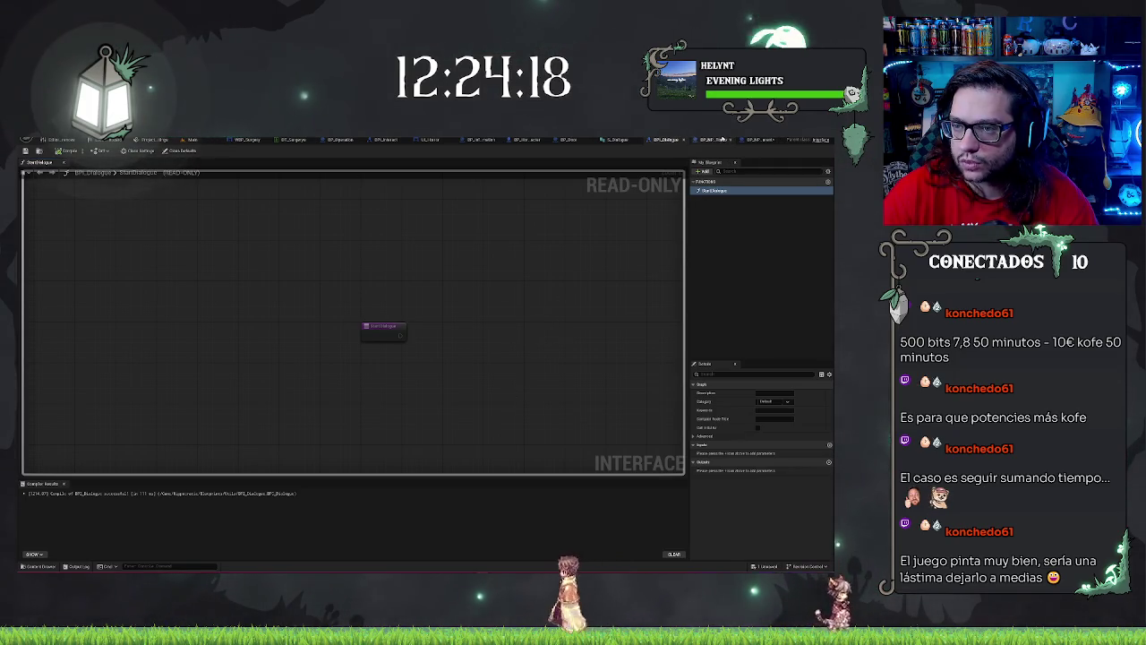
{"action": "left_click", "coordinate": [760, 140]}
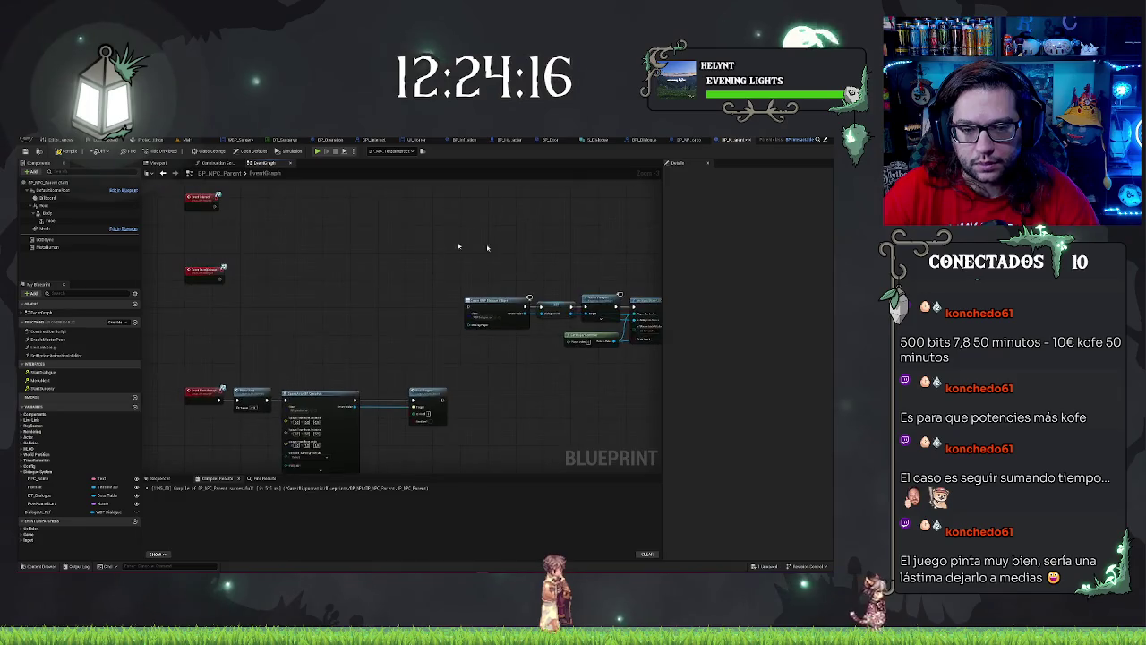
{"action": "left_click_drag", "start_coordinate": [455, 256], "coordinate": [441, 339]}
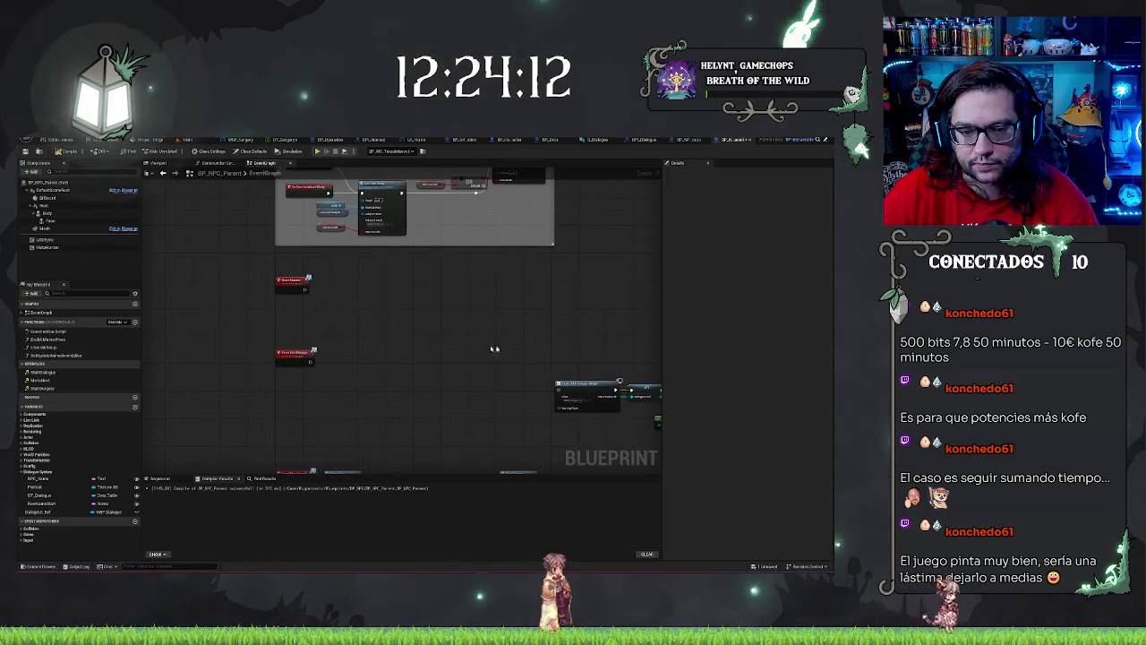
Step: Shift the comment box and node groups right and down in the graph
{"action": "mouse_move", "coordinate": [450, 348]}
{"action": "left_mouse_down"}
{"action": "mouse_move", "coordinate": [241, 256]}
{"action": "mouse_move", "coordinate": [463, 400]}
{"action": "left_mouse_up"}
{"action": "scroll", "coordinate": [288, 262], "scroll_direction": "down", "scroll_amount": 2}
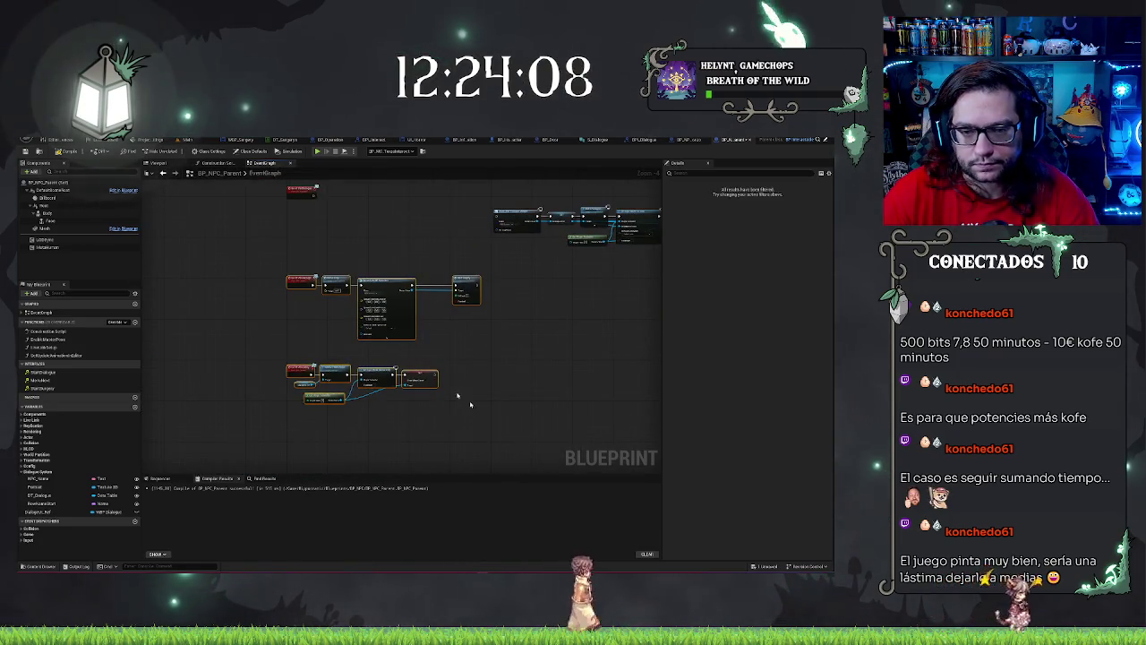
{"action": "left_click_drag", "start_coordinate": [303, 281], "coordinate": [304, 395]}
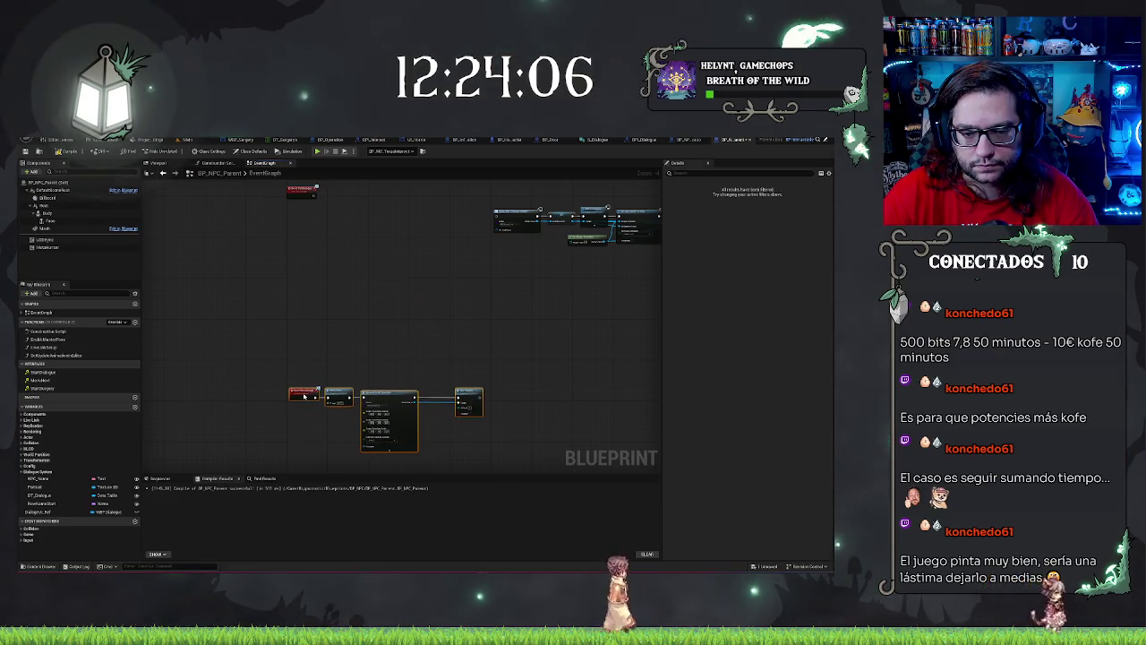
{"action": "key", "text": "ctrl+z"}
{"action": "mouse_move", "coordinate": [353, 331]}
{"action": "left_mouse_down"}
{"action": "mouse_move", "coordinate": [327, 318]}
{"action": "mouse_move", "coordinate": [331, 330]}
{"action": "mouse_move", "coordinate": [540, 367]}
{"action": "mouse_move", "coordinate": [369, 347]}
{"action": "left_mouse_up"}
{"action": "scroll", "coordinate": [369, 341], "scroll_direction": "up", "scroll_amount": 3}
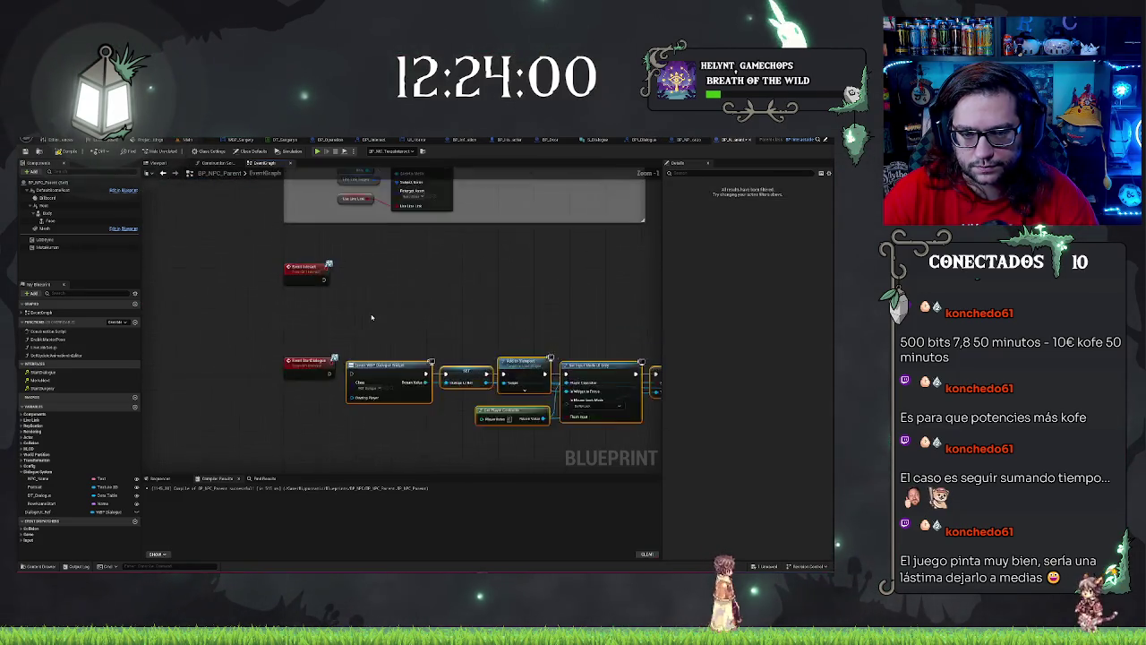
Step: Wire a Start Dialogue call from Event Interact and straighten it with Q
{"action": "left_click_drag", "start_coordinate": [315, 274], "coordinate": [346, 277]}
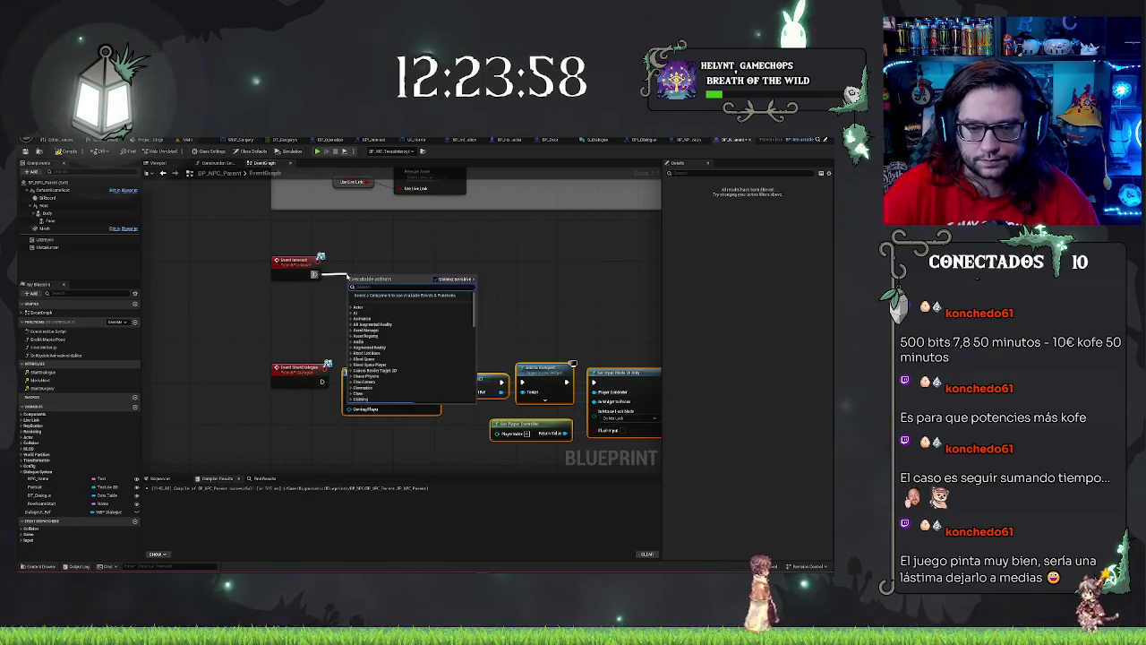
{"action": "type", "text": "startdialo"}
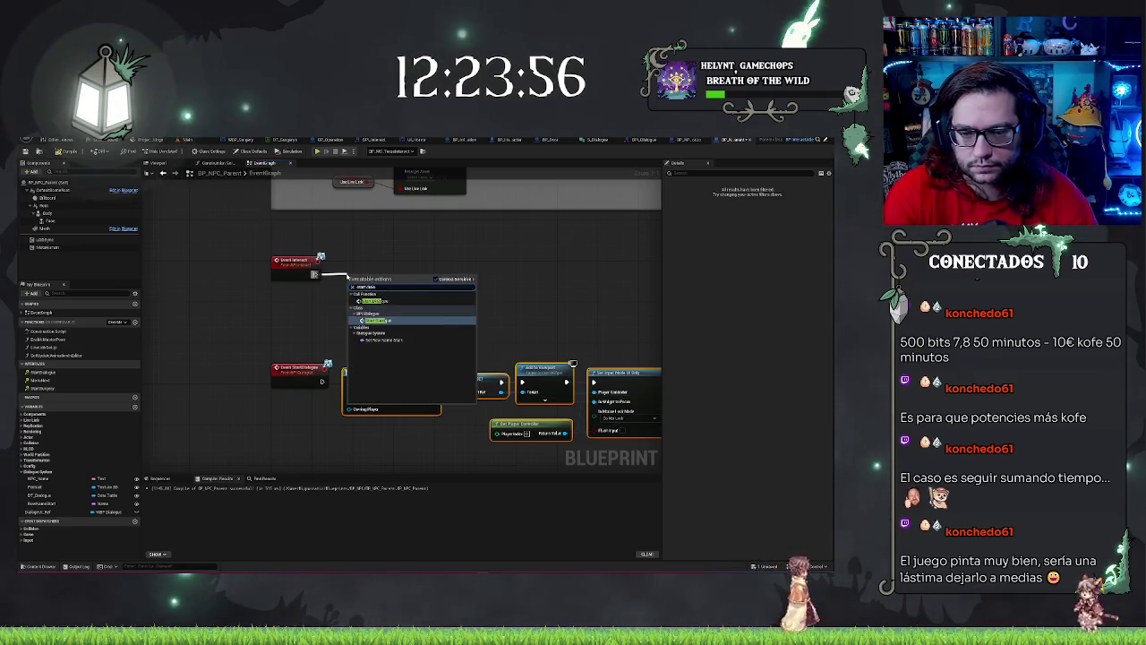
{"action": "key", "text": "Return"}
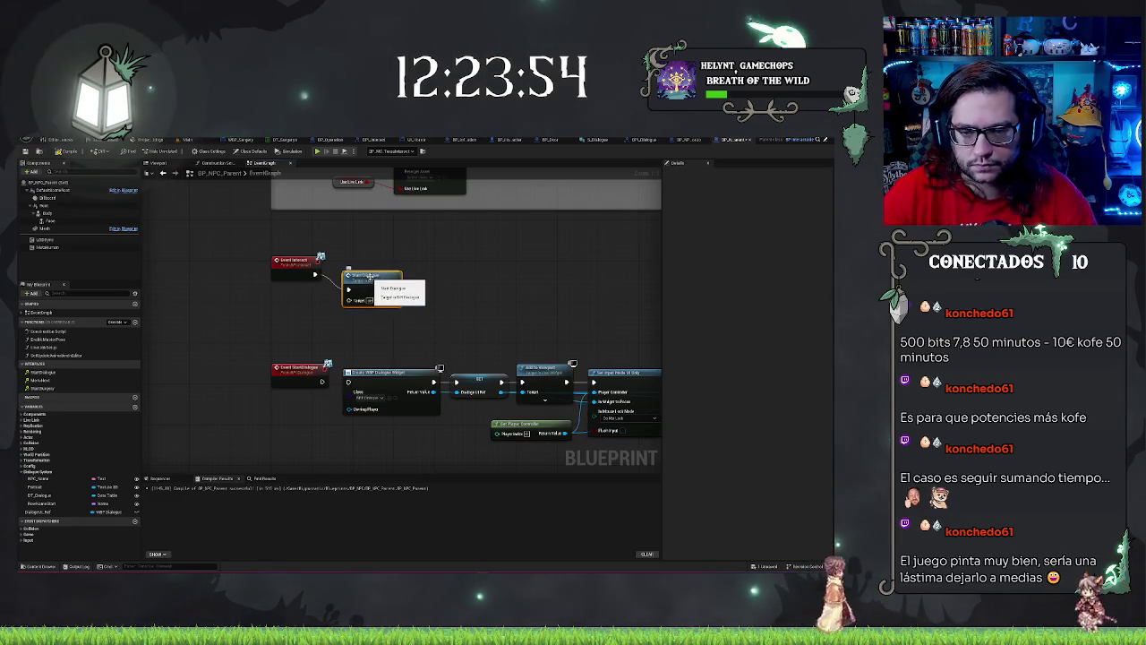
{"action": "key", "text": "Delete"}
{"action": "left_click_drag", "start_coordinate": [315, 274], "coordinate": [349, 281]}
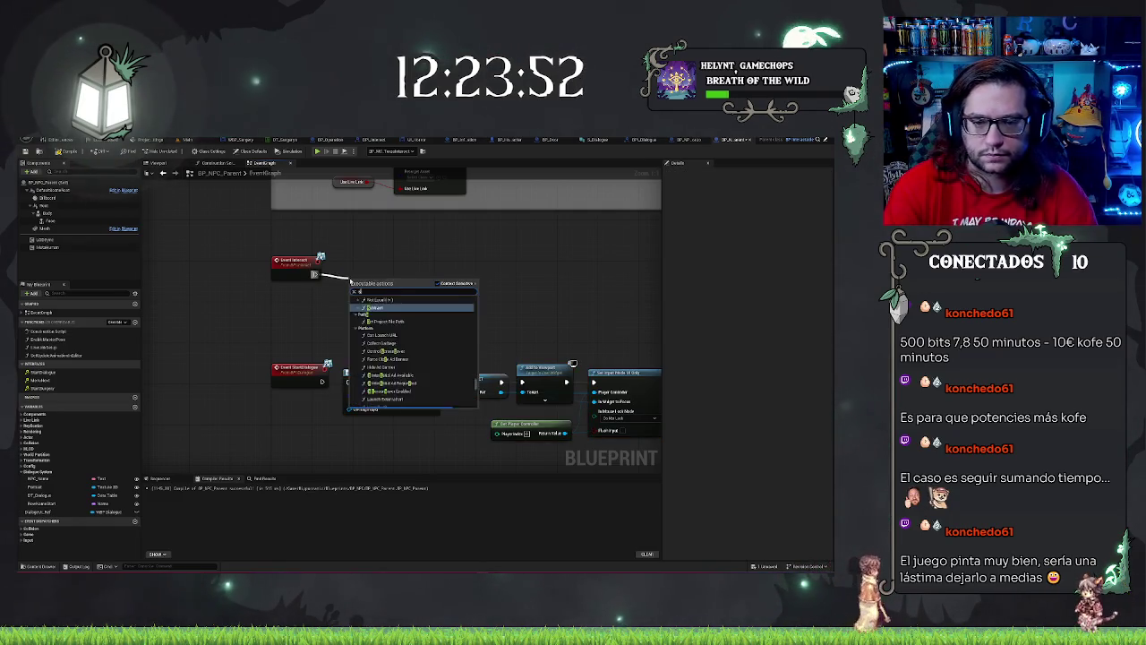
{"action": "type", "text": "startdia"}
{"action": "key", "text": "BackSpace"}
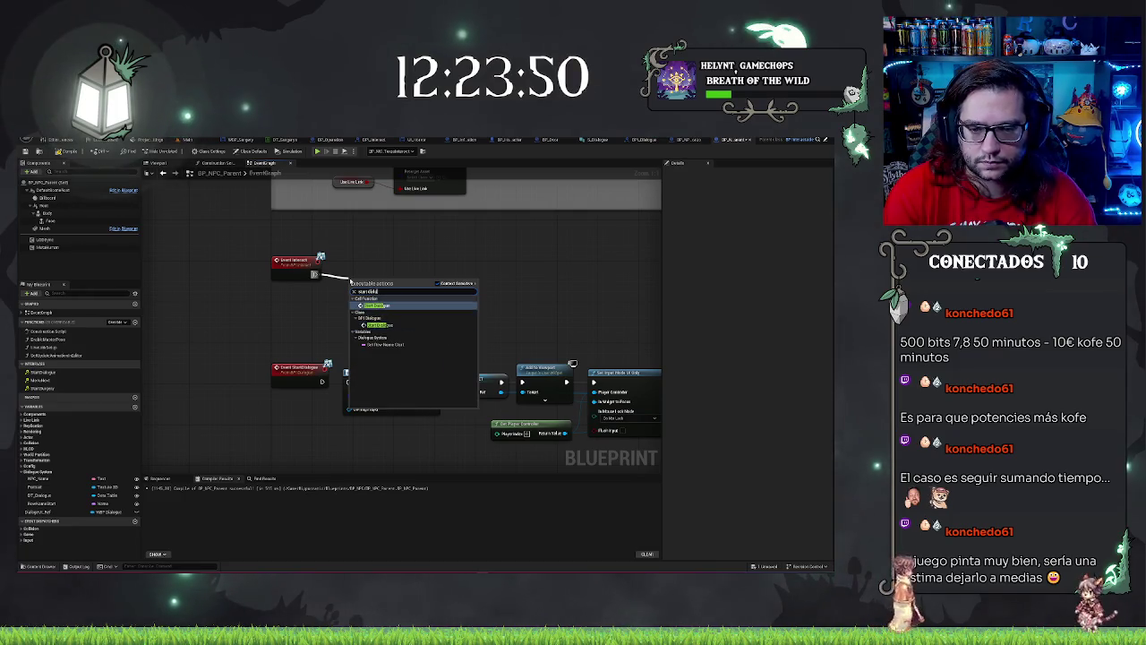
{"action": "key", "text": "Return"}
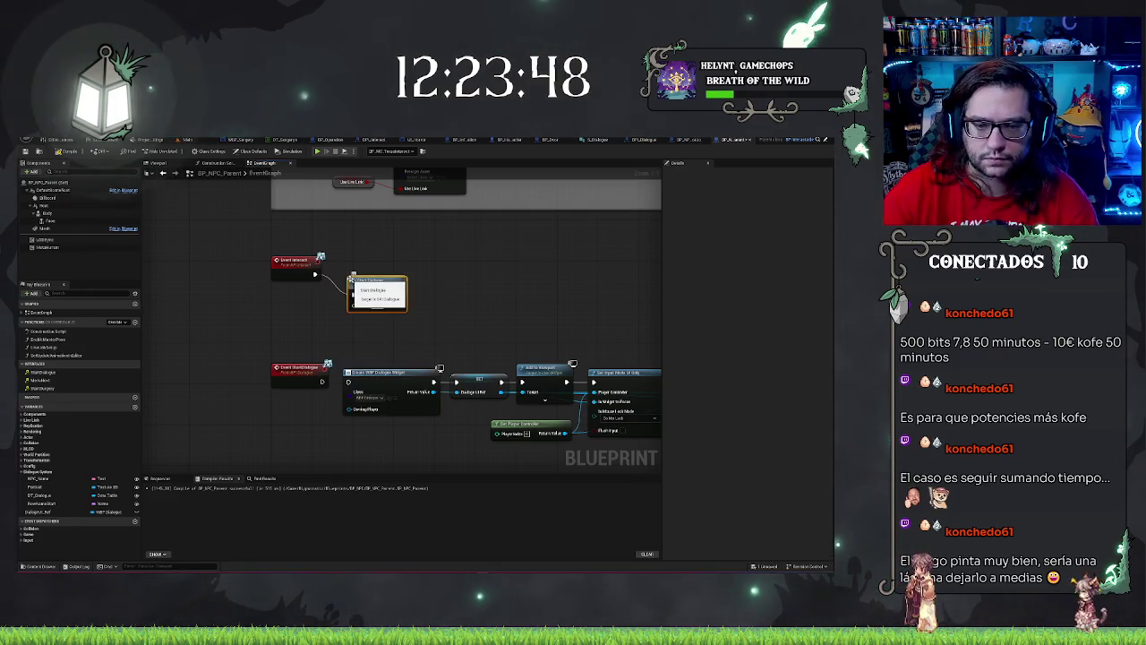
{"action": "key", "text": "q"}
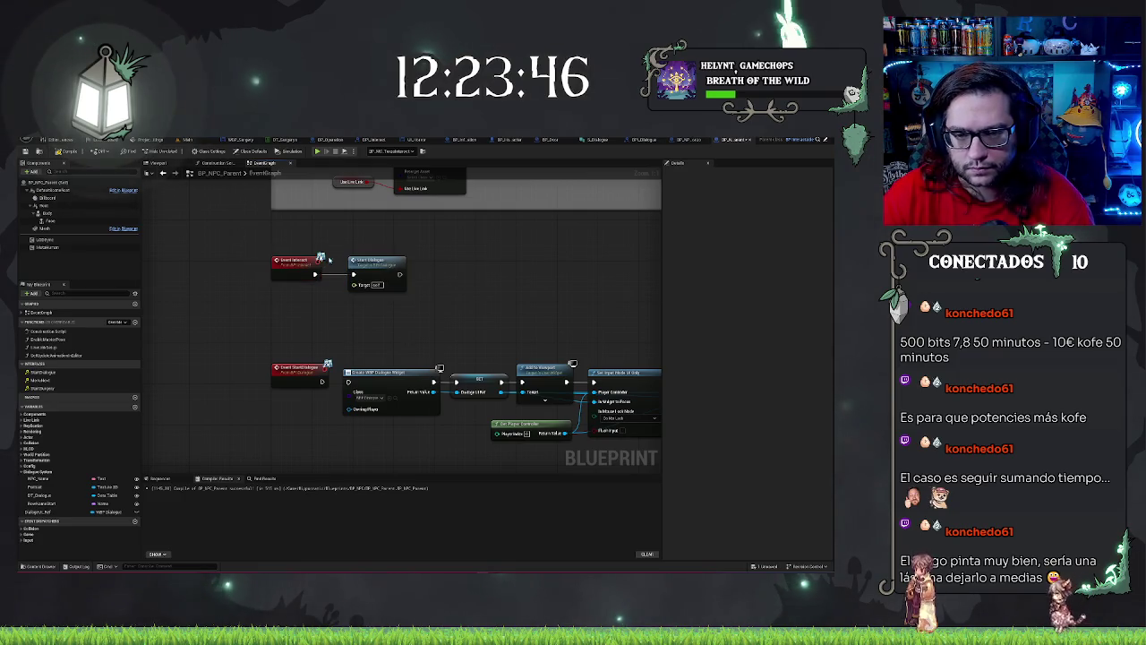
{"action": "left_click_drag", "start_coordinate": [486, 319], "coordinate": [444, 286]}
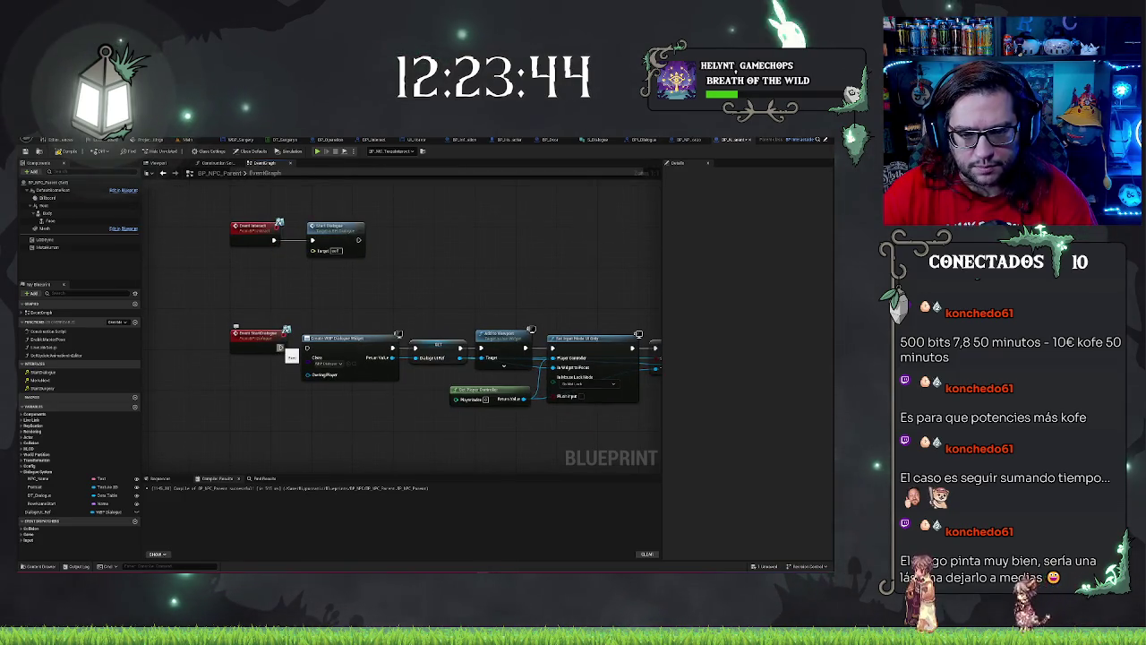
Step: Connect Event StartDialogue to the Create Widget node and review the whole dialogue chain
{"action": "left_click_drag", "start_coordinate": [280, 348], "coordinate": [308, 347]}
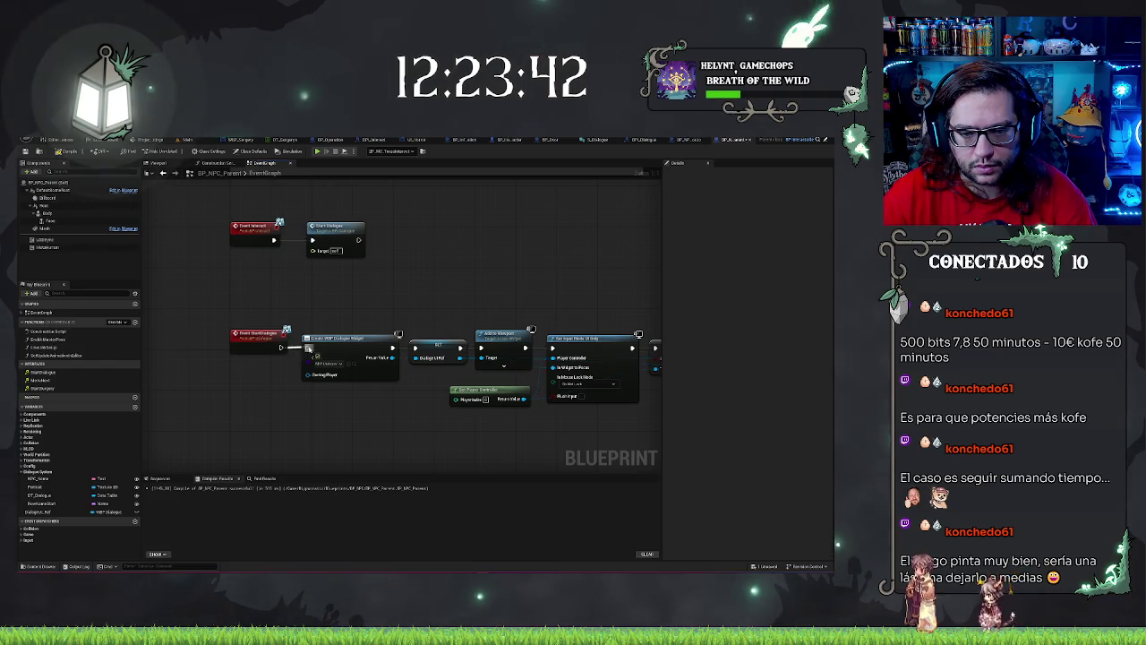
{"action": "mouse_move", "coordinate": [406, 295]}
{"action": "left_mouse_down"}
{"action": "mouse_move", "coordinate": [485, 266]}
{"action": "mouse_move", "coordinate": [347, 256]}
{"action": "left_mouse_up"}
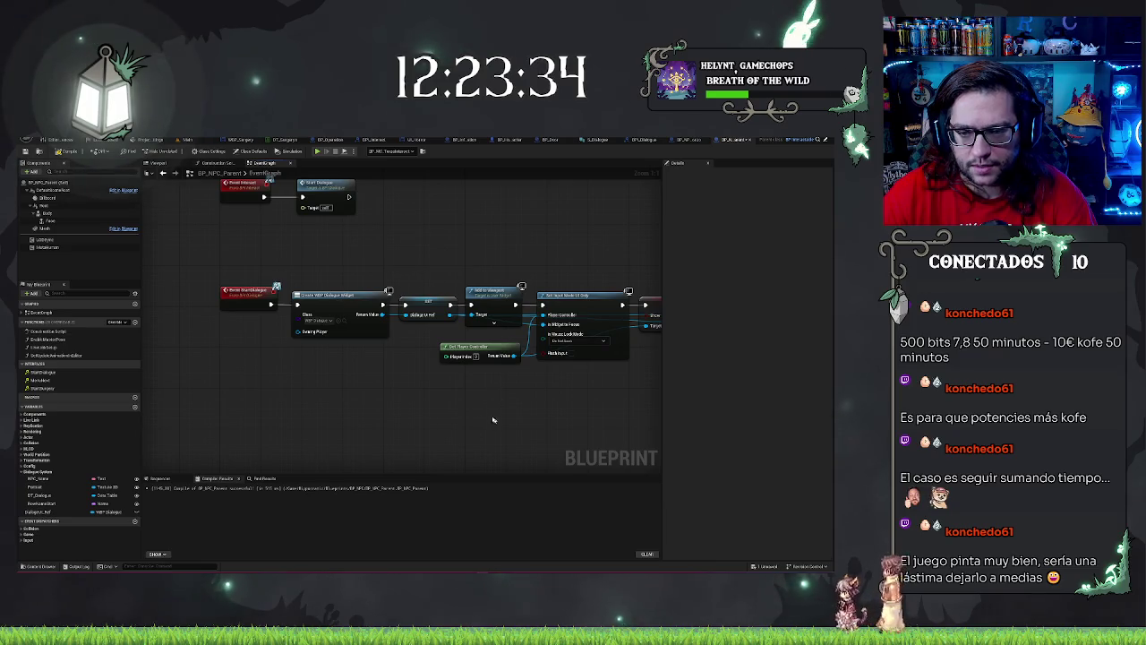
{"action": "left_click_drag", "start_coordinate": [492, 419], "coordinate": [412, 434]}
{"action": "left_click_drag", "start_coordinate": [493, 360], "coordinate": [288, 360]}
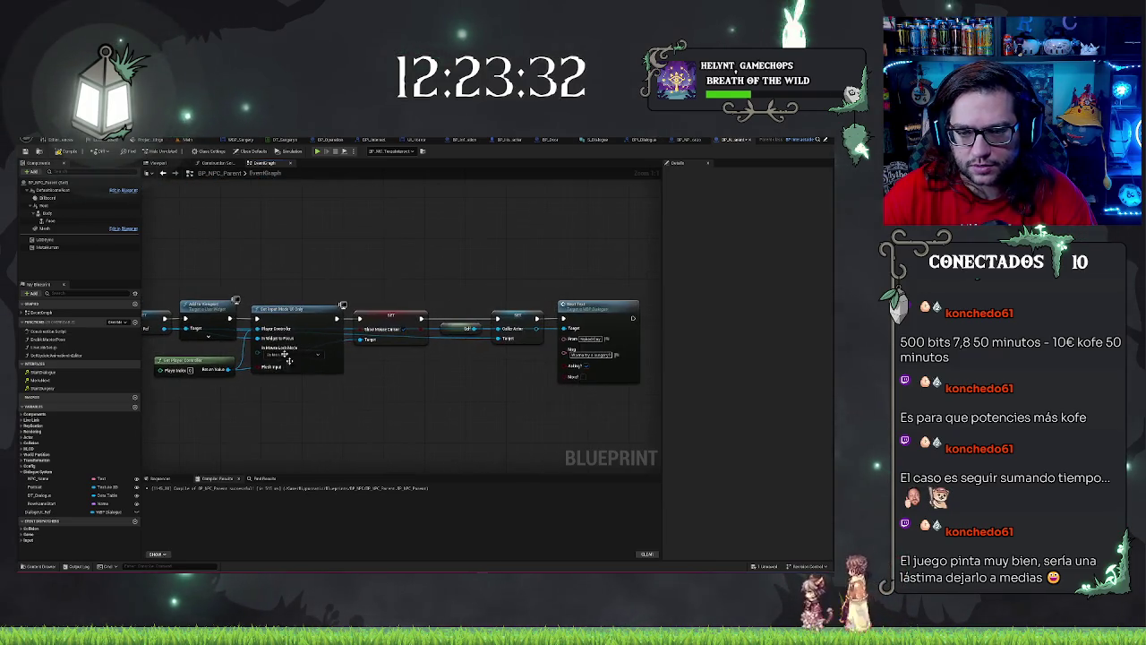
{"action": "left_click_drag", "start_coordinate": [425, 263], "coordinate": [308, 262]}
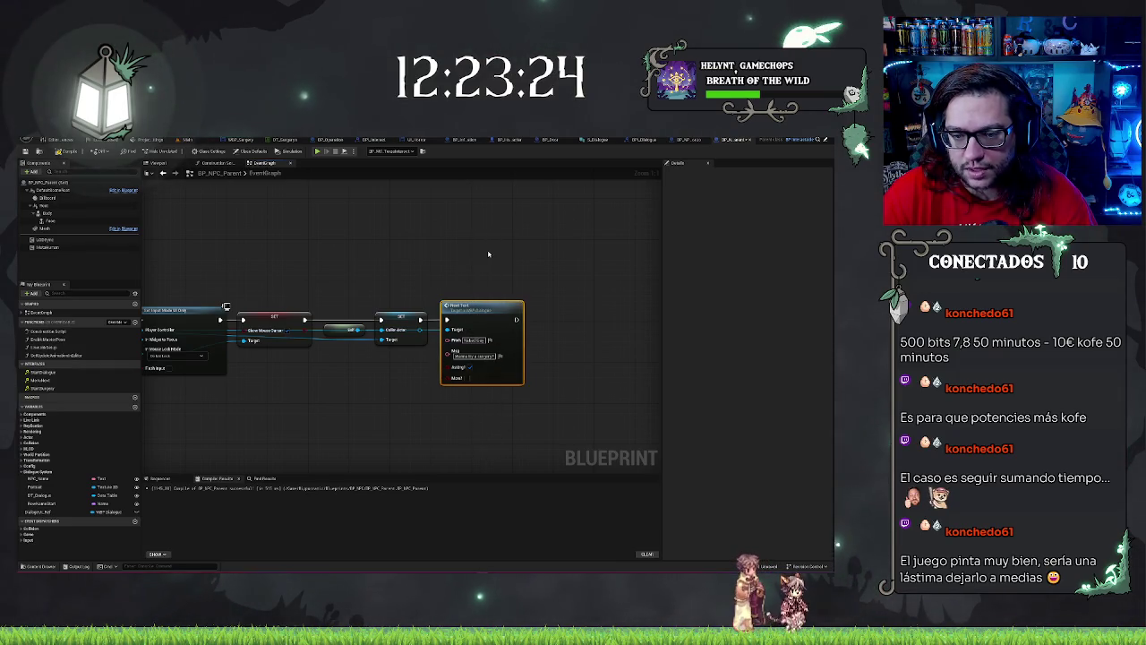
{"action": "left_click_drag", "start_coordinate": [443, 246], "coordinate": [534, 220]}
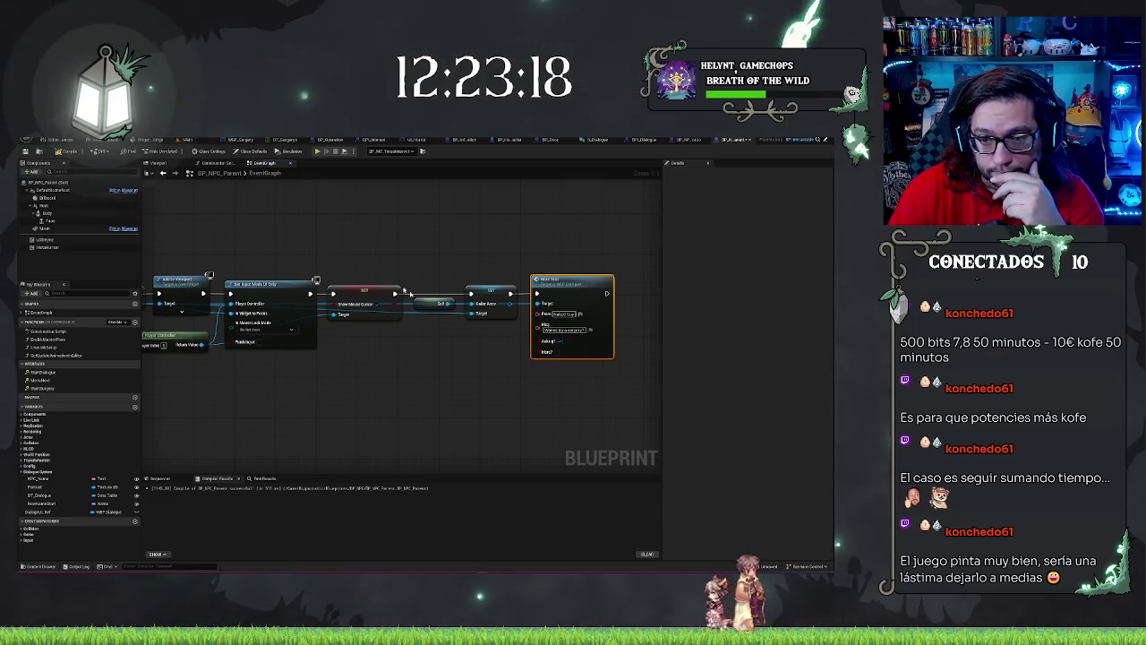
{"action": "mouse_move", "coordinate": [408, 291]}
{"action": "left_mouse_down"}
{"action": "mouse_move", "coordinate": [661, 249]}
{"action": "mouse_move", "coordinate": [563, 262]}
{"action": "mouse_move", "coordinate": [376, 255]}
{"action": "mouse_move", "coordinate": [606, 243]}
{"action": "mouse_move", "coordinate": [327, 244]}
{"action": "mouse_move", "coordinate": [357, 252]}
{"action": "left_mouse_up"}
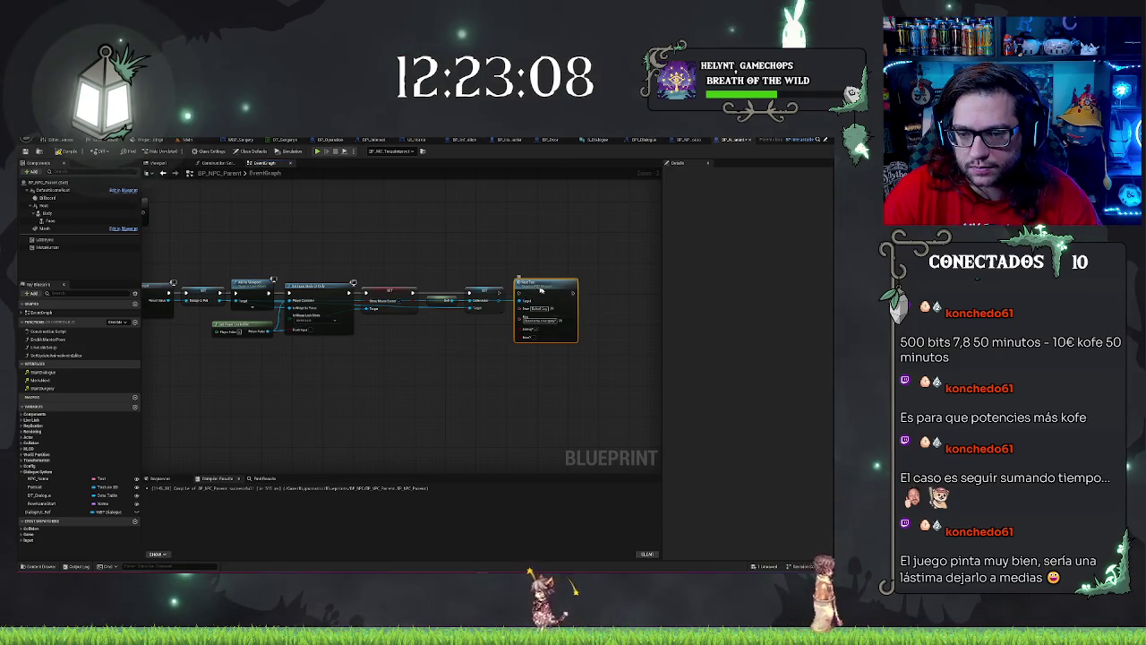
Step: Move the Print Text node below the chain and select the whole dialogue chain
{"action": "mouse_move", "coordinate": [540, 290]}
{"action": "left_mouse_down"}
{"action": "mouse_move", "coordinate": [577, 315]}
{"action": "mouse_move", "coordinate": [428, 369]}
{"action": "left_mouse_up"}
{"action": "mouse_move", "coordinate": [500, 316]}
{"action": "left_mouse_down"}
{"action": "mouse_move", "coordinate": [689, 296]}
{"action": "mouse_move", "coordinate": [608, 295]}
{"action": "left_mouse_up"}
{"action": "left_click_drag", "start_coordinate": [232, 235], "coordinate": [596, 313]}
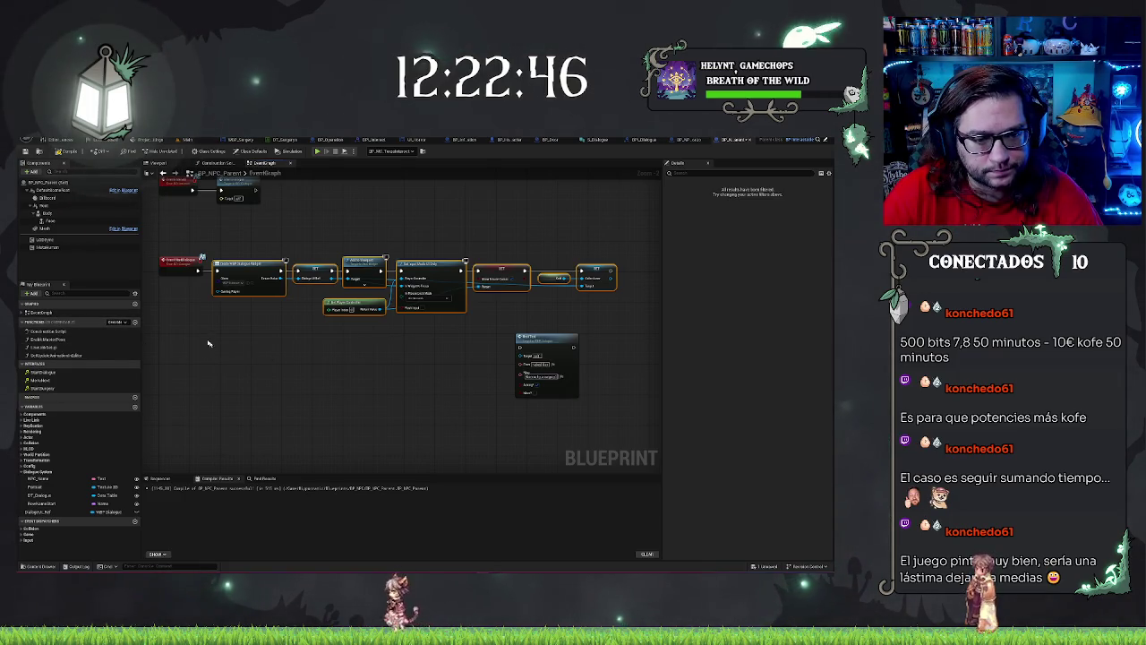
Step: Add a new function named DrawDialogue
{"action": "left_click", "coordinate": [134, 322]}
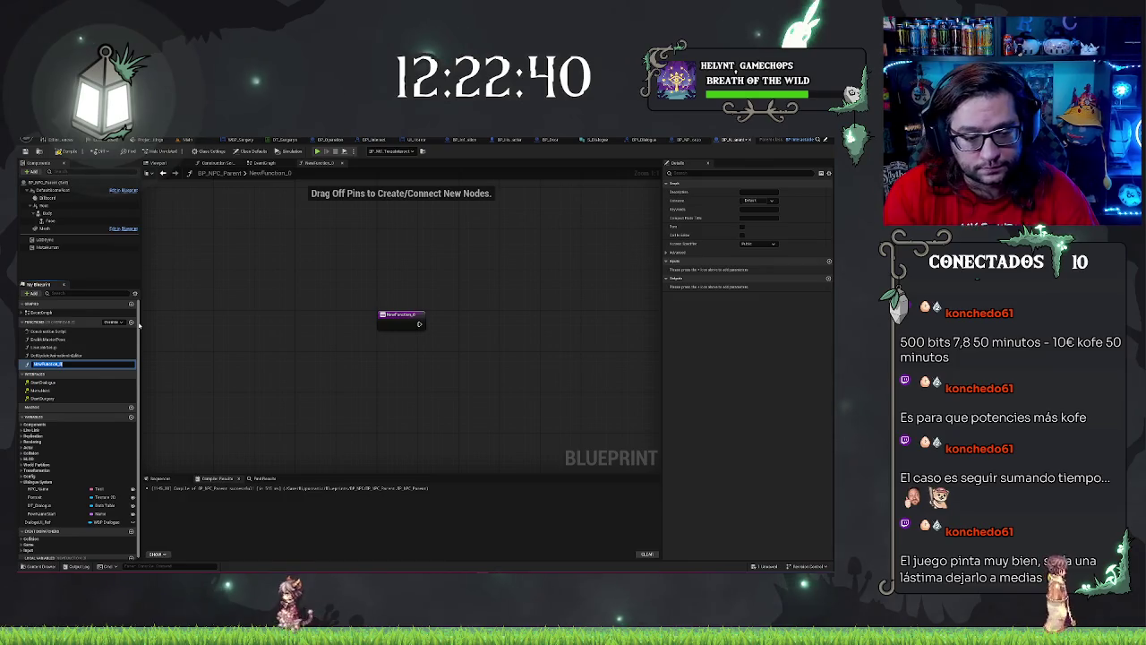
{"action": "type", "text": "DrawDi"}
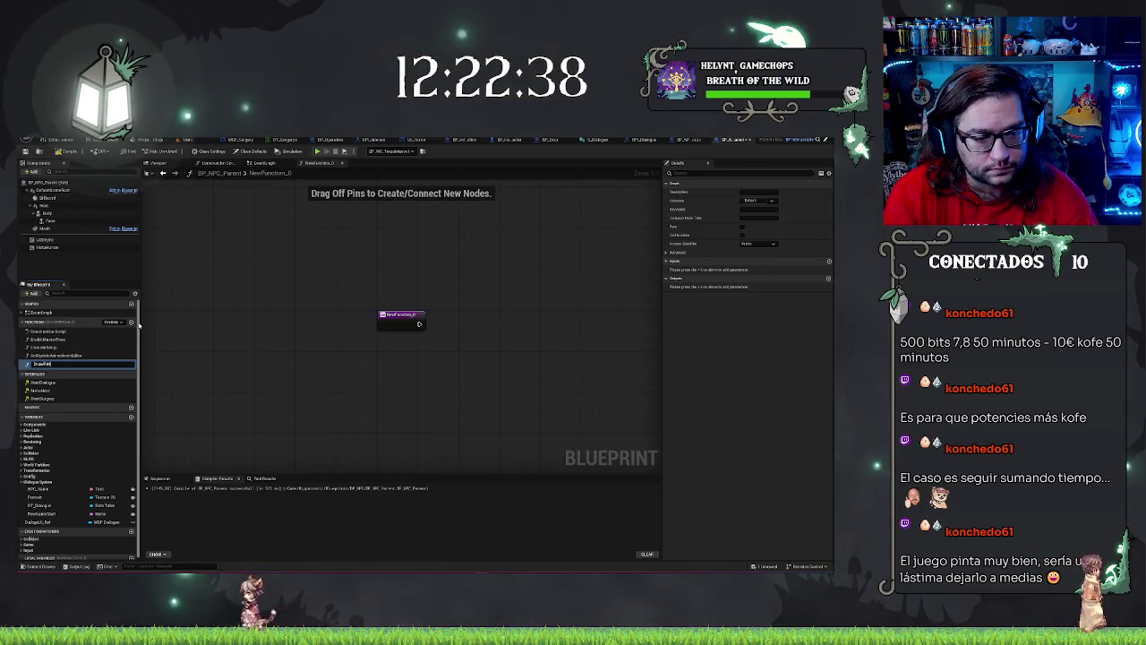
{"action": "type", "text": "alogue"}
{"action": "key", "text": "Return"}
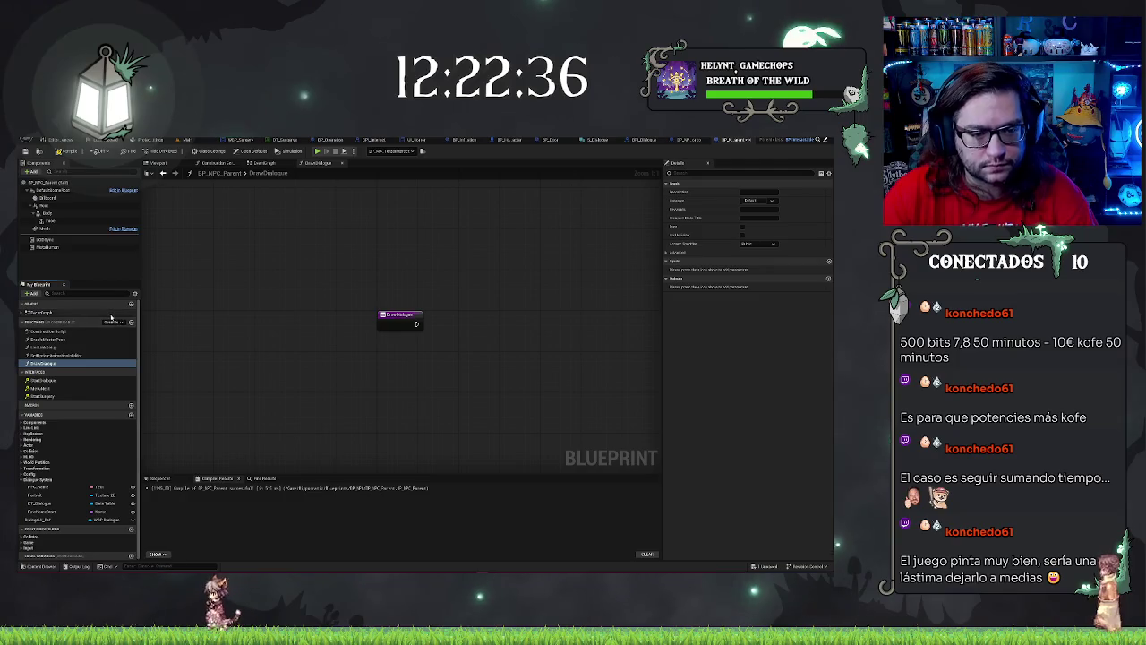
Step: Cut the dialogue node row from the EventGraph and paste it into DrawDialogue, clear of the entry
{"action": "left_click", "coordinate": [255, 164]}
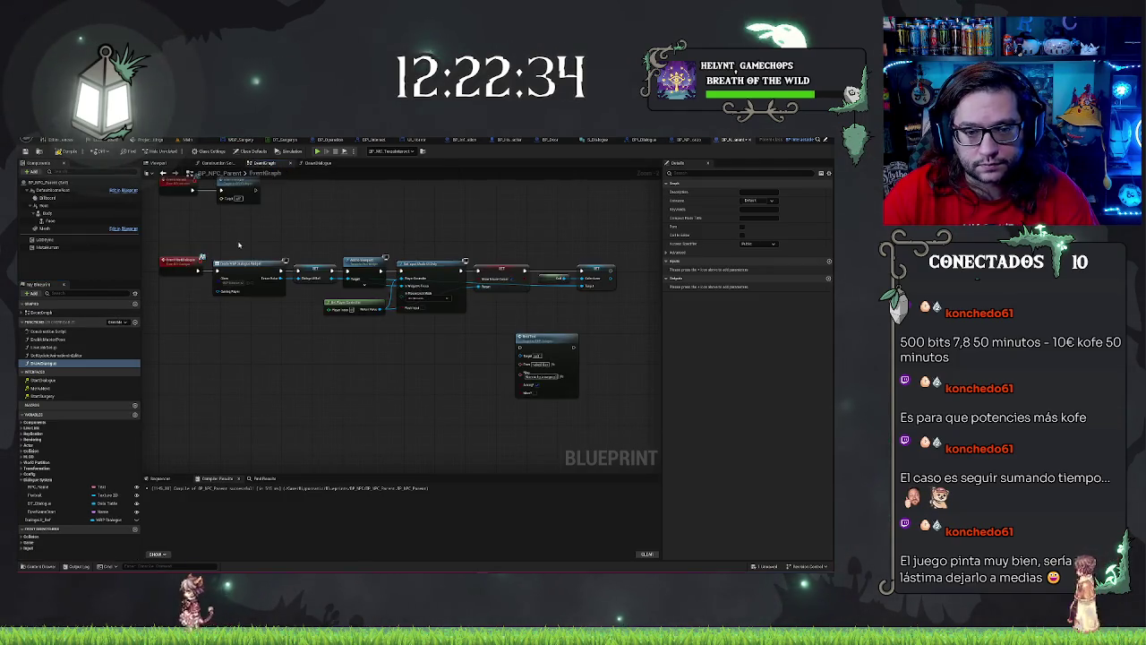
{"action": "mouse_move", "coordinate": [238, 243]}
{"action": "left_mouse_down"}
{"action": "mouse_move", "coordinate": [403, 296]}
{"action": "mouse_move", "coordinate": [644, 322]}
{"action": "left_mouse_up"}
{"action": "key", "text": "ctrl+x"}
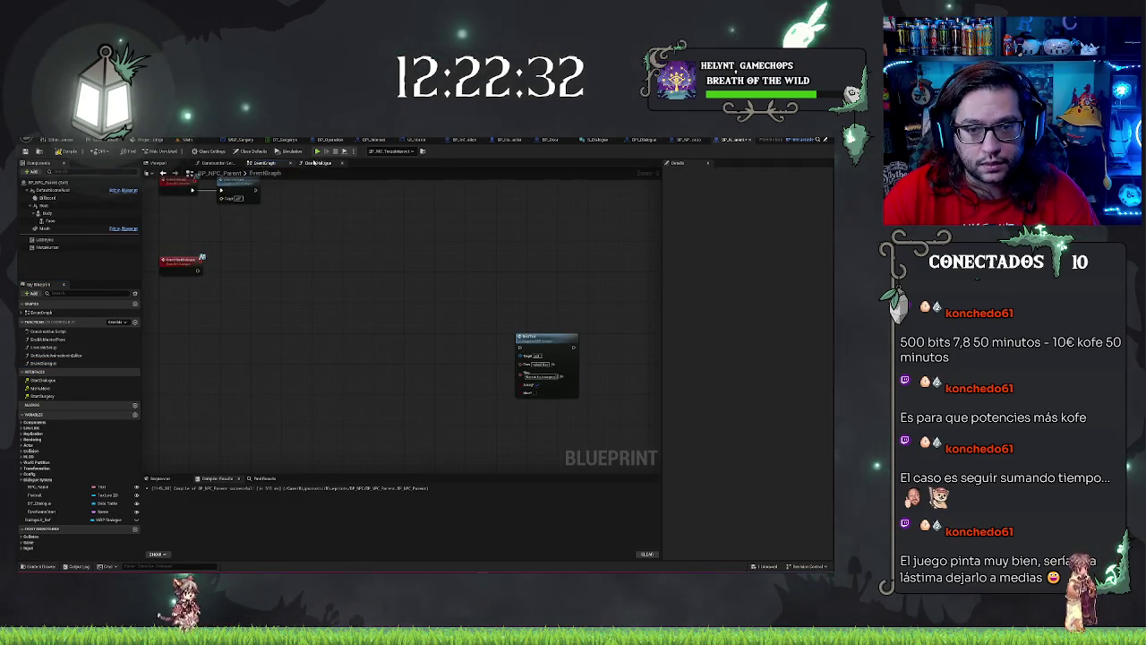
{"action": "left_click", "coordinate": [313, 163]}
{"action": "key", "text": "ctrl+v"}
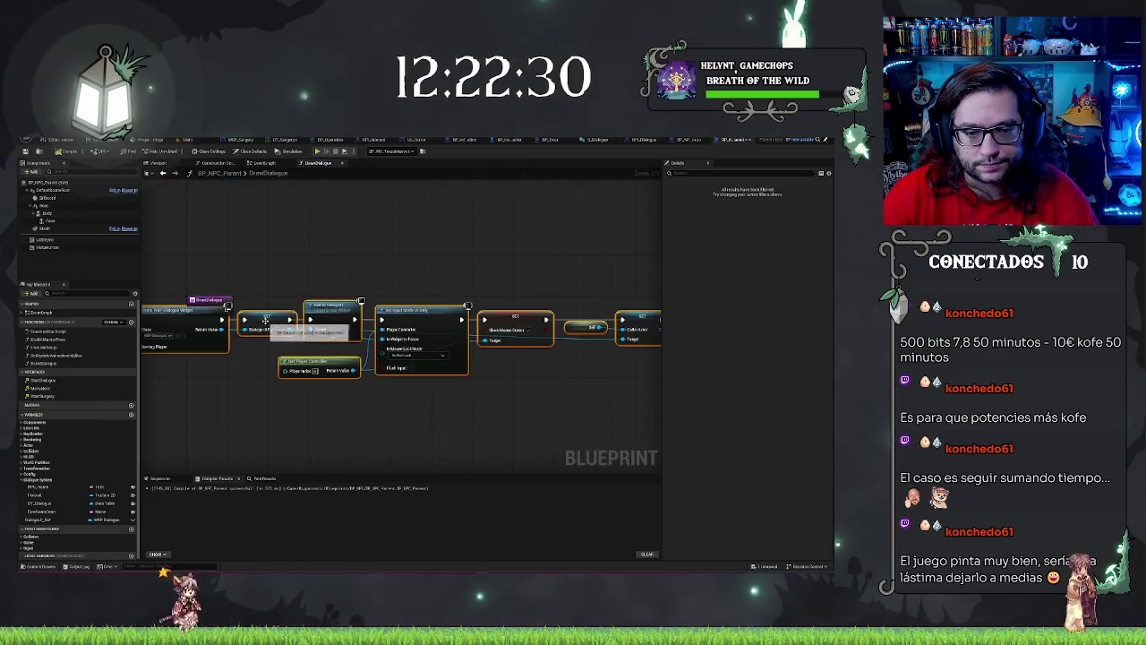
{"action": "left_click_drag", "start_coordinate": [265, 320], "coordinate": [381, 313]}
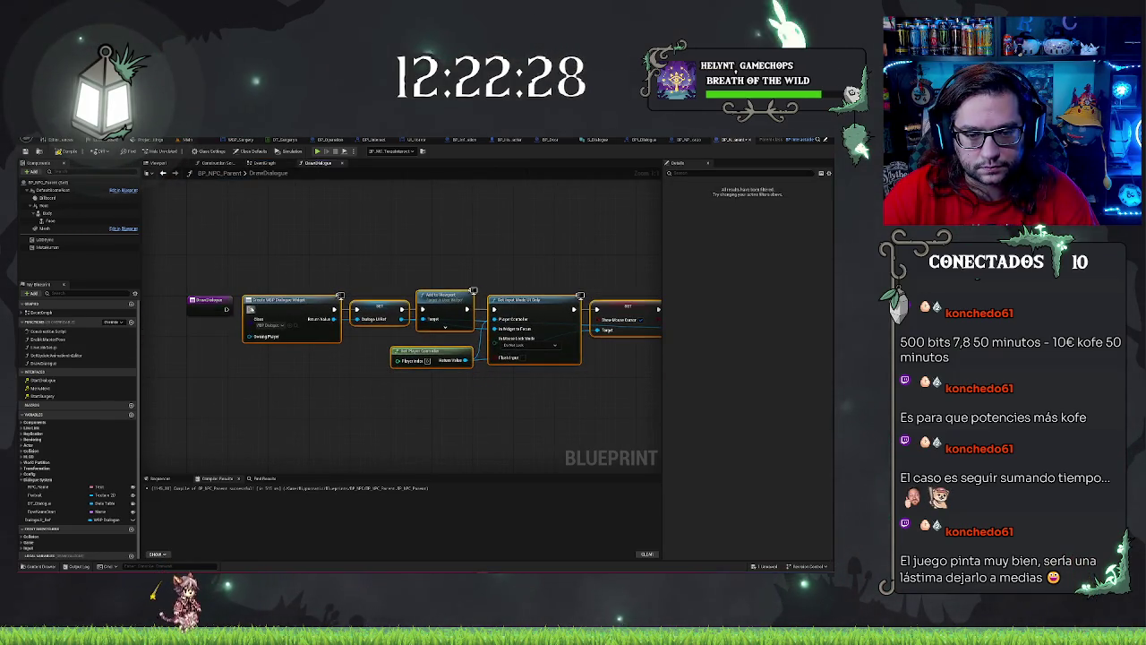
{"action": "left_click", "coordinate": [200, 276]}
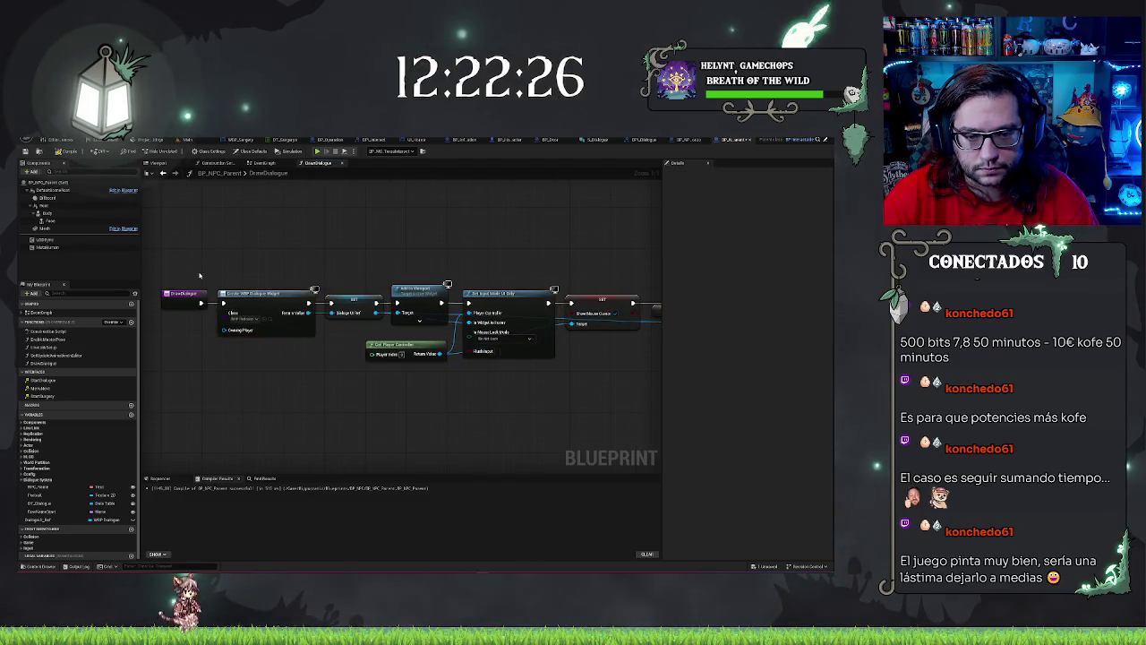
{"action": "left_click_drag", "start_coordinate": [544, 267], "coordinate": [401, 260]}
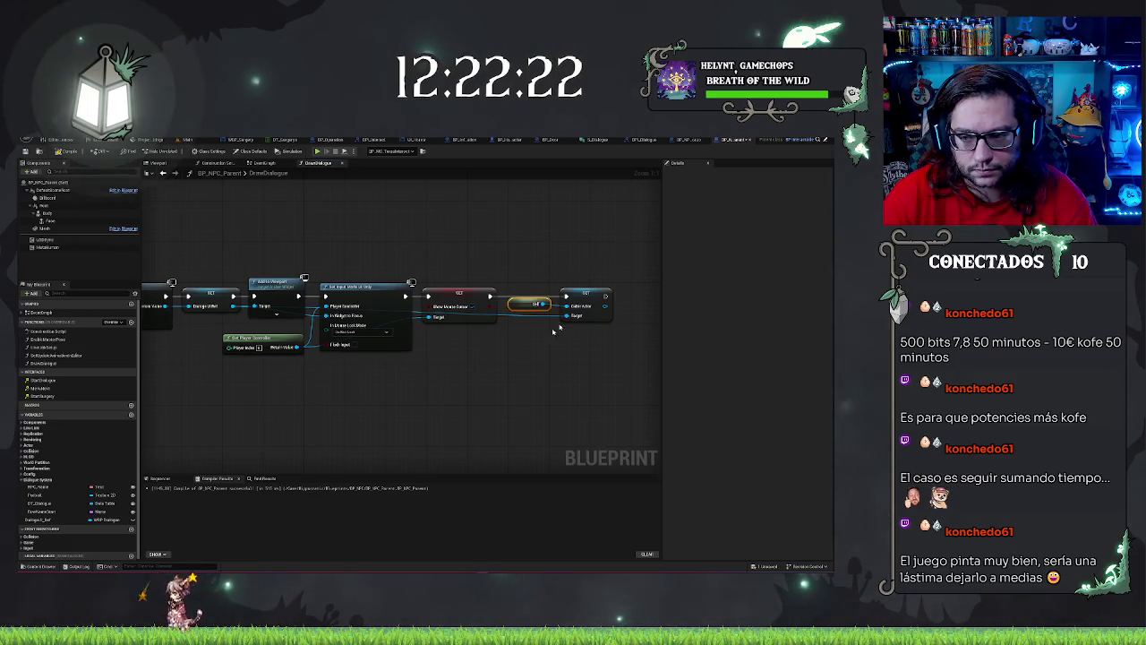
{"action": "left_click", "coordinate": [597, 268]}
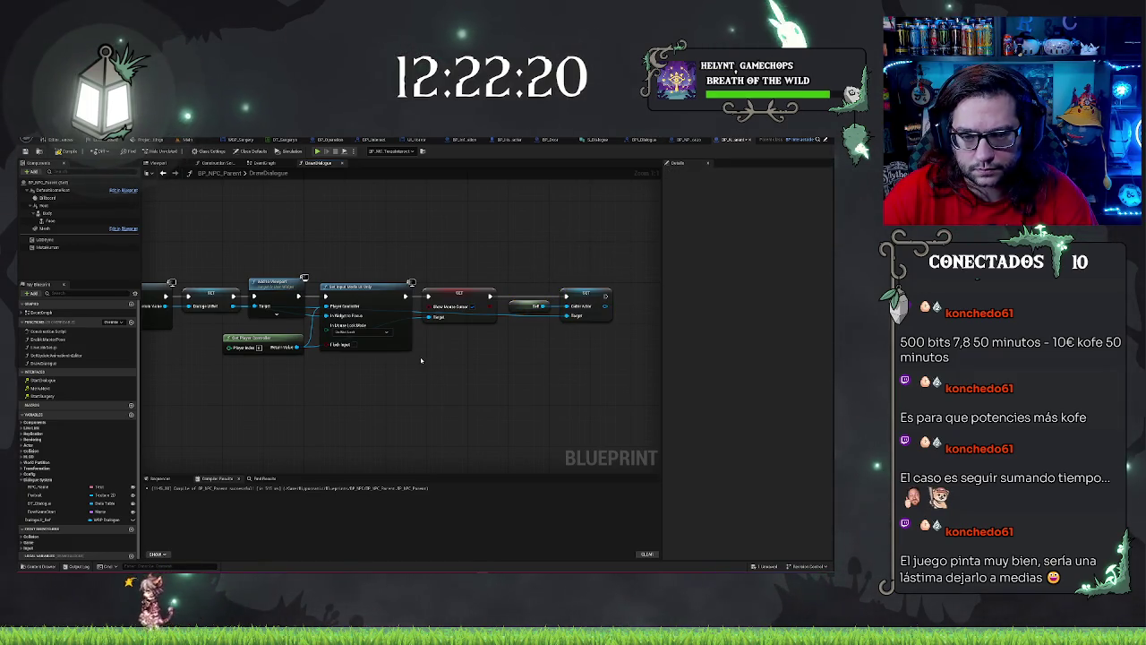
{"action": "left_click_drag", "start_coordinate": [421, 361], "coordinate": [534, 363]}
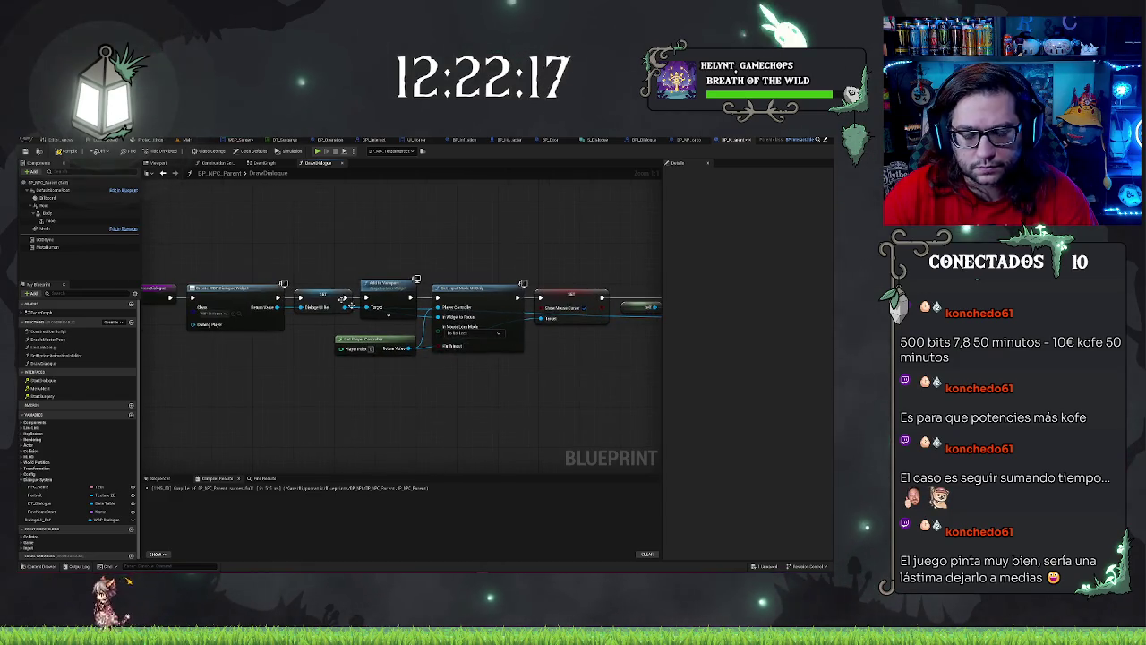
Step: Call Draw Dialogue from the Start Dialogue event in the EventGraph
{"action": "left_click", "coordinate": [261, 163]}
{"action": "left_click_drag", "start_coordinate": [203, 281], "coordinate": [240, 305]}
{"action": "type", "text": "draw"}
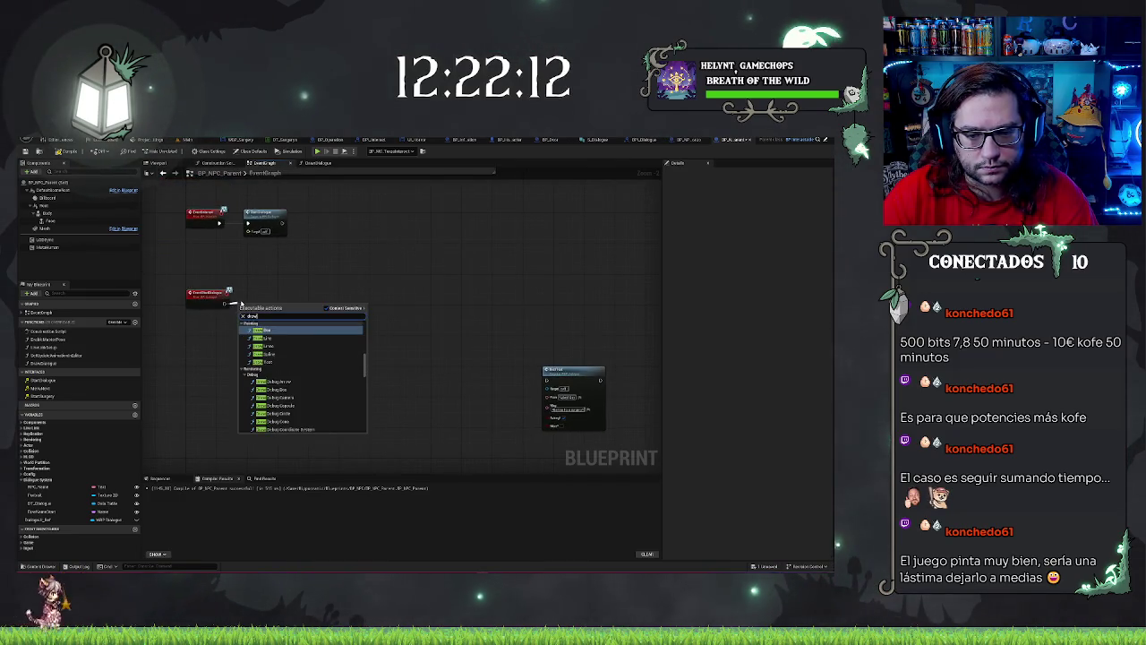
{"action": "type", "text": " d"}
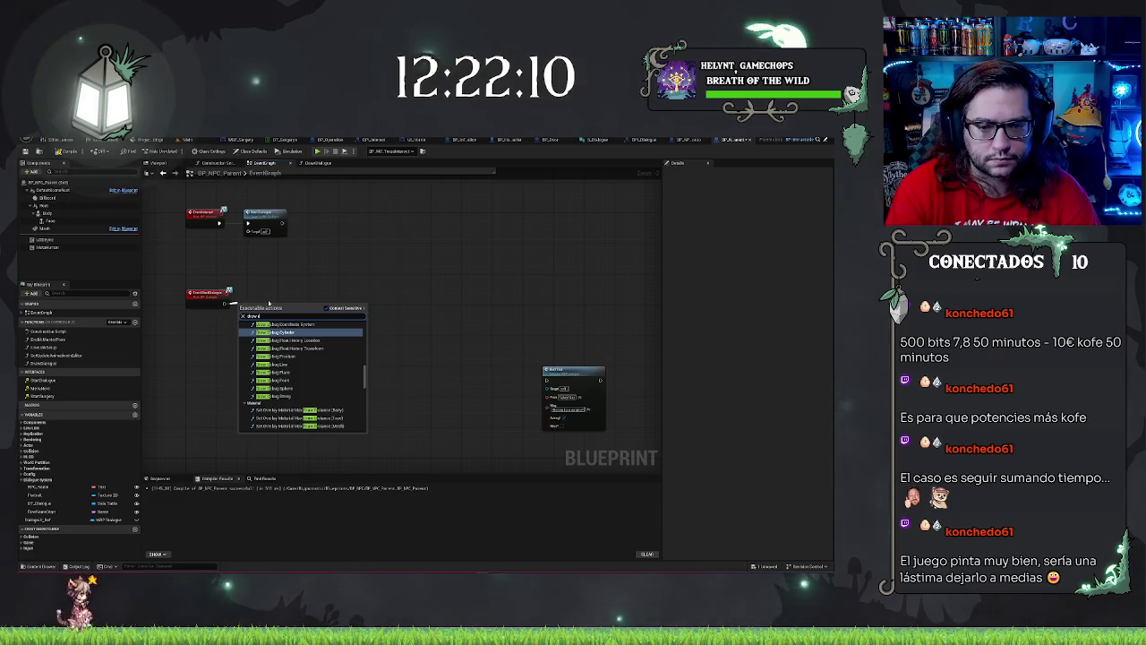
{"action": "type", "text": "i"}
{"action": "key", "text": "Return"}
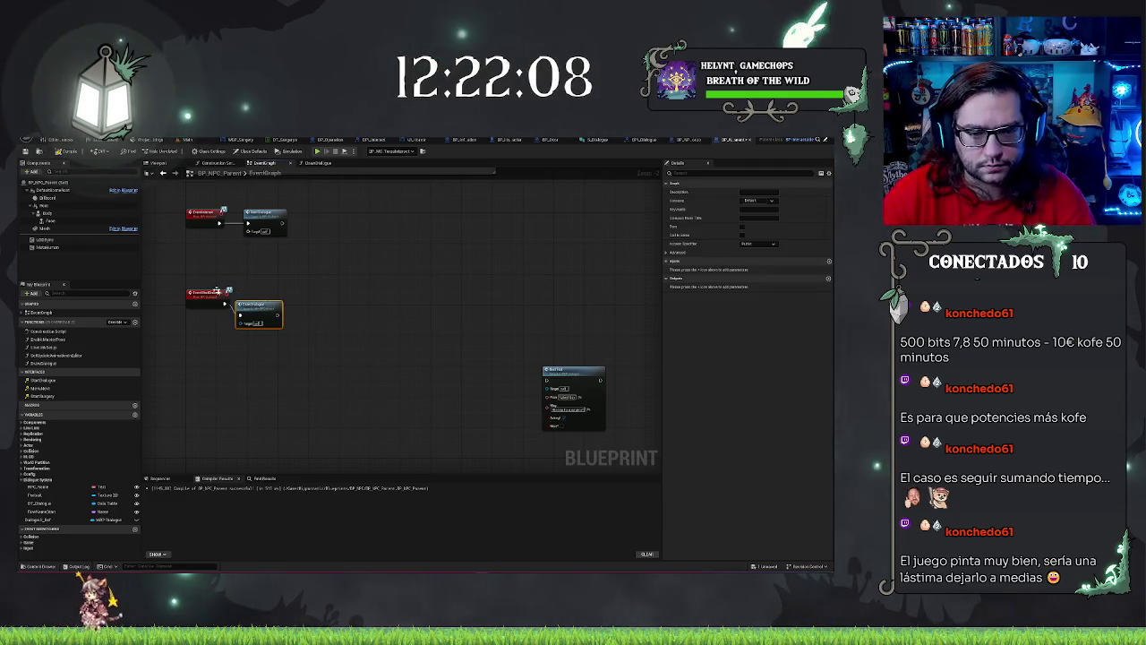
Step: Reposition the Print Text node near the event nodes and add another new function
{"action": "mouse_move", "coordinate": [573, 369]}
{"action": "left_mouse_down"}
{"action": "mouse_move", "coordinate": [365, 332]}
{"action": "mouse_move", "coordinate": [308, 354]}
{"action": "mouse_move", "coordinate": [402, 344]}
{"action": "left_mouse_up"}
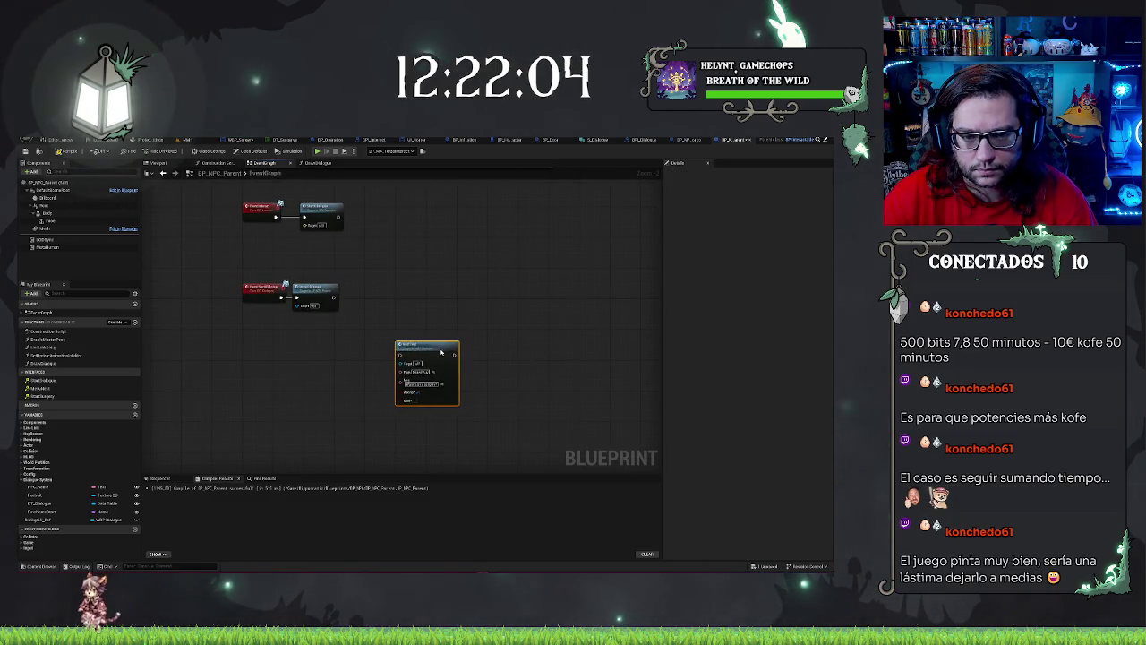
{"action": "left_click_drag", "start_coordinate": [337, 381], "coordinate": [495, 311]}
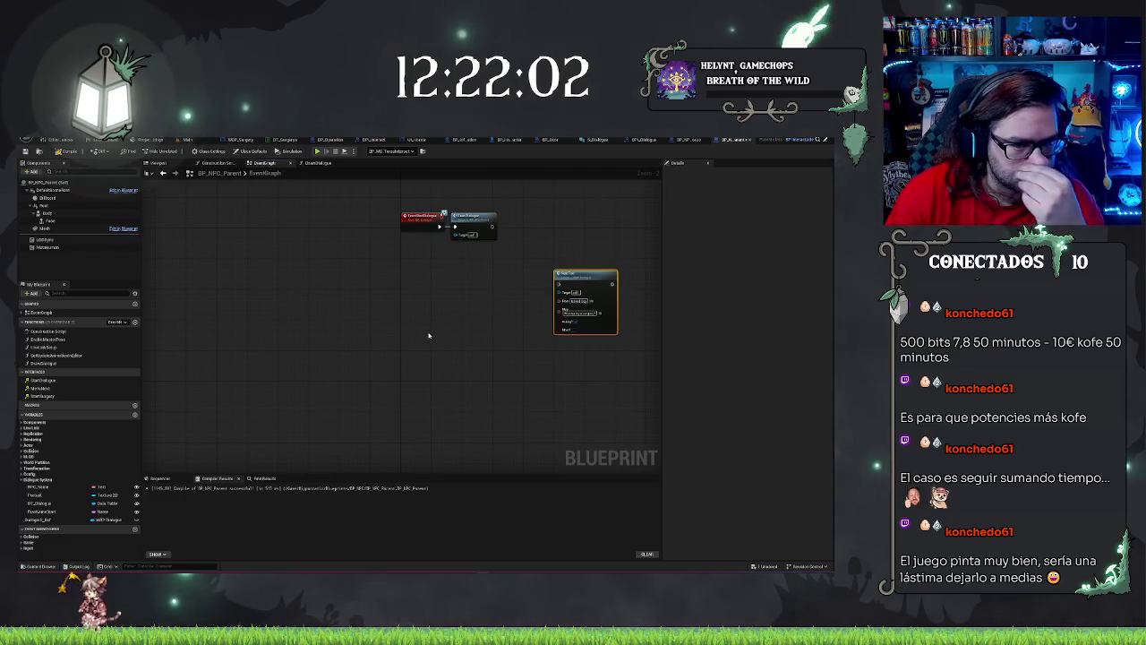
{"action": "mouse_move", "coordinate": [434, 330]}
{"action": "left_mouse_down"}
{"action": "mouse_move", "coordinate": [310, 361]}
{"action": "mouse_move", "coordinate": [335, 445]}
{"action": "left_mouse_up"}
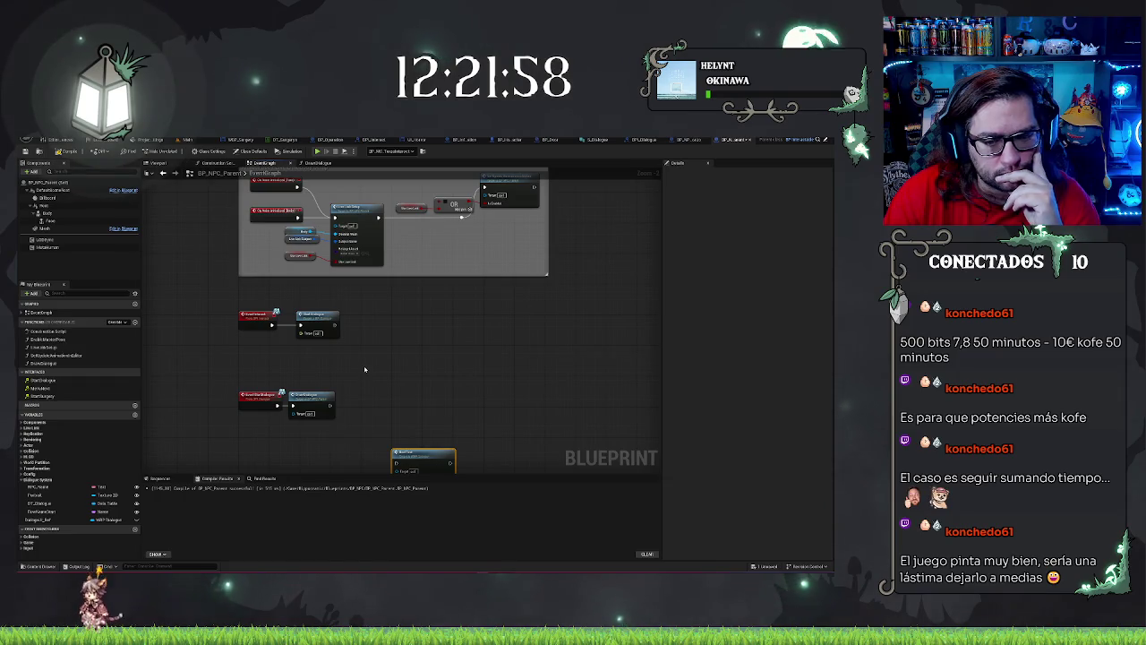
{"action": "mouse_move", "coordinate": [365, 369]}
{"action": "left_mouse_down"}
{"action": "mouse_move", "coordinate": [331, 457]}
{"action": "mouse_move", "coordinate": [384, 297]}
{"action": "left_mouse_up"}
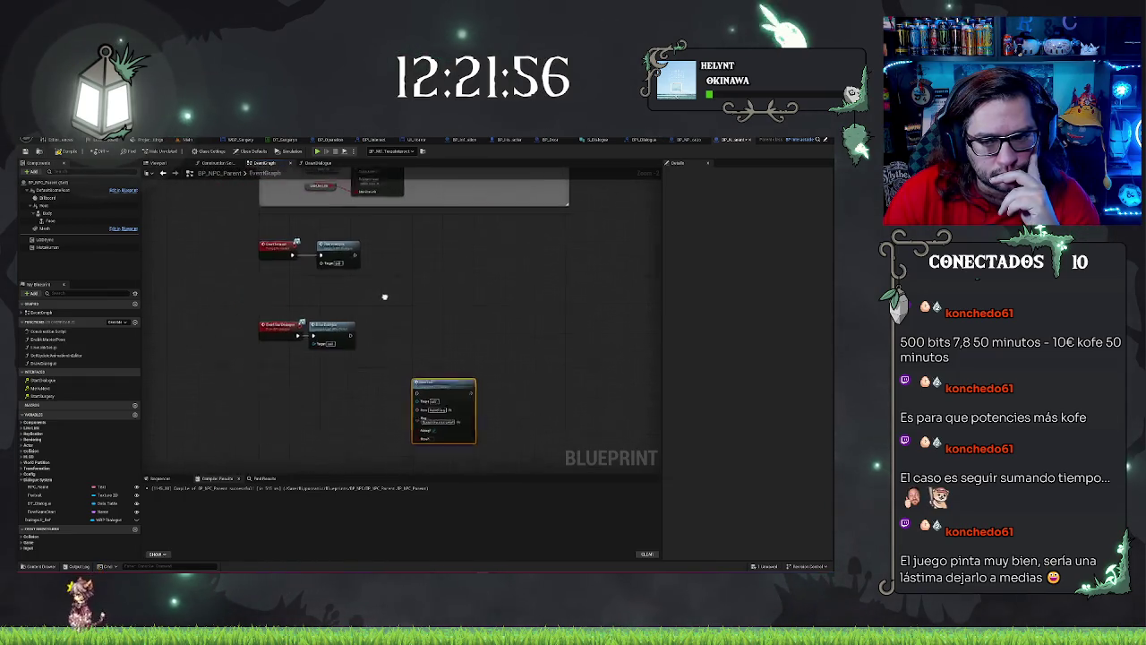
{"action": "left_click", "coordinate": [414, 397]}
{"action": "left_click_drag", "start_coordinate": [433, 381], "coordinate": [491, 377]}
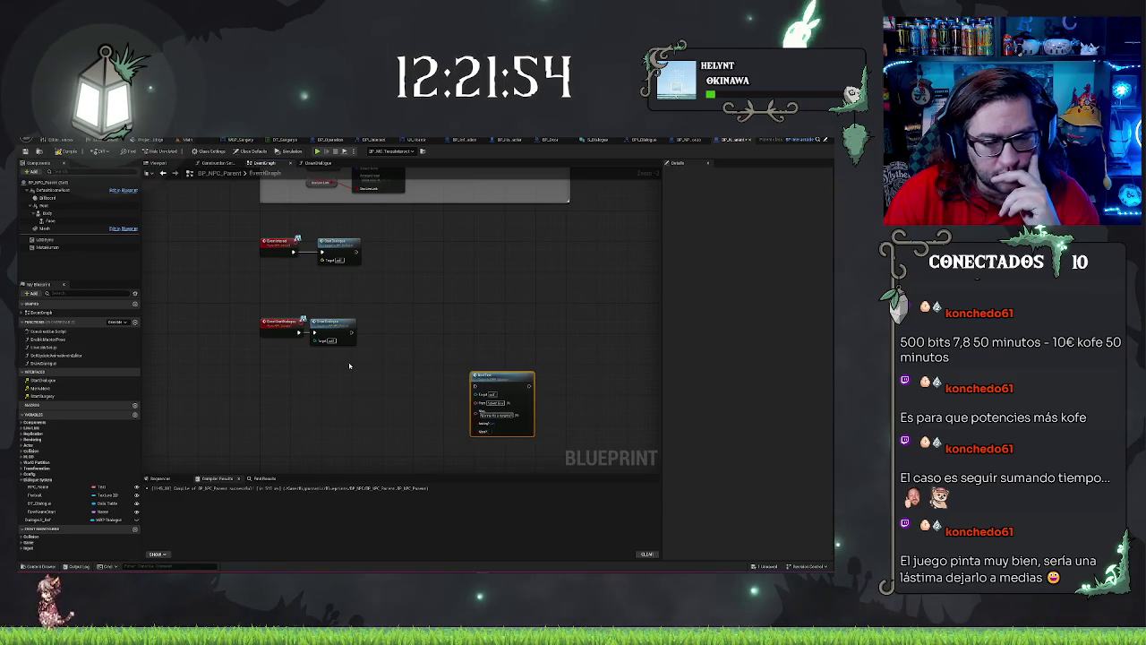
{"action": "left_click", "coordinate": [136, 323]}
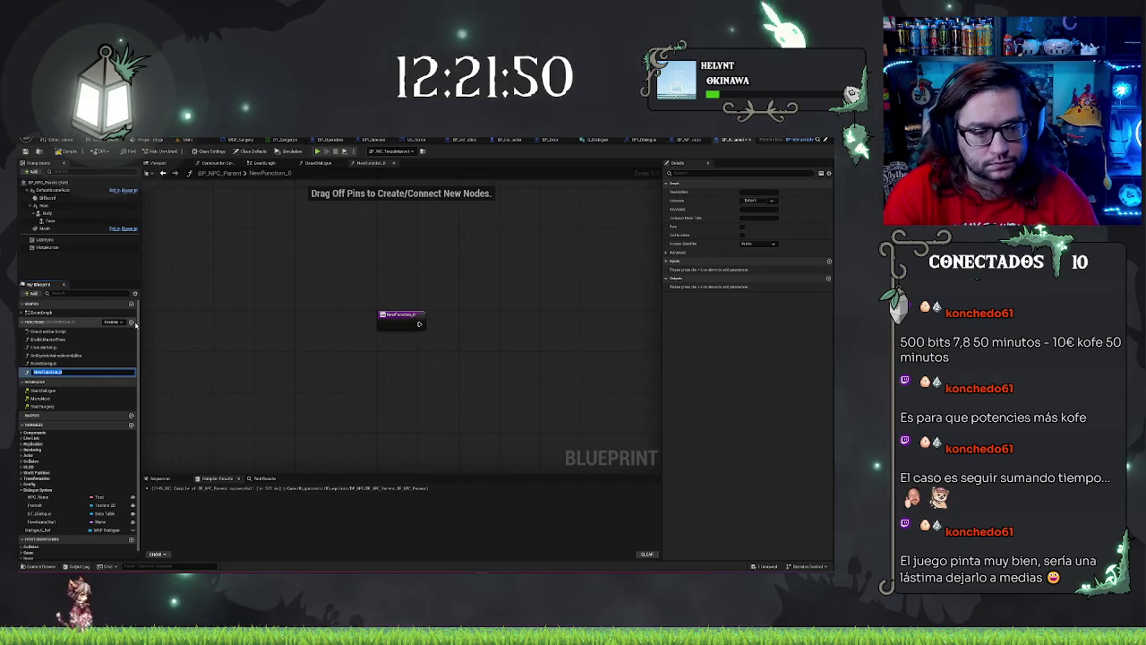
{"action": "type", "text": "LoopDialogue"}
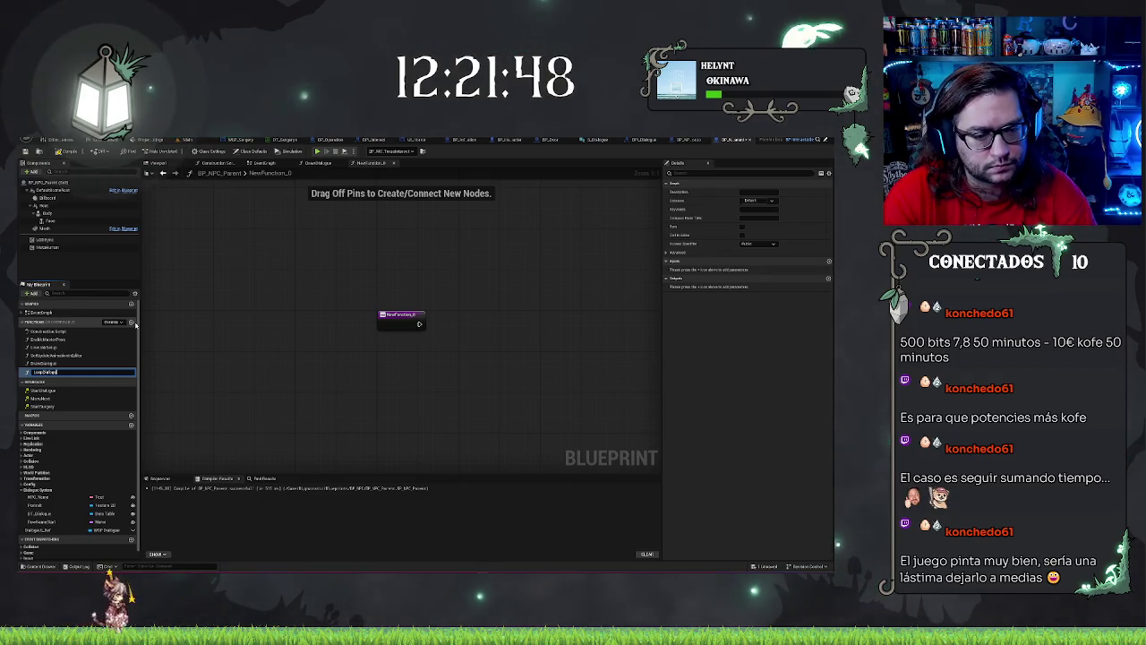
{"action": "key", "text": "Return"}
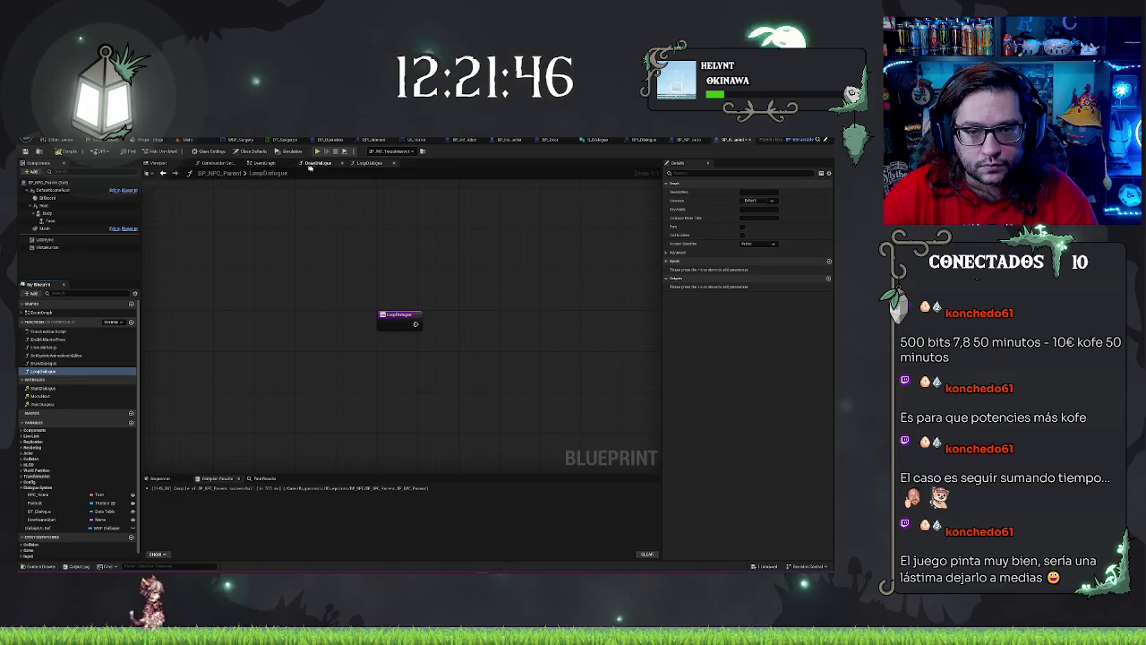
{"action": "left_click", "coordinate": [342, 163]}
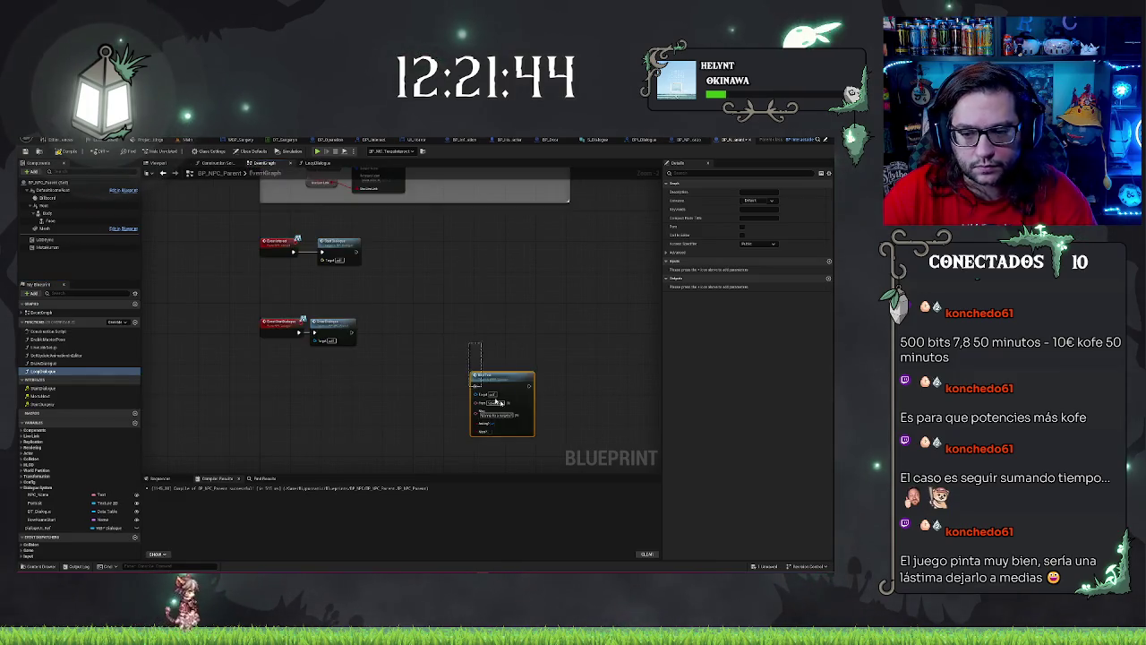
{"action": "left_click", "coordinate": [335, 170]}
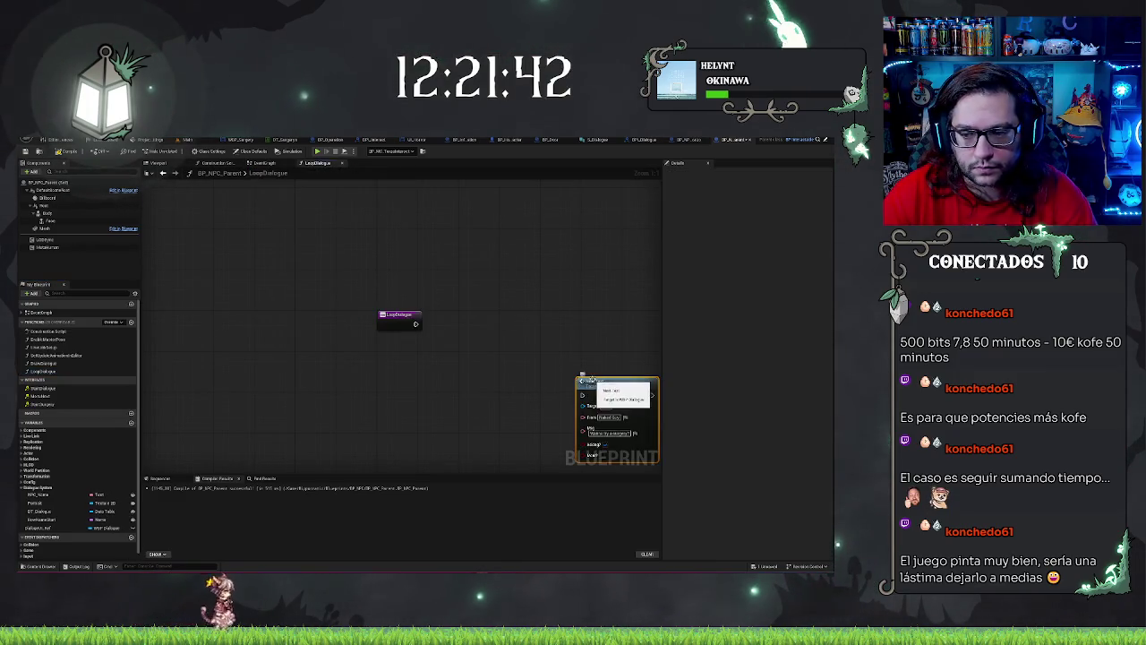
{"action": "left_click_drag", "start_coordinate": [552, 333], "coordinate": [427, 313]}
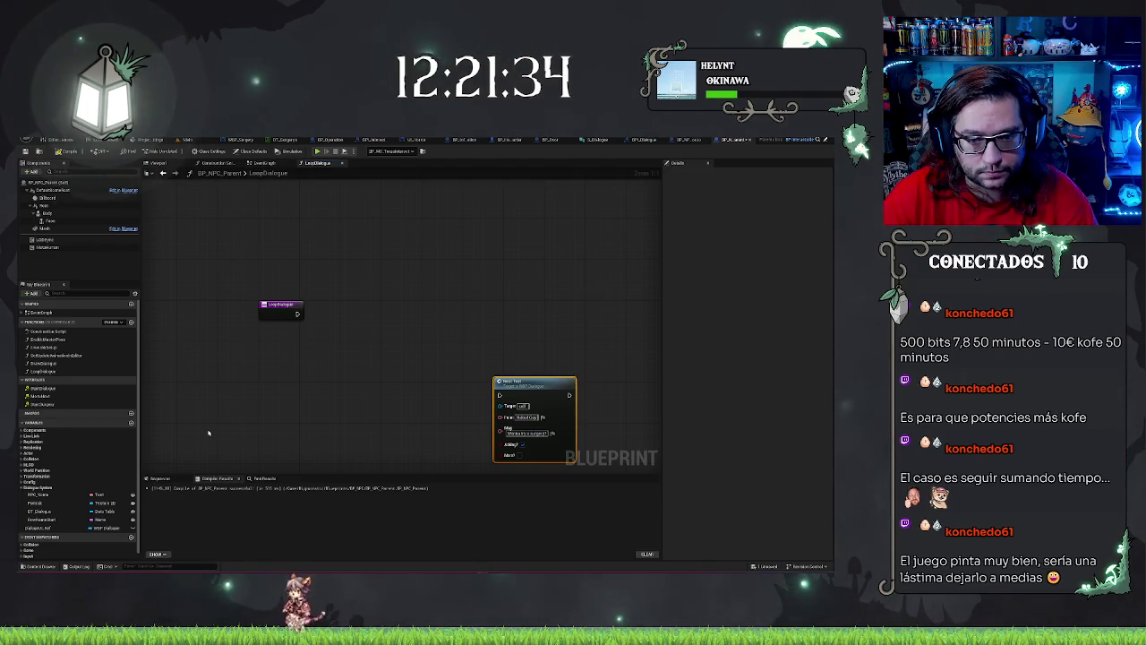
Step: Add a new function named CloseDialogue
{"action": "left_click", "coordinate": [264, 162]}
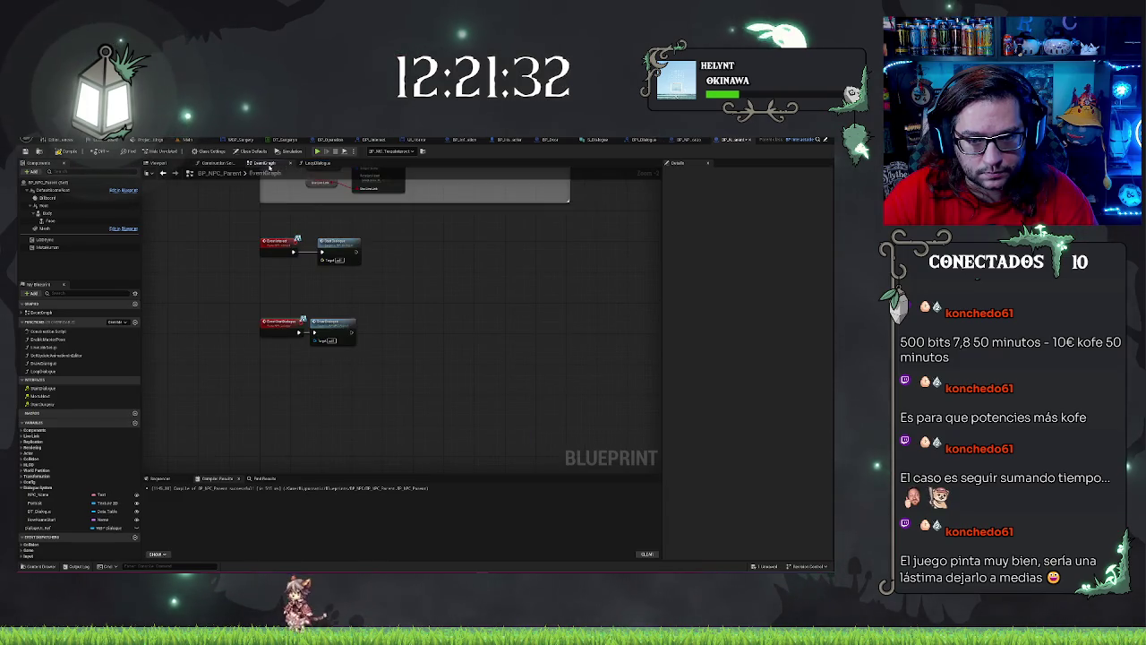
{"action": "scroll", "coordinate": [435, 274], "scroll_direction": "up", "scroll_amount": 5}
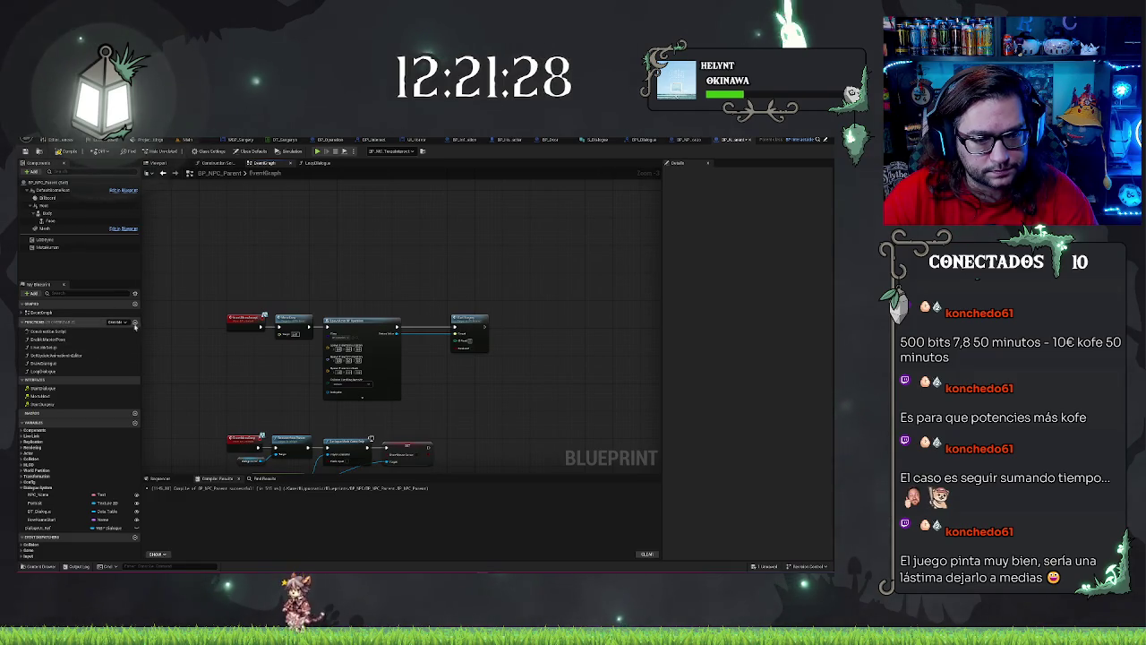
{"action": "left_click", "coordinate": [135, 322]}
{"action": "type", "text": "CloseDialogue"}
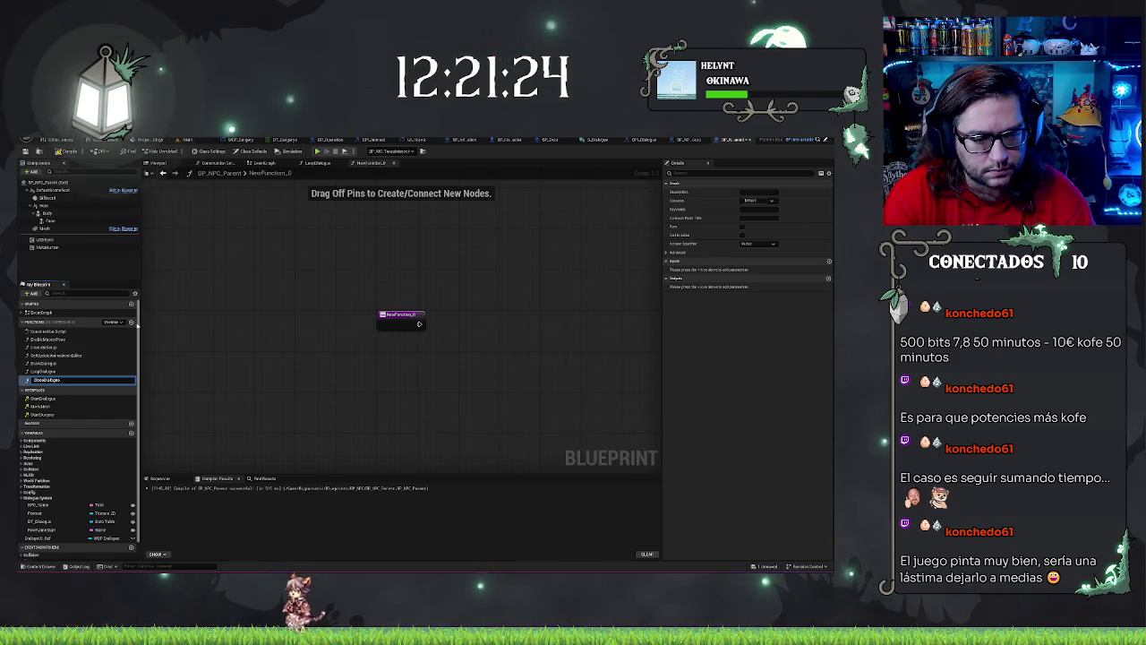
{"action": "key", "text": "Return"}
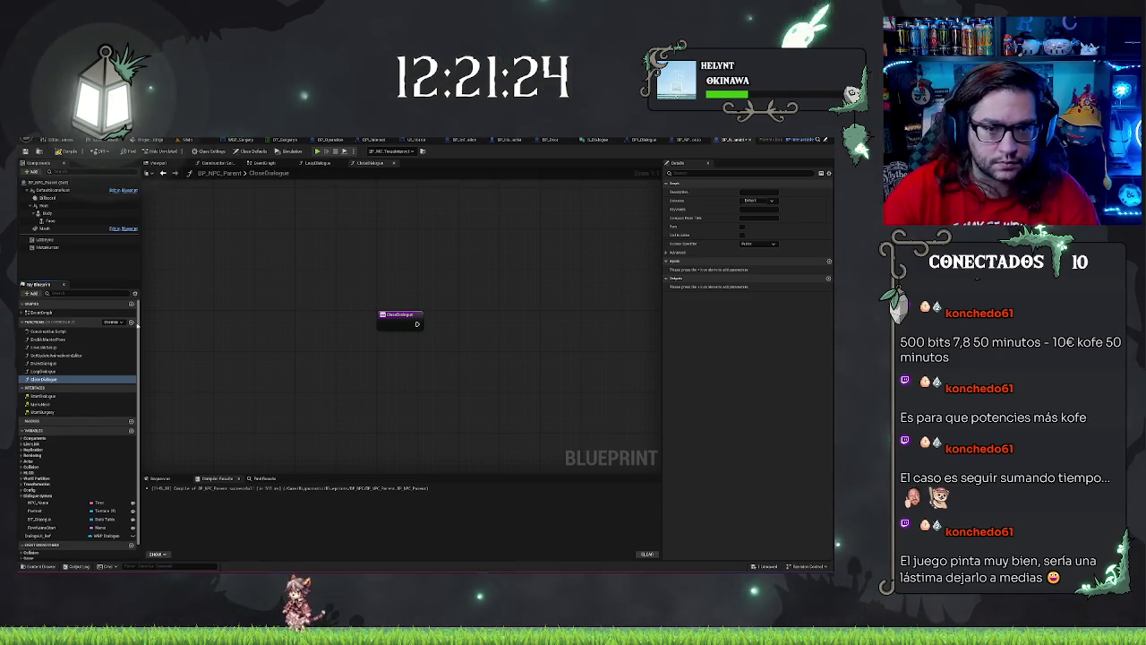
Step: Move the five dialogue-closing nodes into CloseDialogue and wire its entry to Remove from Parent
{"action": "left_click", "coordinate": [269, 162]}
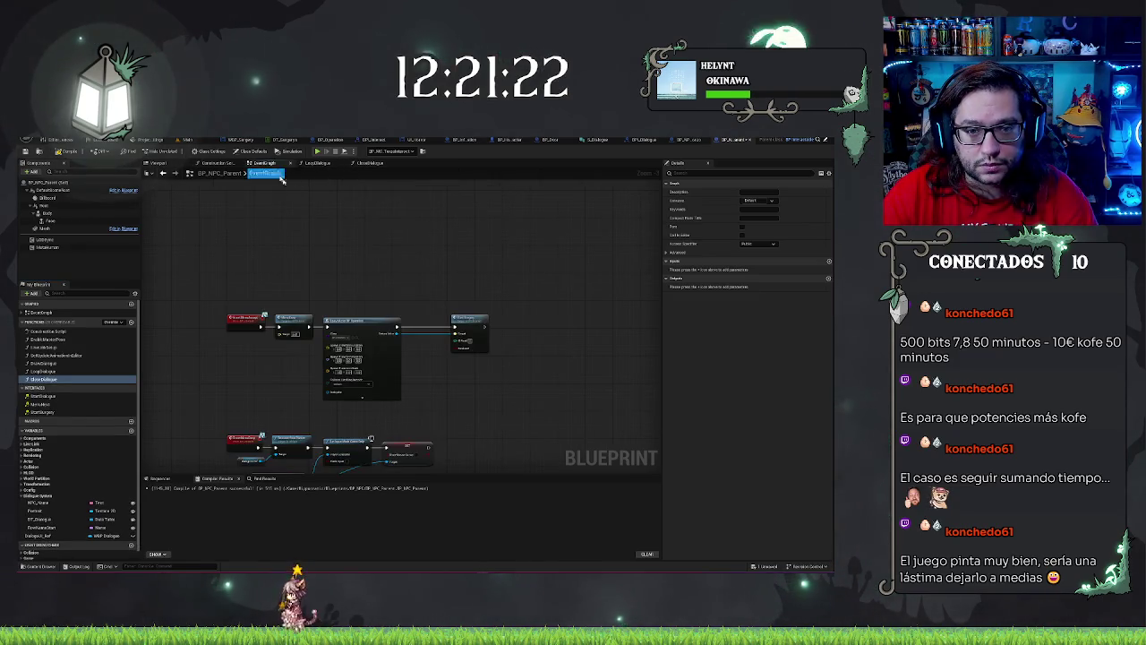
{"action": "left_click_drag", "start_coordinate": [304, 297], "coordinate": [309, 228]}
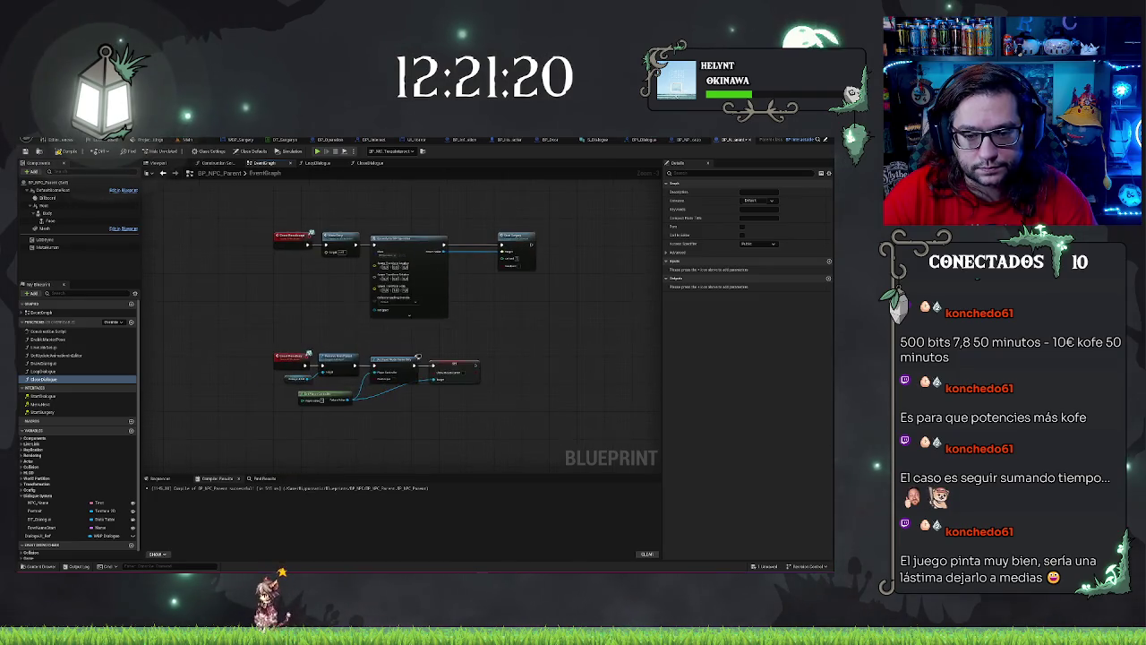
{"action": "scroll", "coordinate": [324, 309], "scroll_direction": "up", "scroll_amount": 2}
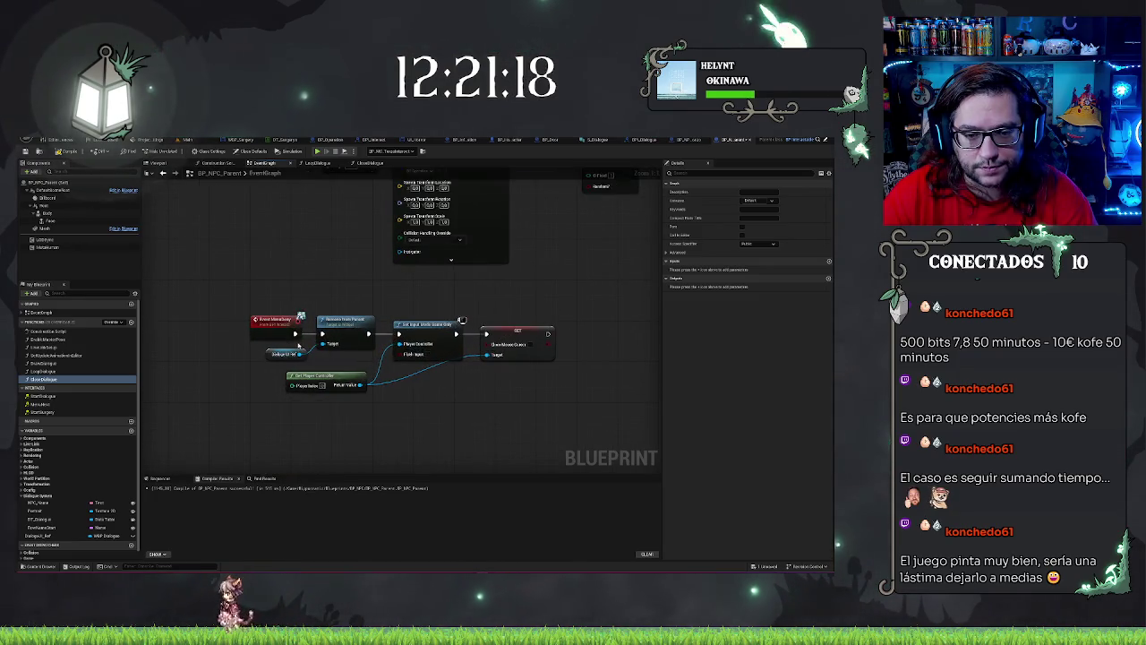
{"action": "left_click_drag", "start_coordinate": [259, 345], "coordinate": [544, 413]}
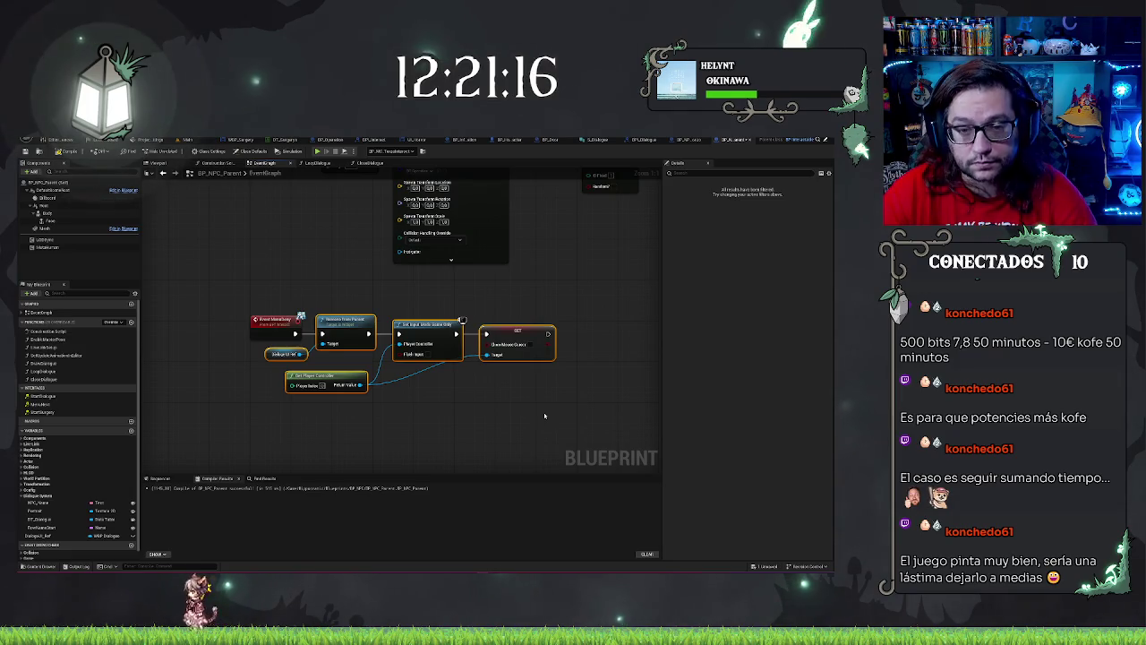
{"action": "key", "text": "Delete"}
{"action": "left_click", "coordinate": [369, 163]}
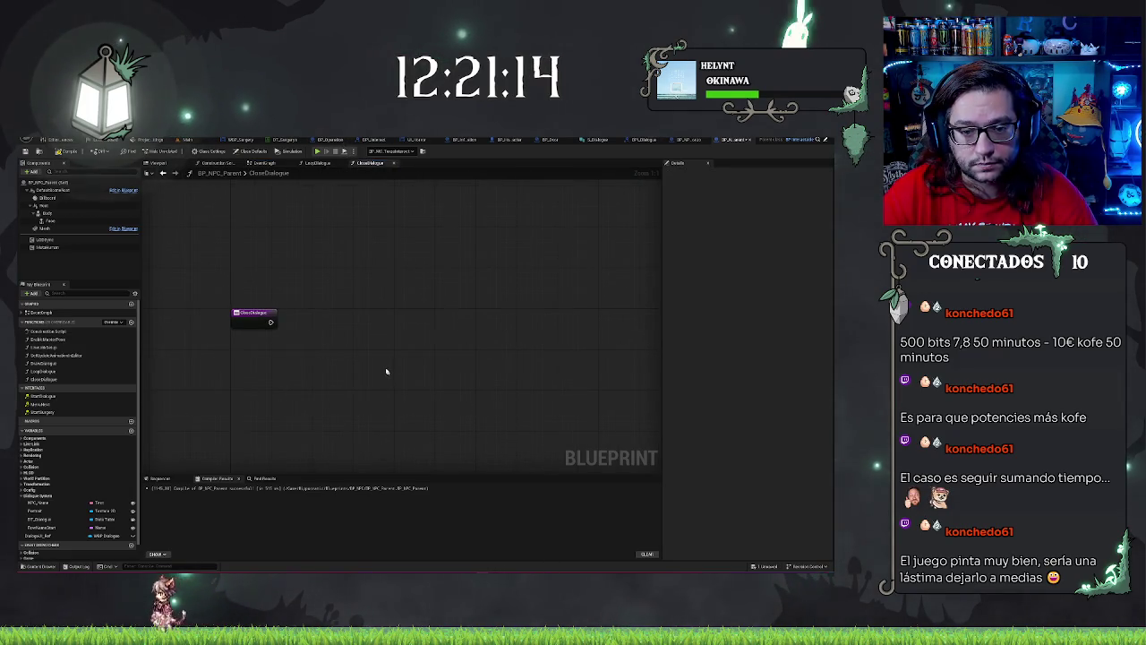
{"action": "key", "text": "ctrl+v"}
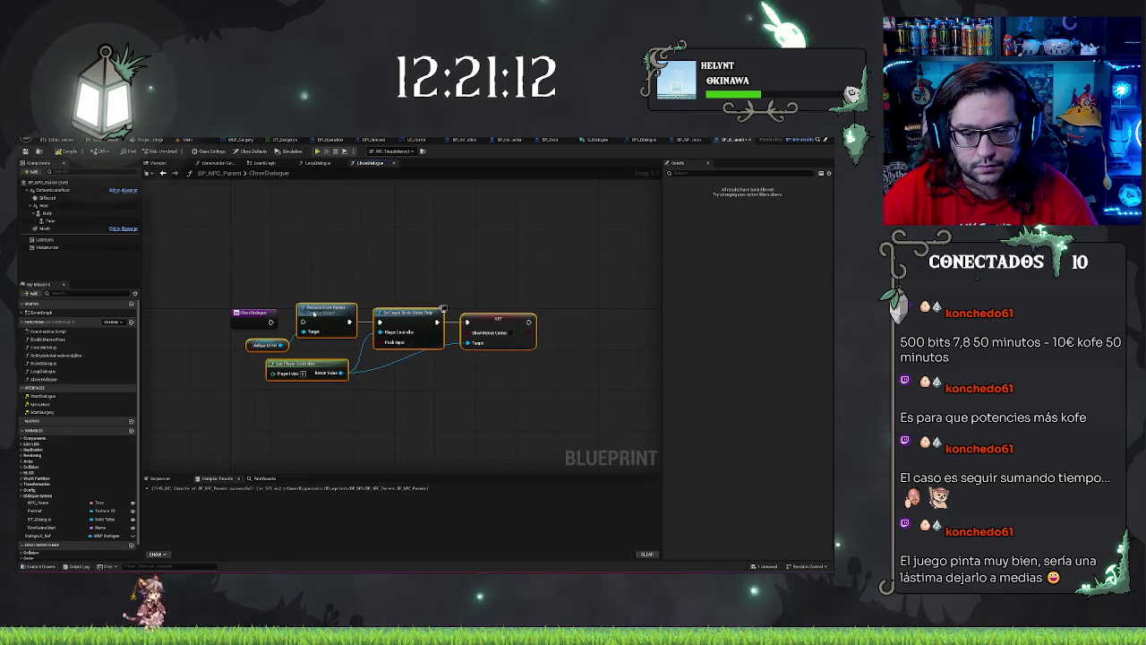
{"action": "left_click_drag", "start_coordinate": [304, 321], "coordinate": [269, 322]}
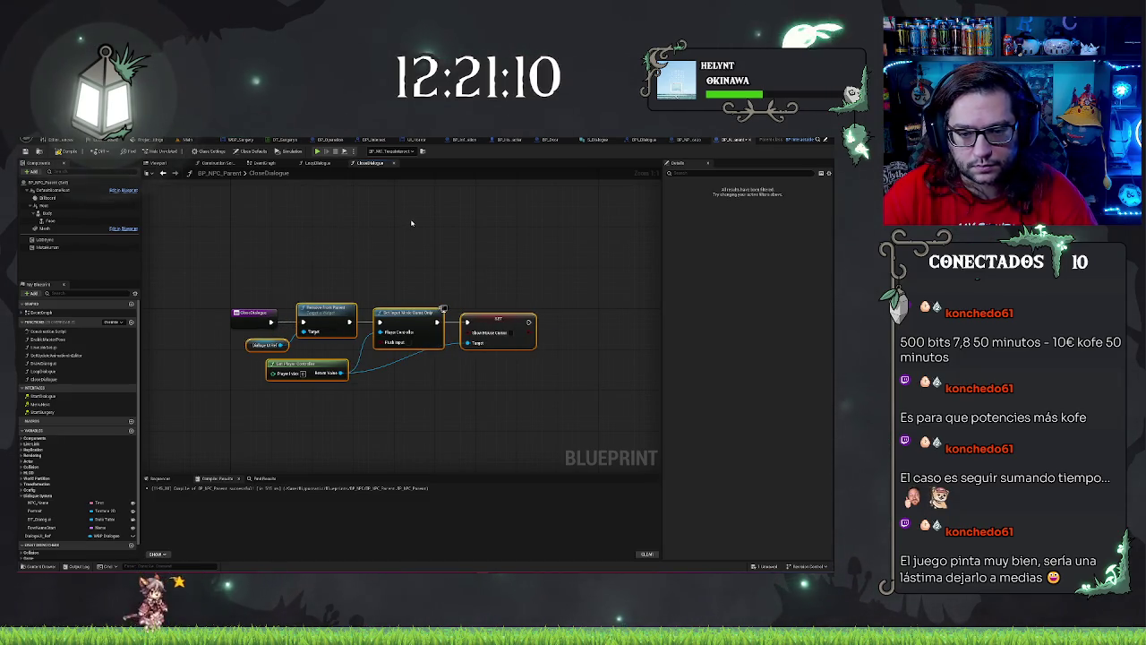
{"action": "left_click", "coordinate": [393, 164]}
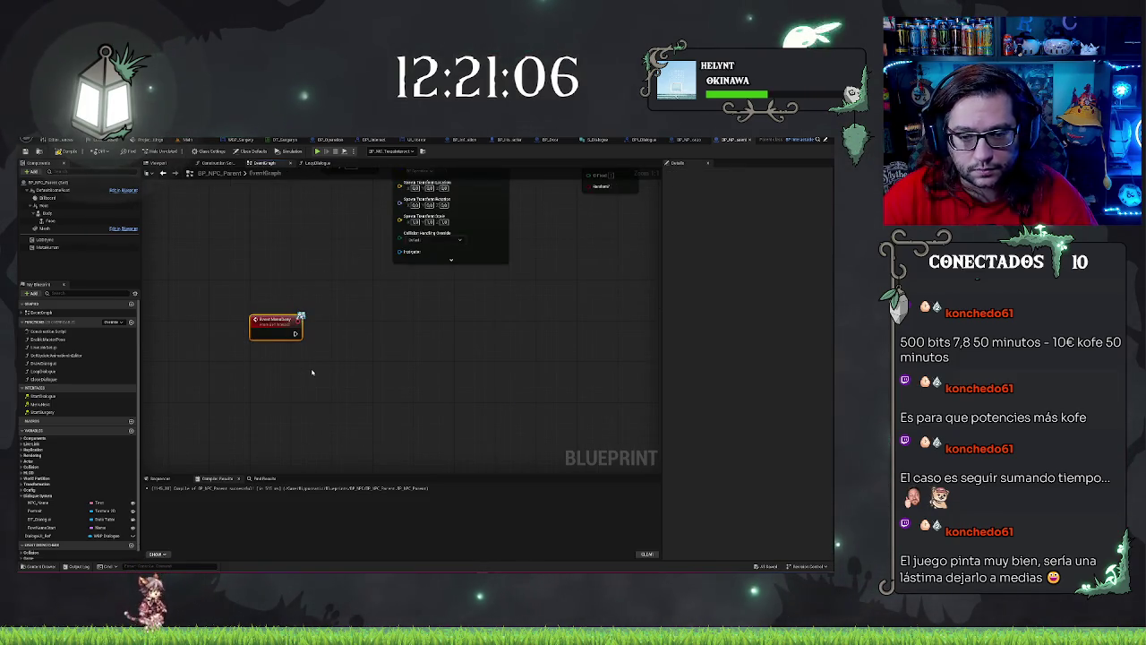
Step: Fit the event graph in view and inspect the lower event node's options
{"action": "key", "text": "Home"}
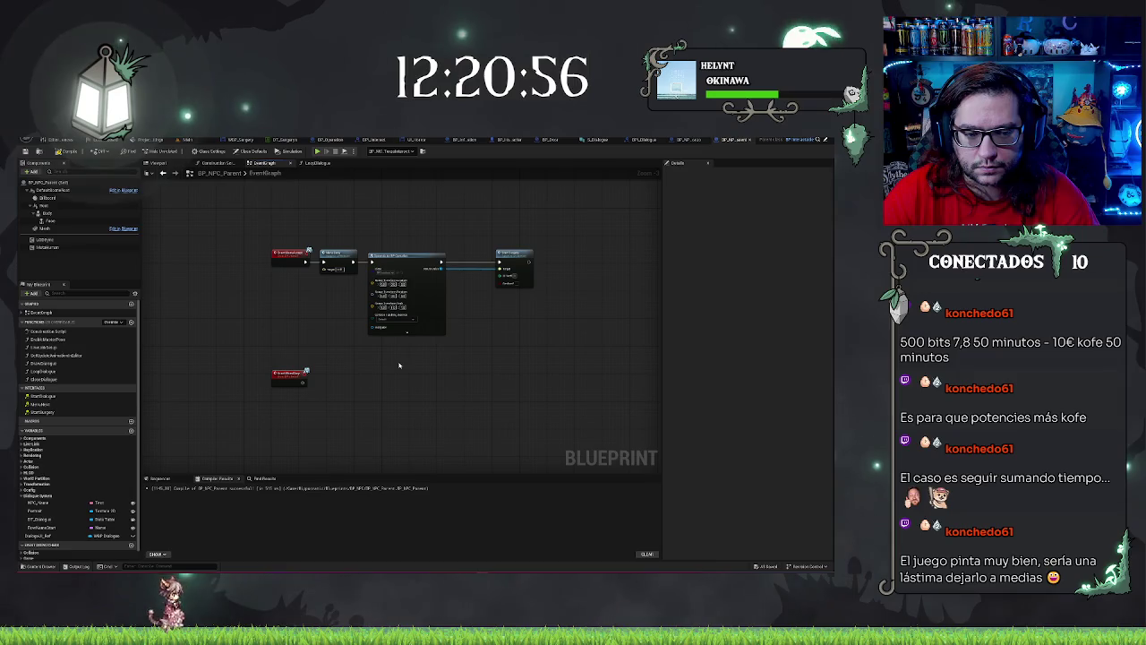
{"action": "right_click", "coordinate": [299, 375]}
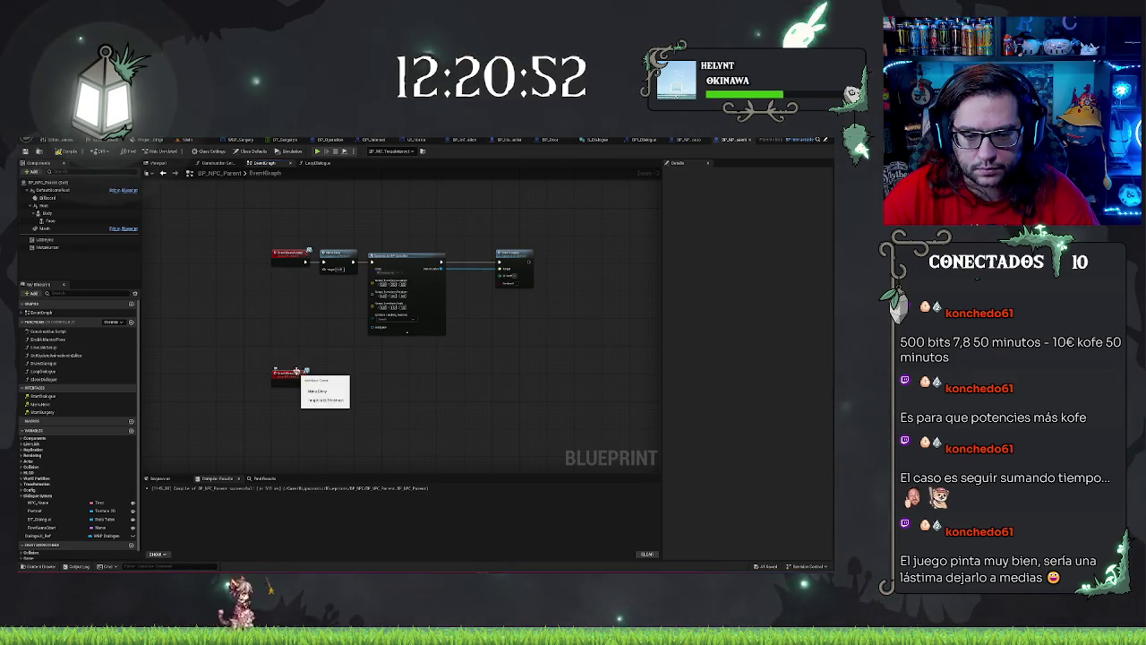
{"action": "left_click", "coordinate": [296, 371]}
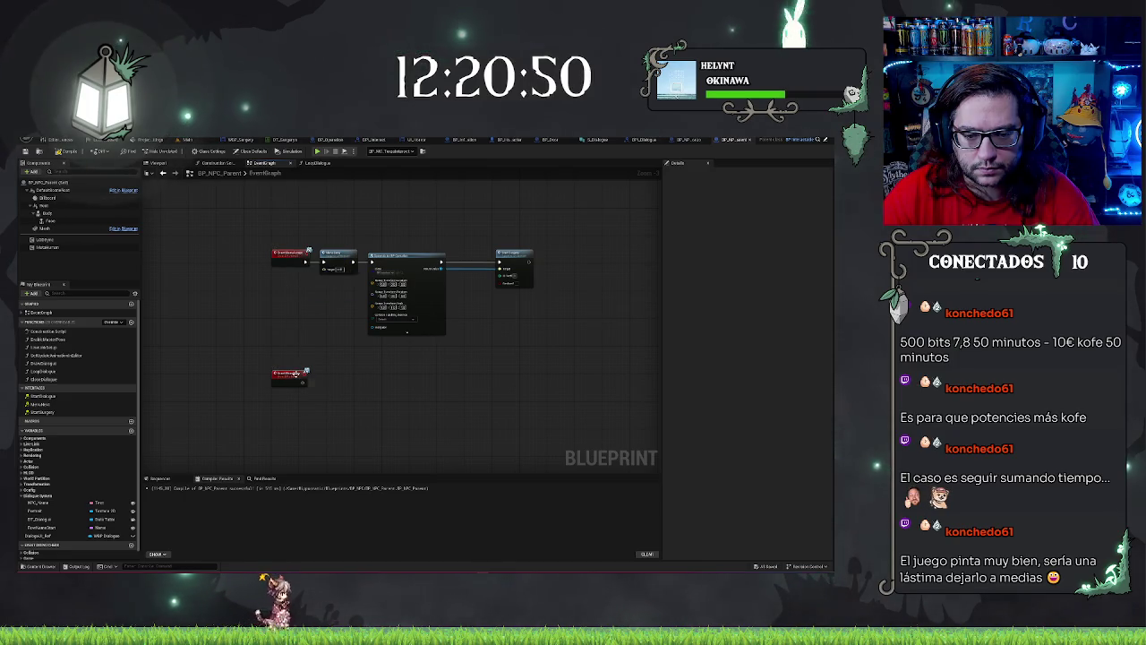
{"action": "right_click", "coordinate": [296, 374]}
{"action": "right_click", "coordinate": [289, 251]}
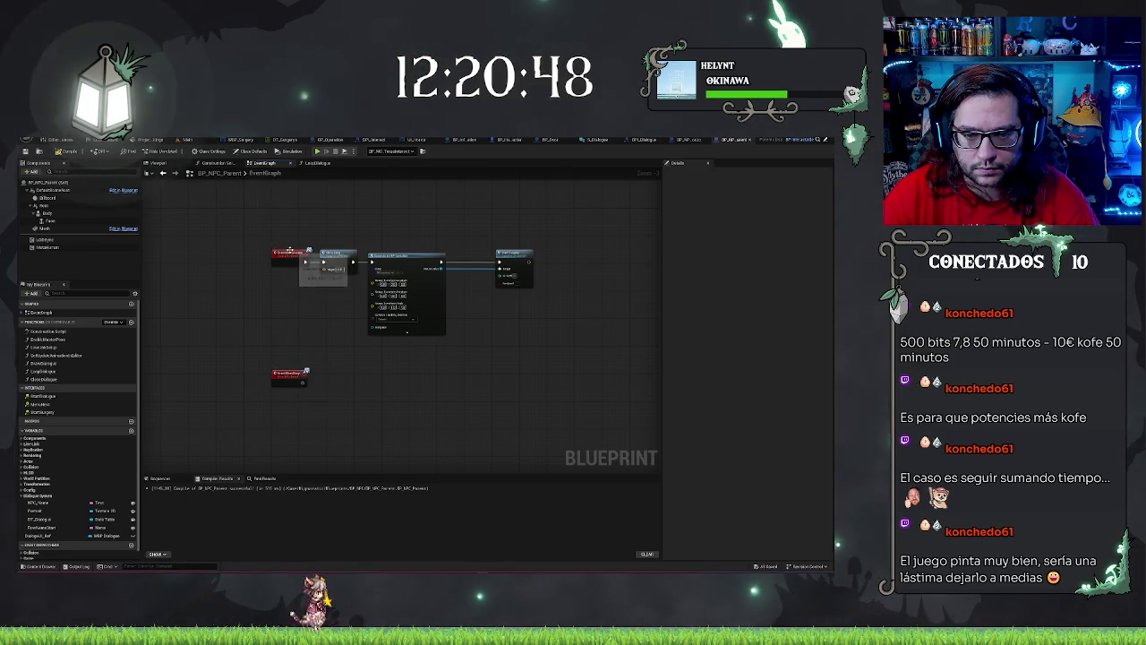
{"action": "mouse_move", "coordinate": [341, 337]}
{"action": "left_mouse_down"}
{"action": "mouse_move", "coordinate": [367, 381]}
{"action": "mouse_move", "coordinate": [315, 349]}
{"action": "left_mouse_up"}
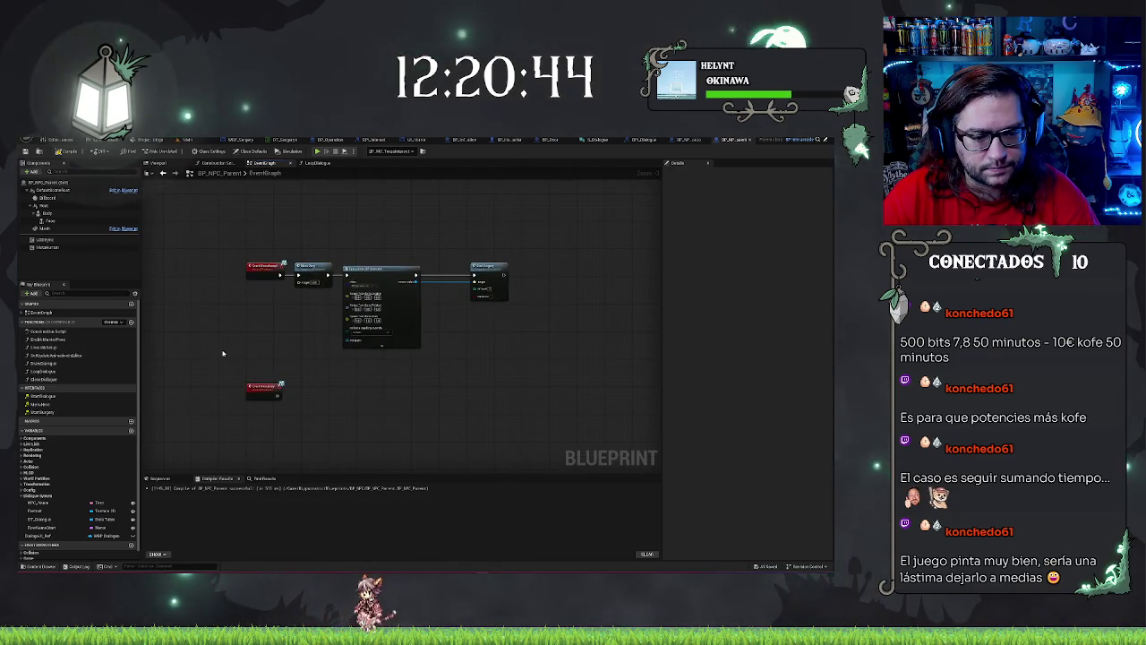
{"action": "scroll", "coordinate": [223, 353], "scroll_direction": "up", "scroll_amount": 1}
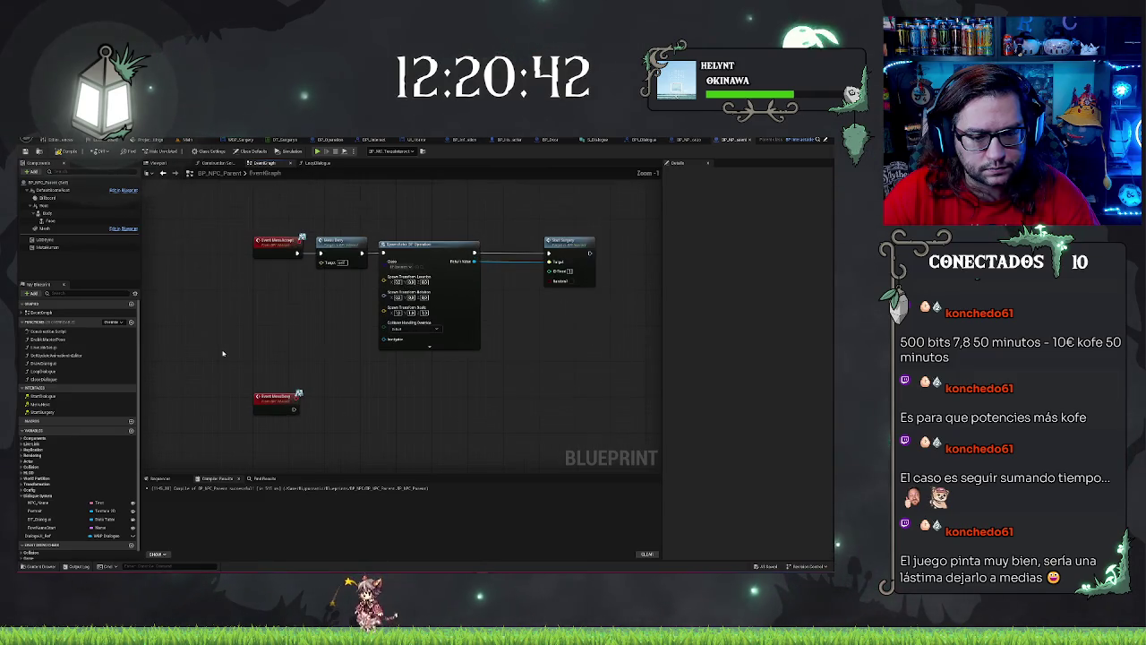
{"action": "right_click", "coordinate": [287, 397]}
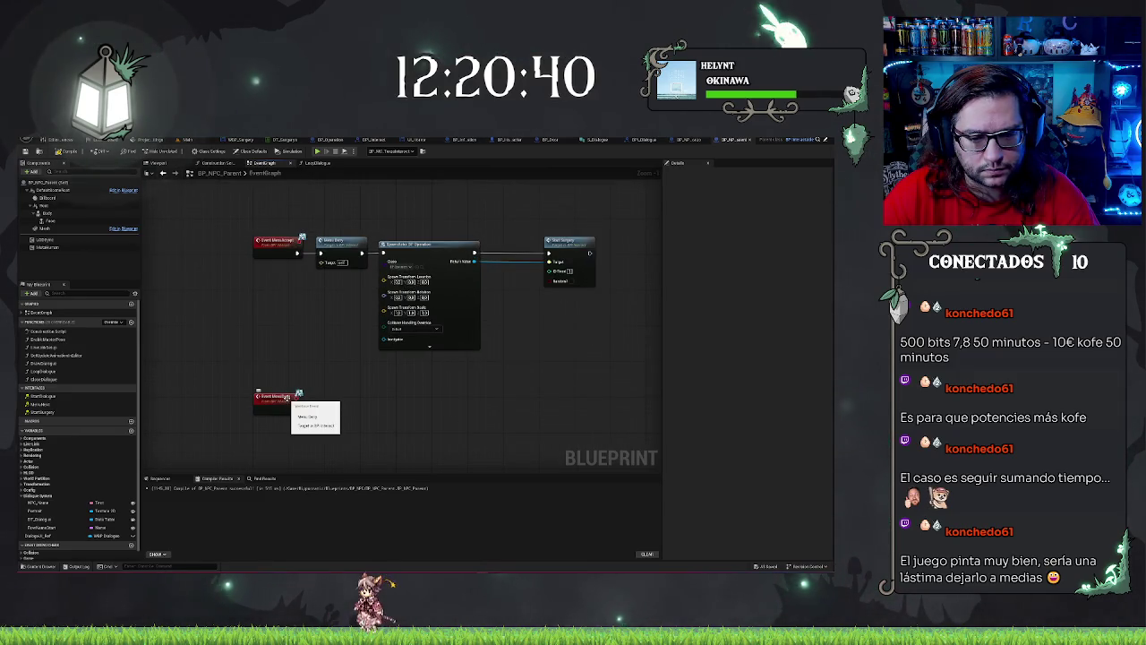
{"action": "key", "text": "Escape"}
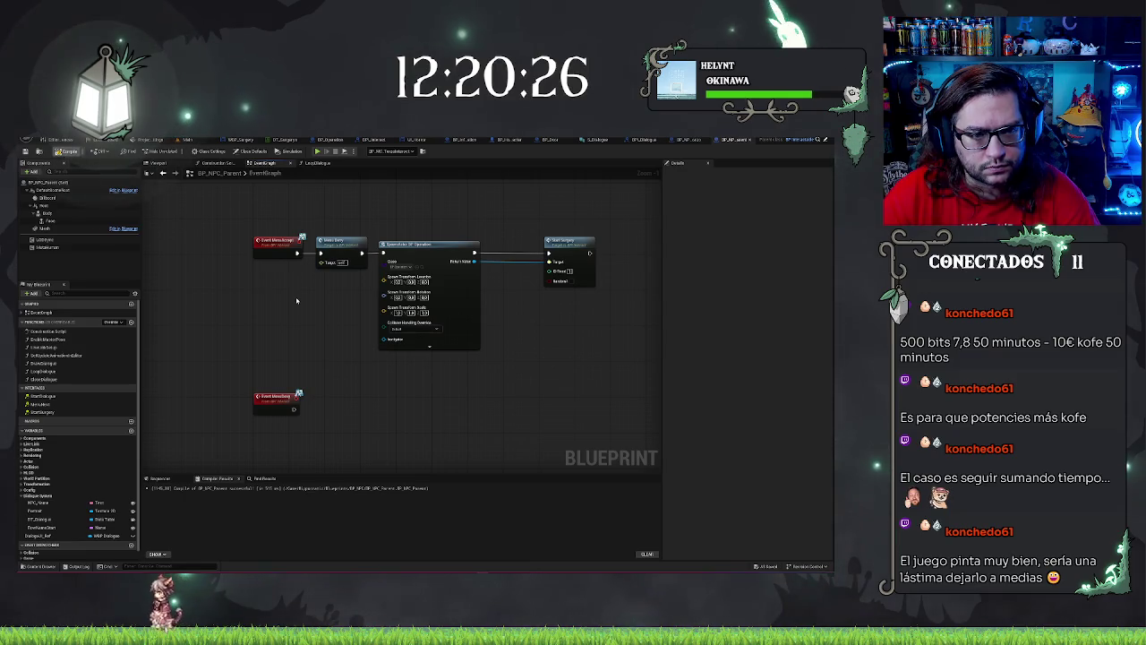
{"action": "left_click_drag", "start_coordinate": [296, 301], "coordinate": [293, 312]}
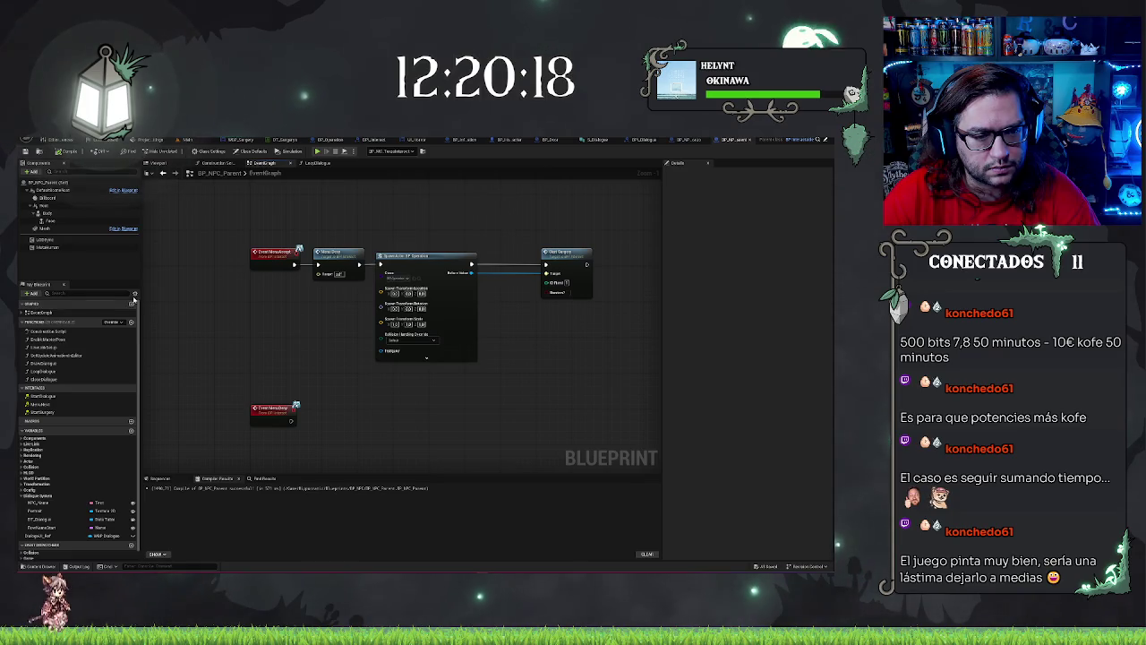
Step: Step back through recent graph edits, then show an interface function's details in BP_Interact
{"action": "left_click", "coordinate": [135, 295]}
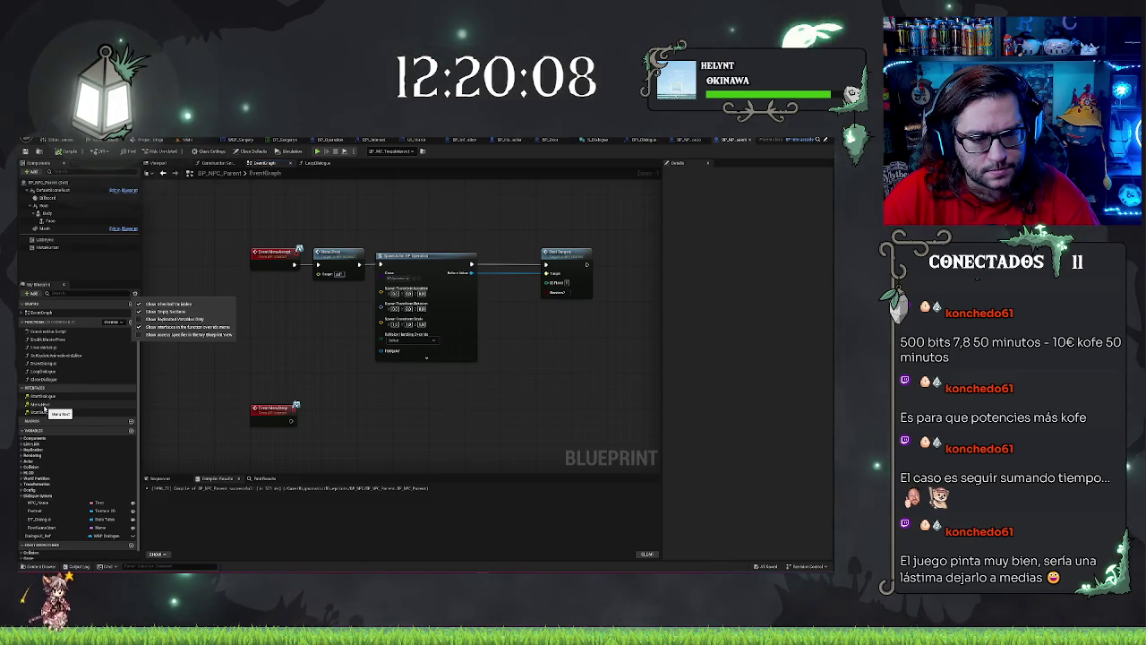
{"action": "key", "text": "ctrl+z"}
{"action": "key", "text": "ctrl+z"}
{"action": "key", "text": "ctrl+z"}
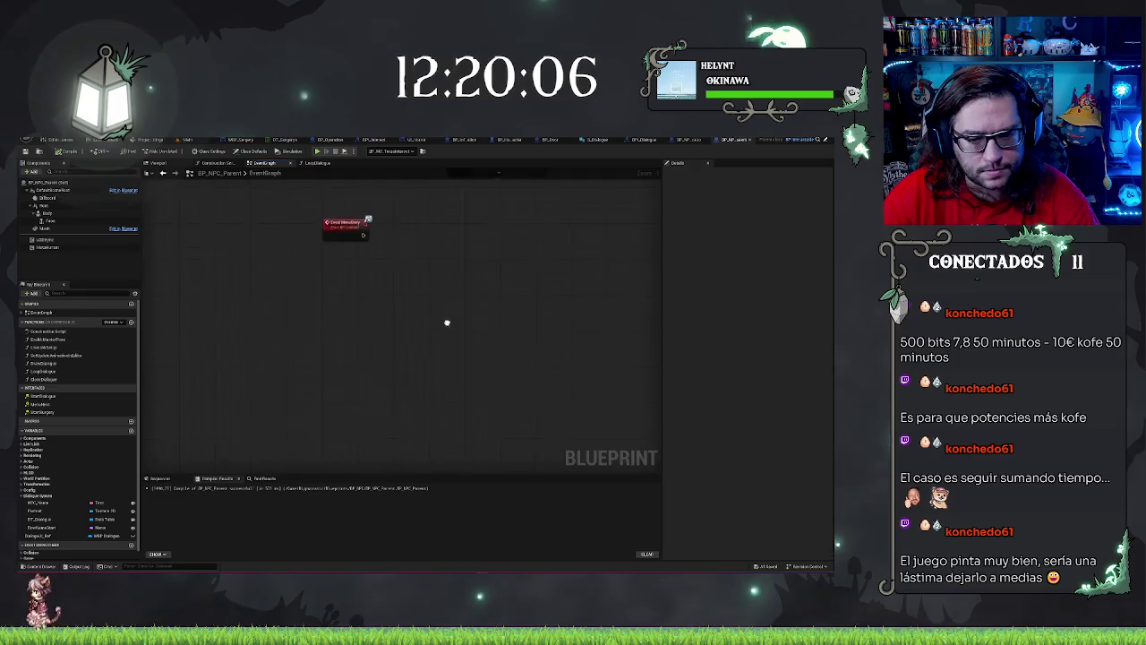
{"action": "key", "text": "ctrl+z"}
{"action": "key", "text": "ctrl+z"}
{"action": "key", "text": "ctrl+z"}
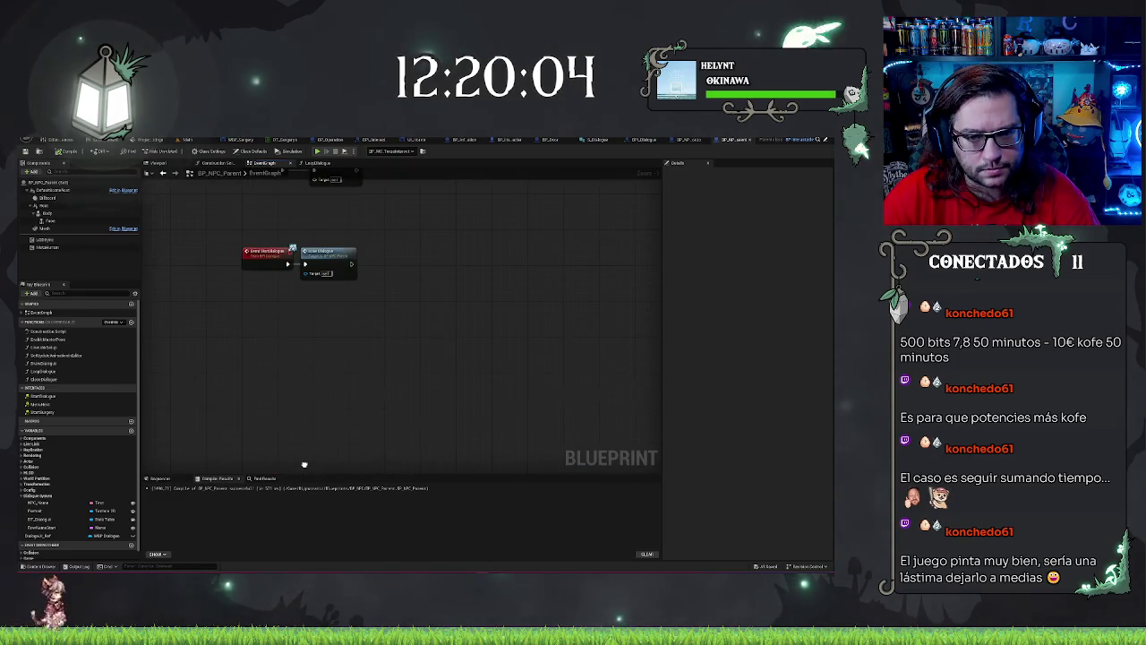
{"action": "key", "text": "ctrl+z"}
{"action": "key", "text": "ctrl+z"}
{"action": "key", "text": "ctrl+z"}
{"action": "key", "text": "ctrl+z"}
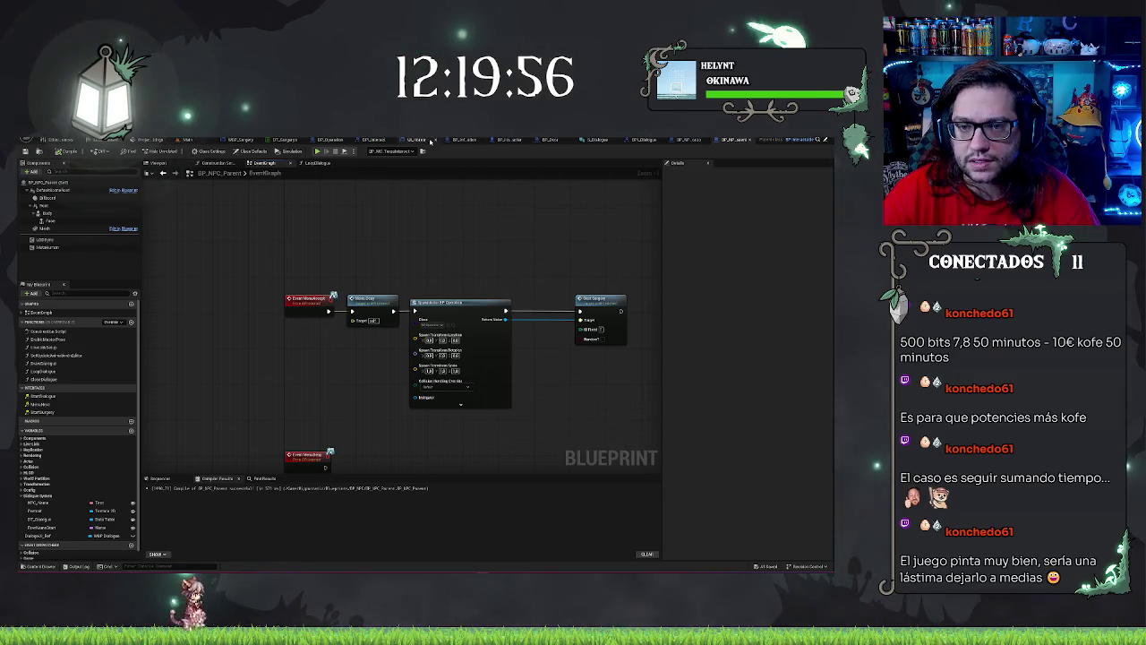
{"action": "left_click", "coordinate": [380, 141]}
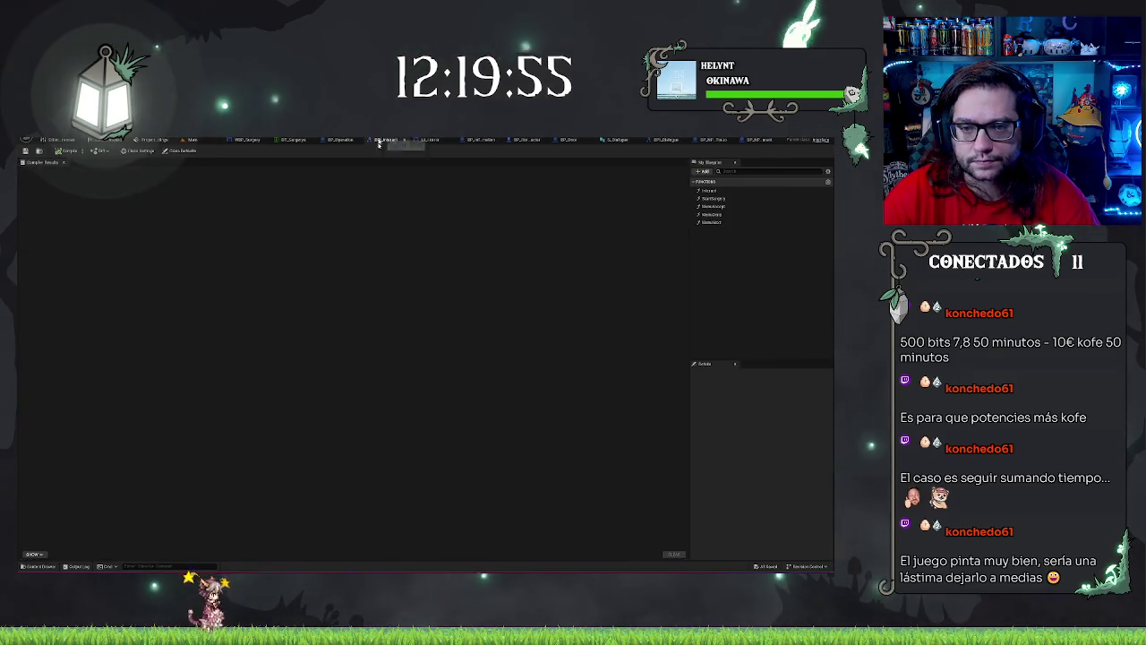
{"action": "left_click", "coordinate": [711, 215]}
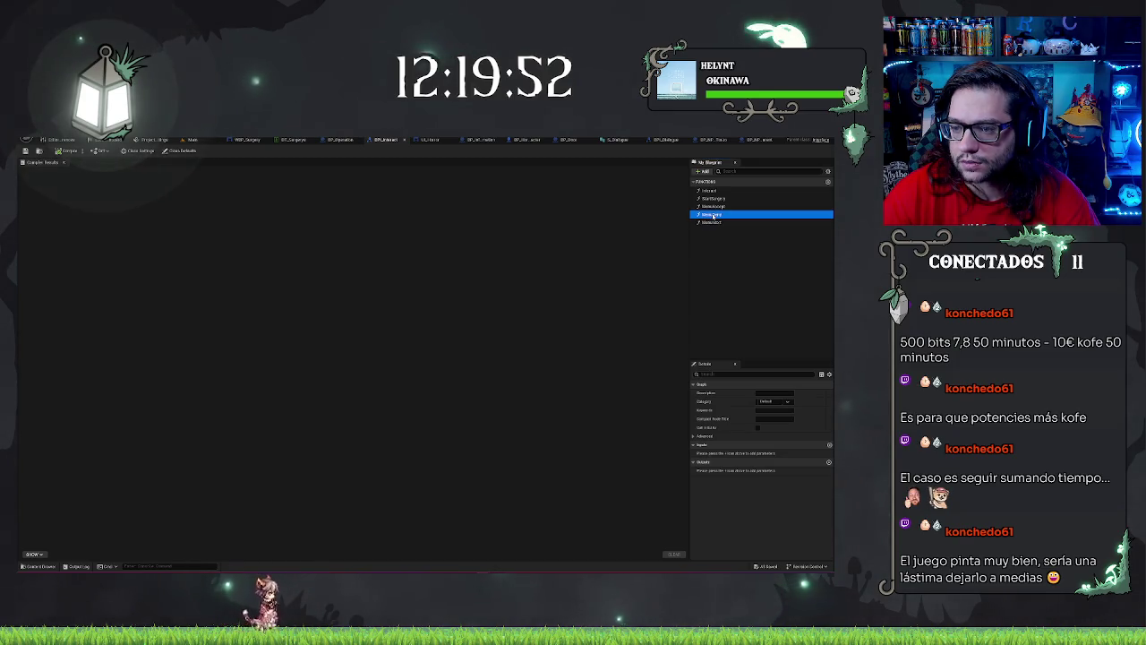
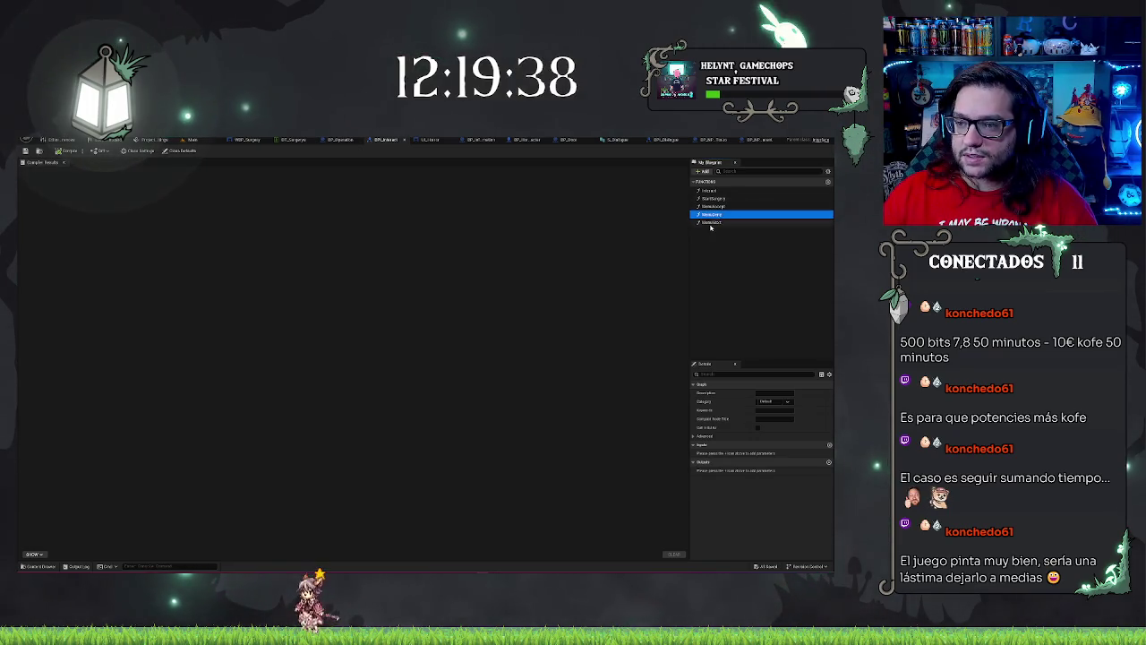
Step: Browse the blueprint's functions, then bring up BPI_Dialogue on its StartDialogue graph
{"action": "left_click", "coordinate": [710, 223]}
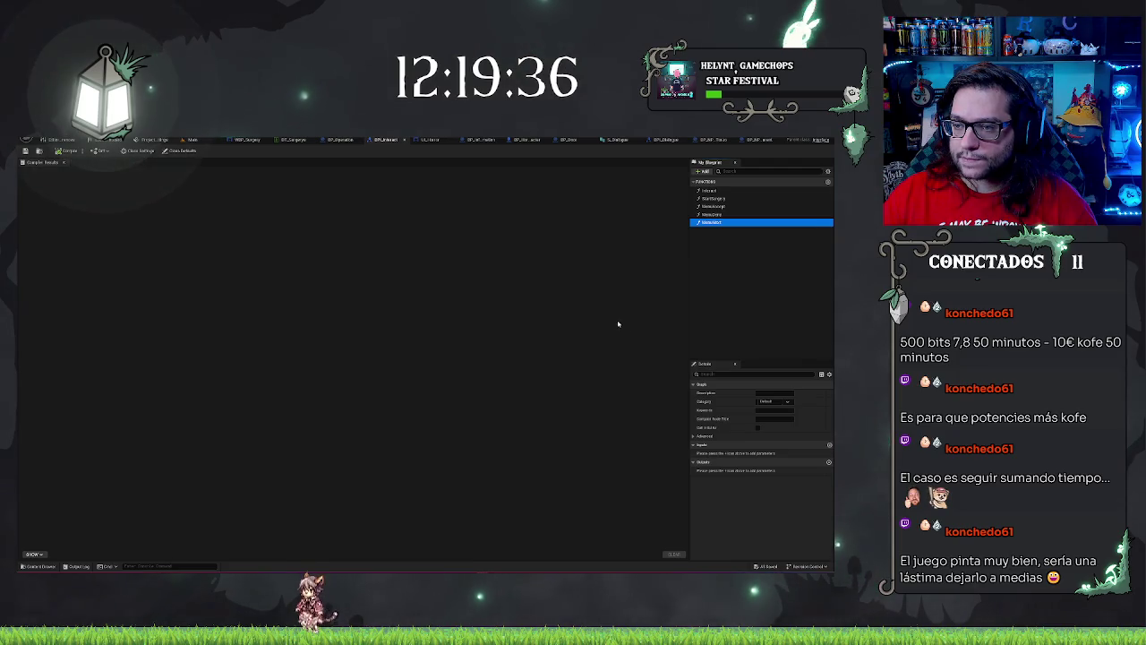
{"action": "left_click", "coordinate": [714, 207]}
{"action": "left_click", "coordinate": [715, 215]}
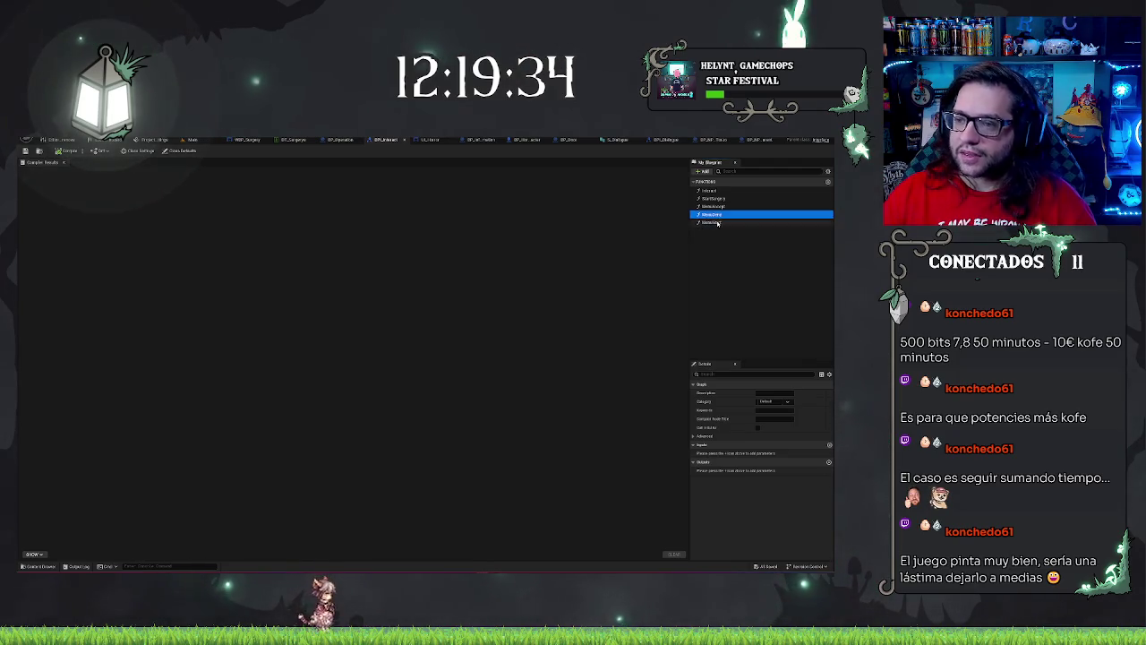
{"action": "left_click", "coordinate": [715, 222]}
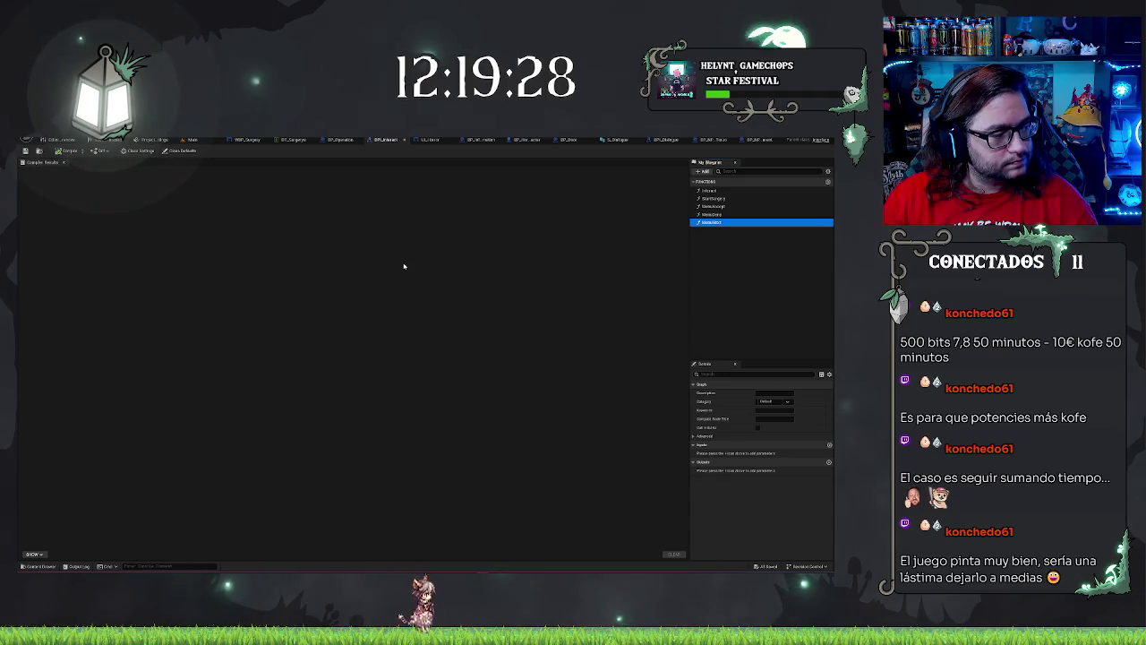
{"action": "left_click", "coordinate": [620, 140]}
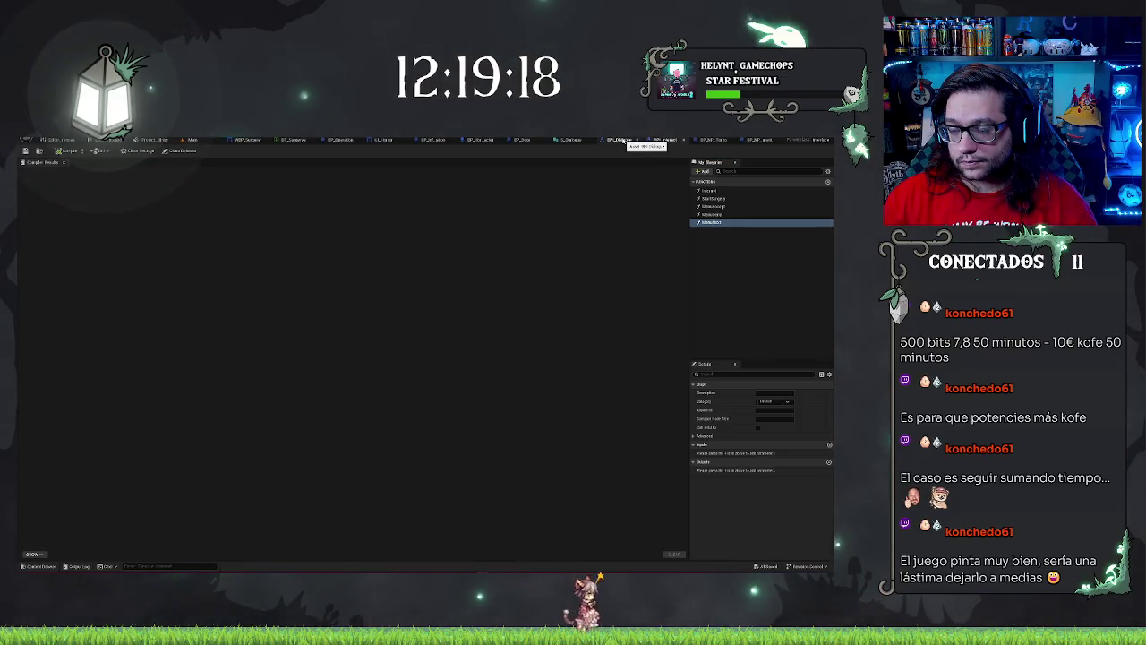
{"action": "left_click", "coordinate": [623, 140]}
Step: Add the DiagNext and DiagOK functions to the BPI_Dialogue interface
{"action": "left_click", "coordinate": [731, 211]}
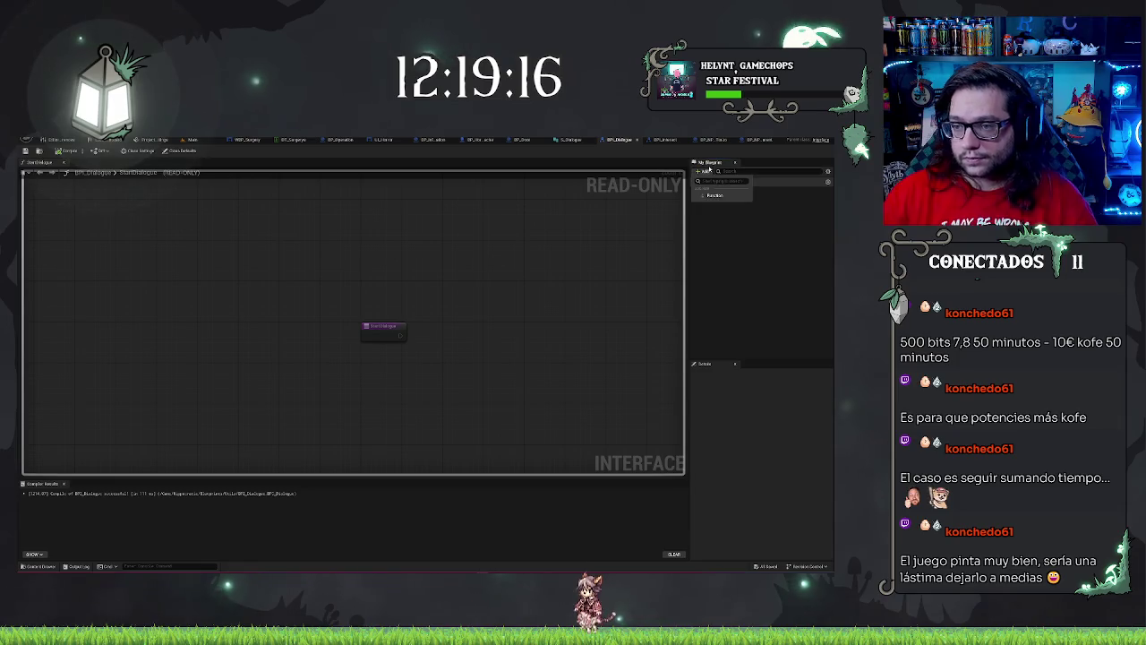
{"action": "left_click", "coordinate": [713, 195]}
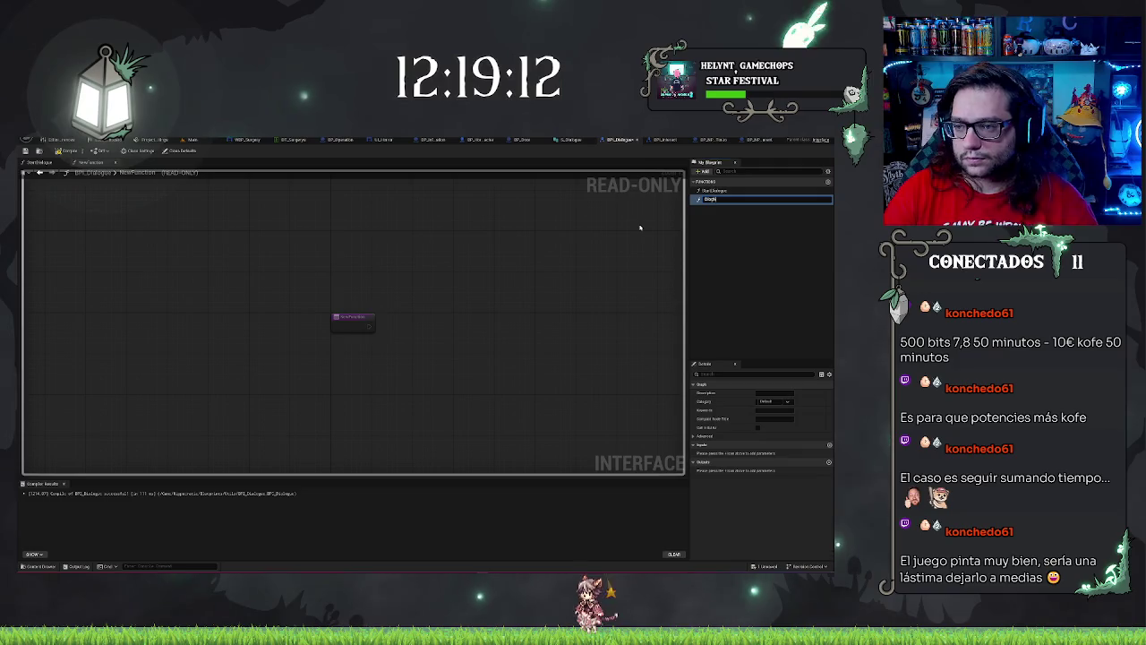
{"action": "key", "text": "Return"}
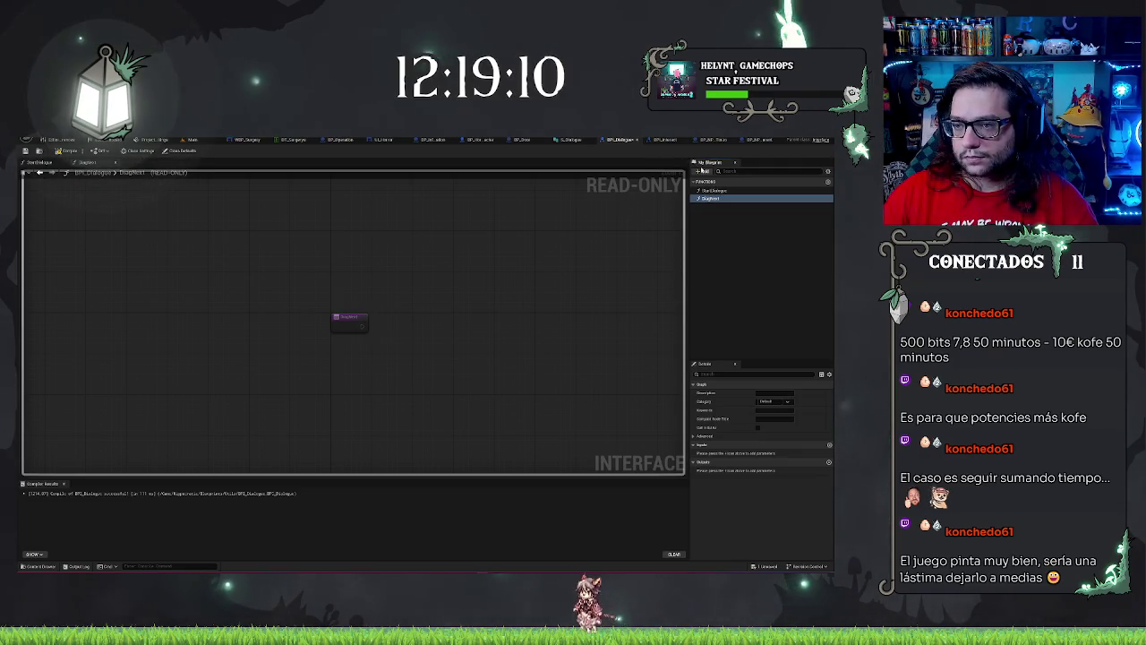
{"action": "left_click", "coordinate": [706, 171]}
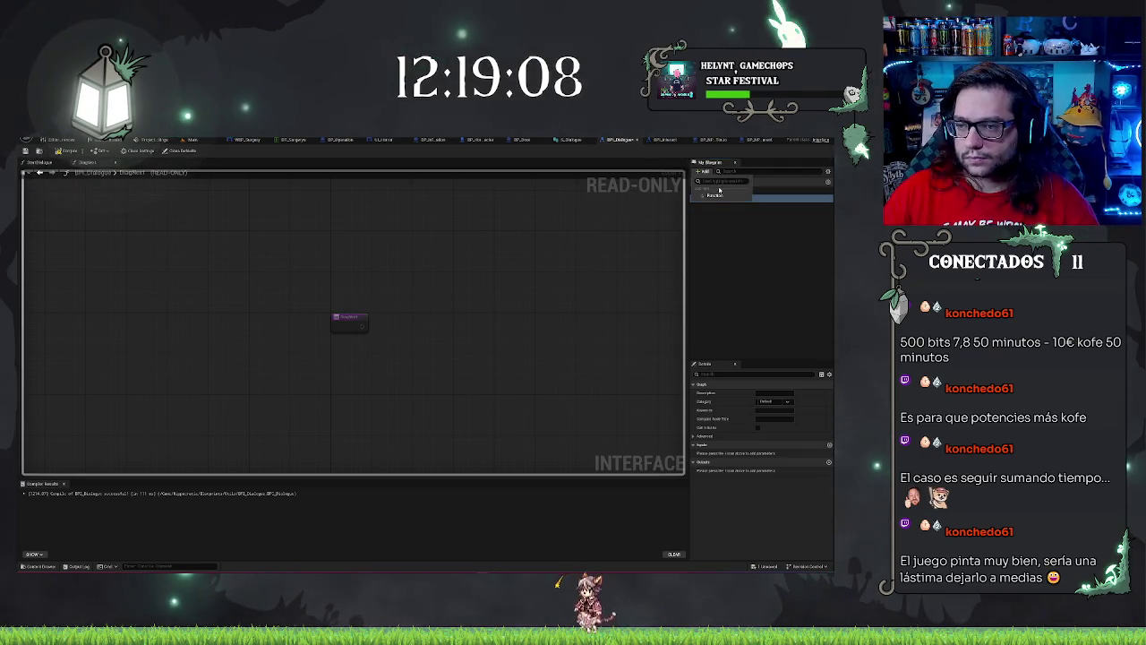
{"action": "left_click", "coordinate": [725, 182]}
{"action": "type", "text": "DiagEnd"}
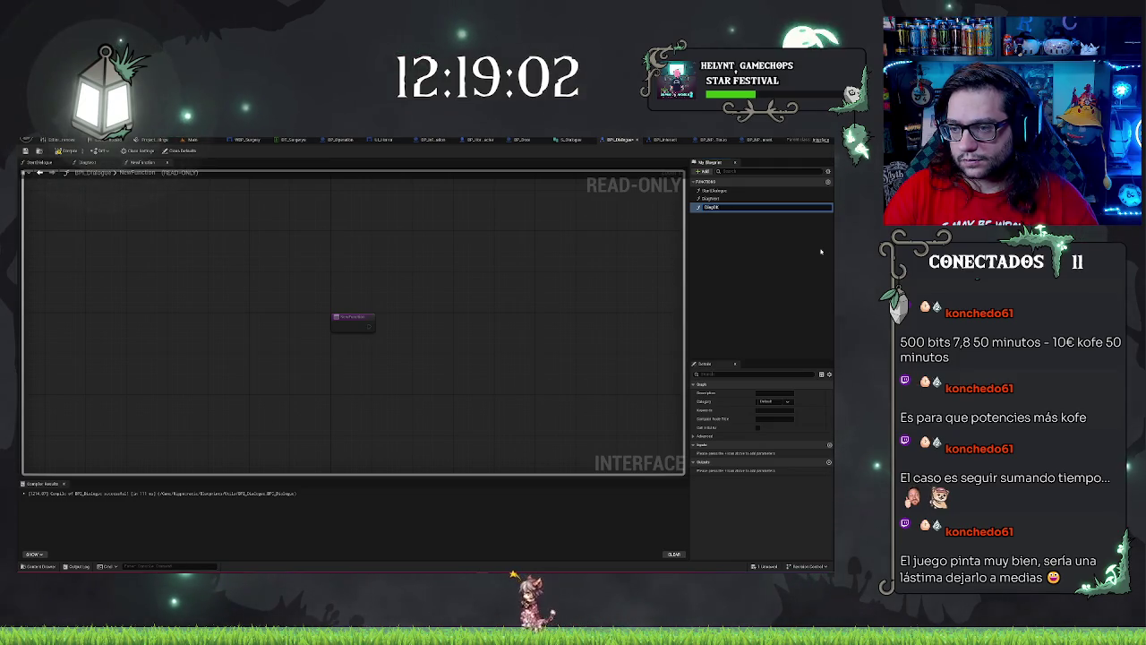
{"action": "key", "text": "Return"}
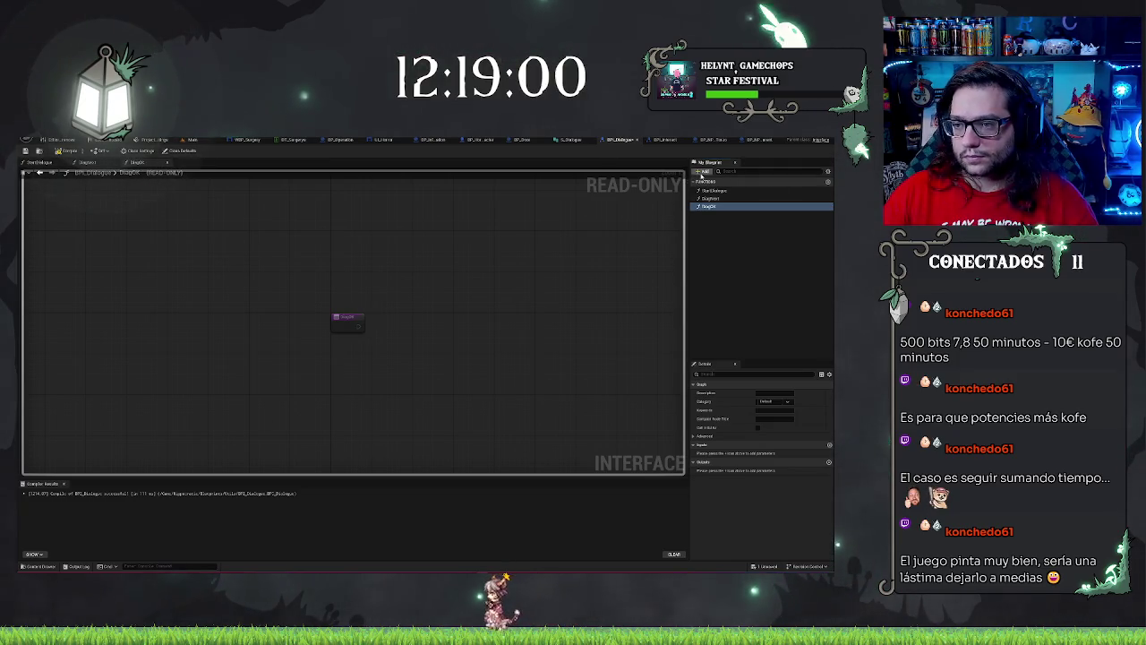
Step: Add the DiagKO and DiagClose functions to the interface
{"action": "left_click", "coordinate": [705, 171]}
{"action": "left_click", "coordinate": [712, 196]}
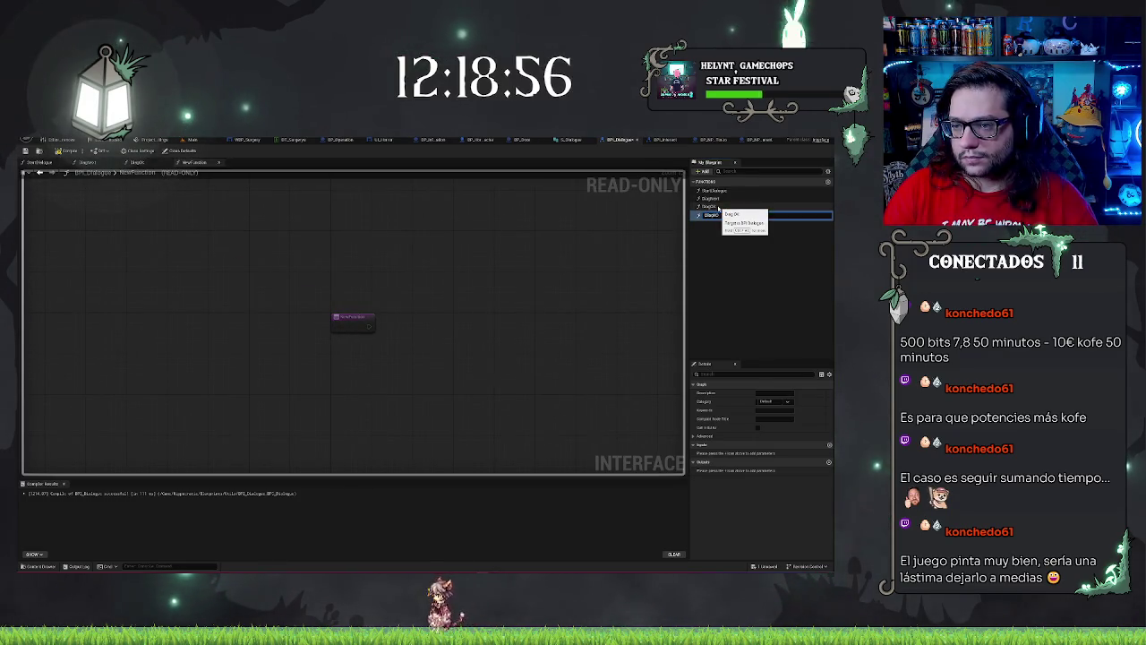
{"action": "key", "text": "Return"}
{"action": "left_click", "coordinate": [704, 171]}
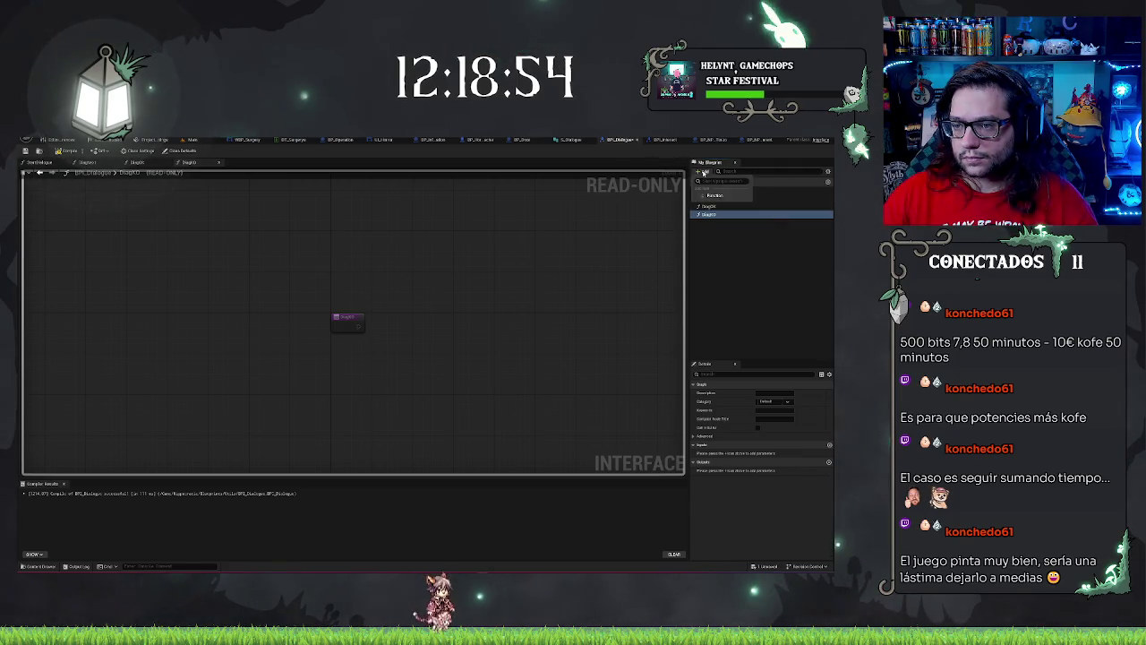
{"action": "left_click", "coordinate": [719, 195]}
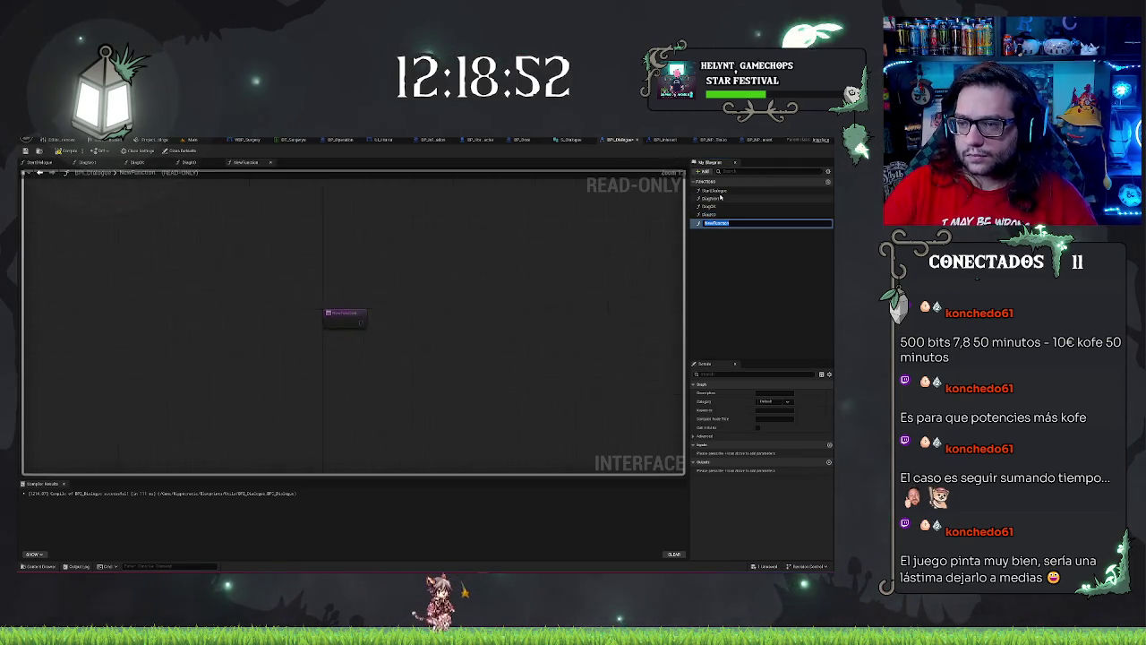
{"action": "type", "text": "Close"}
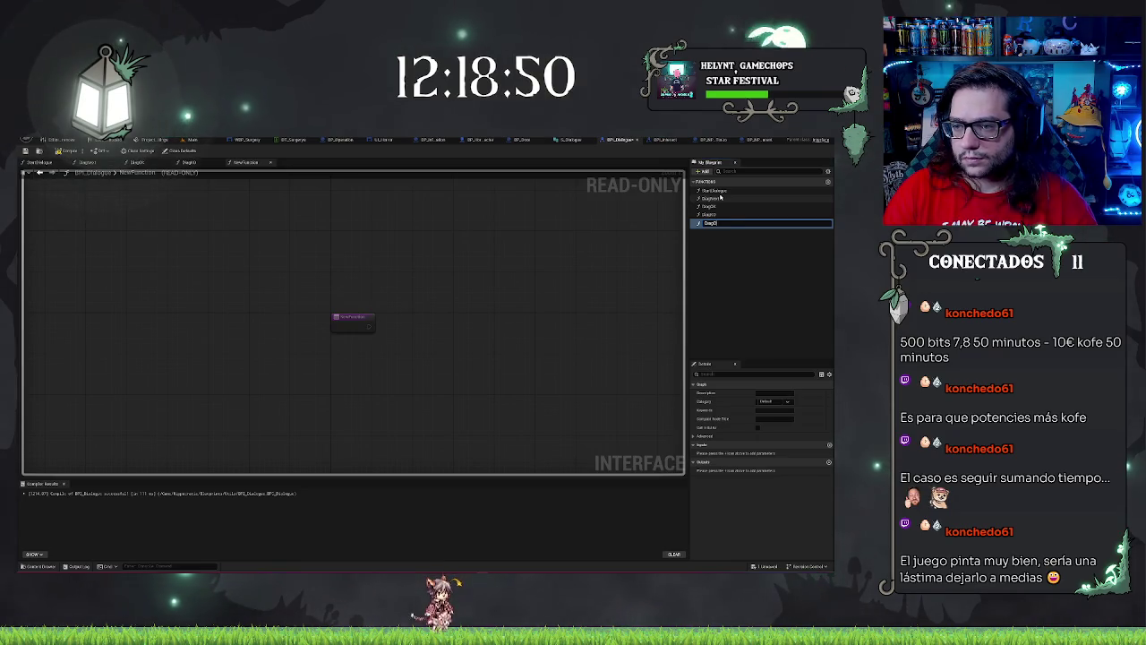
{"action": "key", "text": "Return"}
{"action": "left_click", "coordinate": [582, 203]}
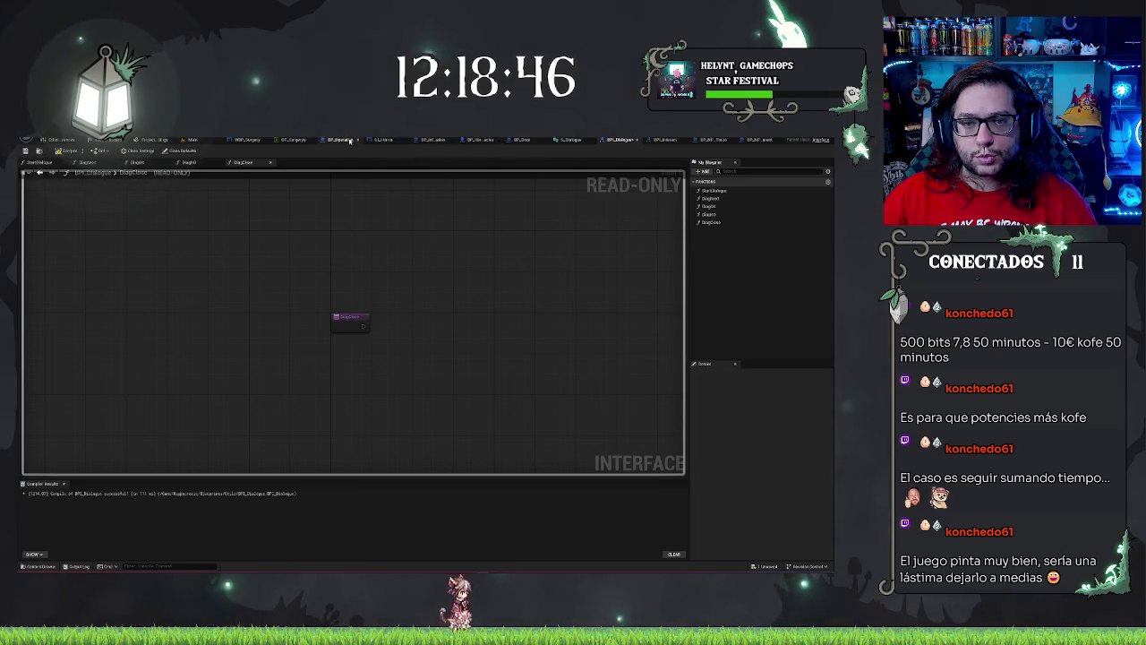
Step: Switch to WBP_Surgery and open WBP_DialogButton from the recent widget blueprints
{"action": "left_click", "coordinate": [250, 141]}
{"action": "left_click", "coordinate": [25, 150]}
{"action": "mouse_move", "coordinate": [141, 163]}
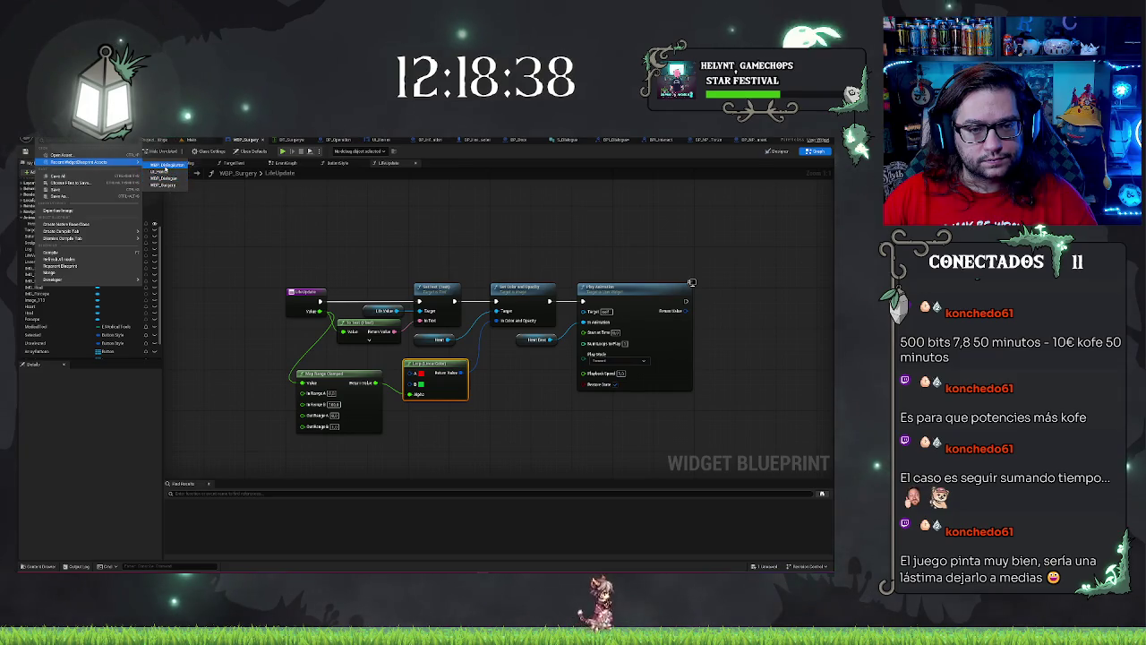
{"action": "left_click", "coordinate": [165, 166]}
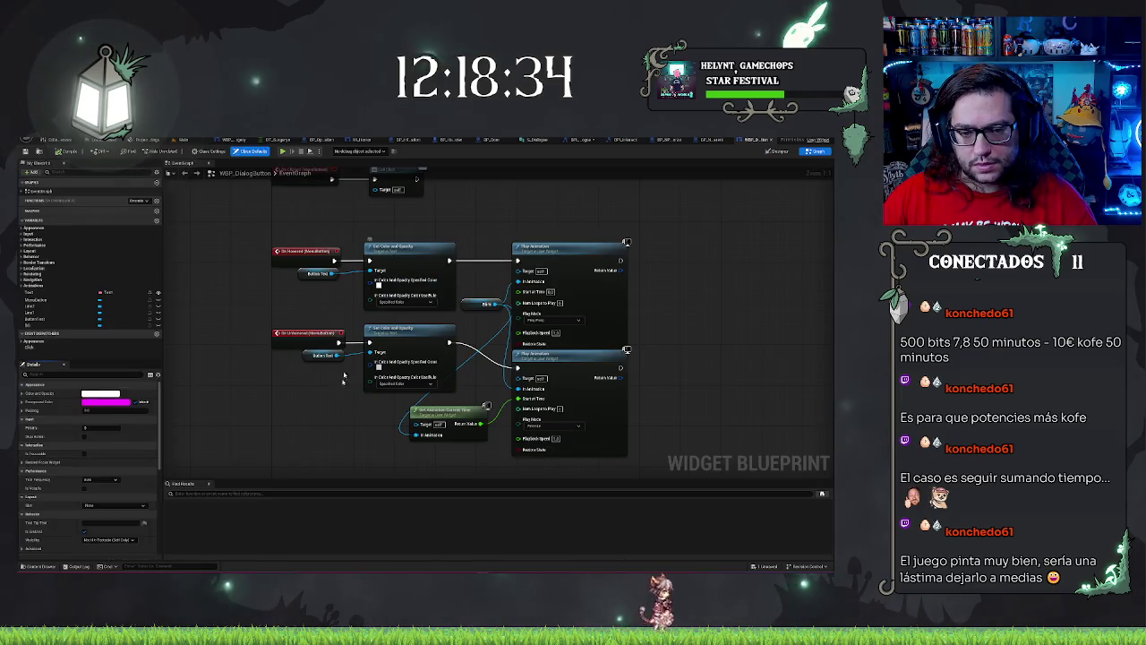
{"action": "scroll", "coordinate": [359, 398], "scroll_direction": "down", "scroll_amount": 3}
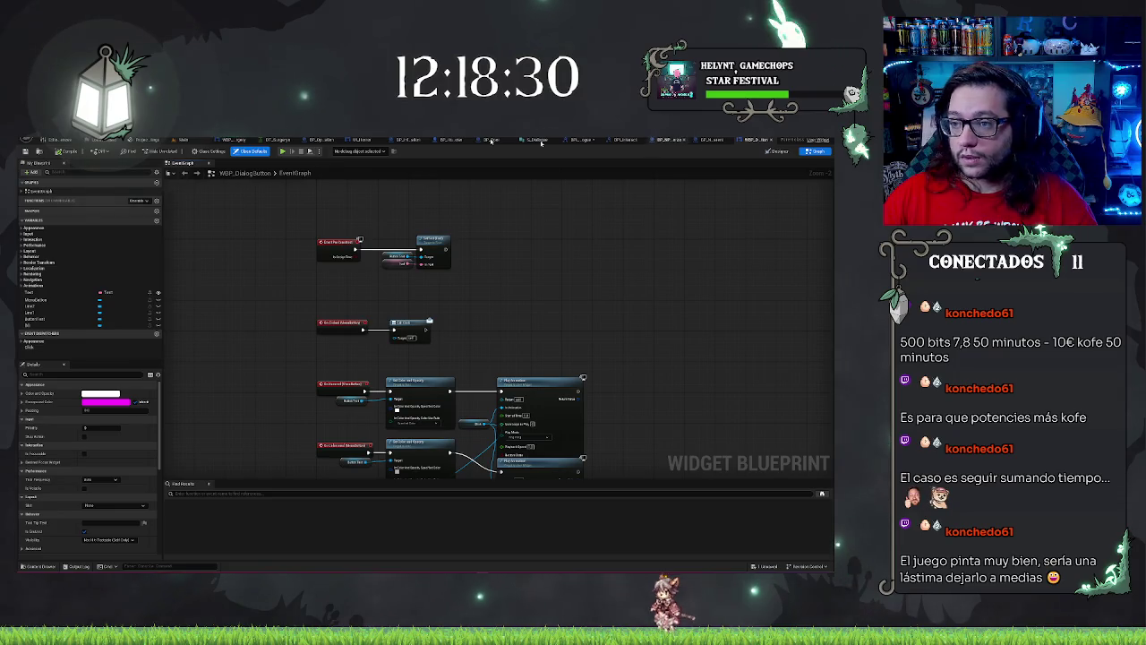
Step: Open WBP_Dialogue from the recent widget blueprints and show its Event Graph
{"action": "left_click", "coordinate": [44, 140]}
{"action": "mouse_move", "coordinate": [107, 162]}
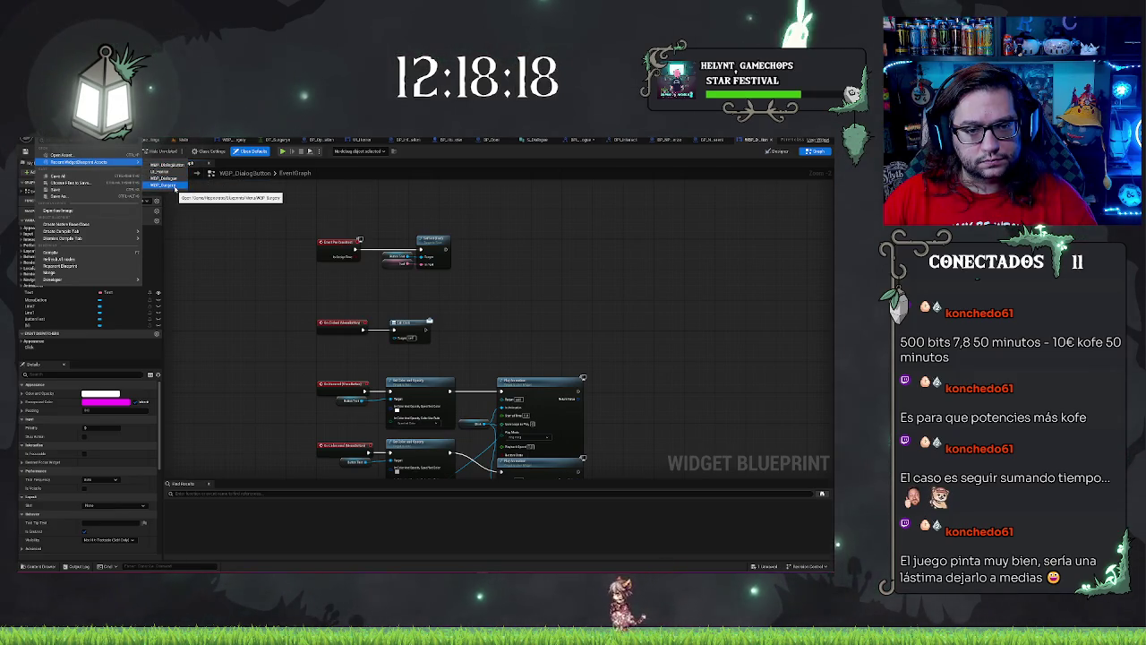
{"action": "left_click", "coordinate": [170, 186]}
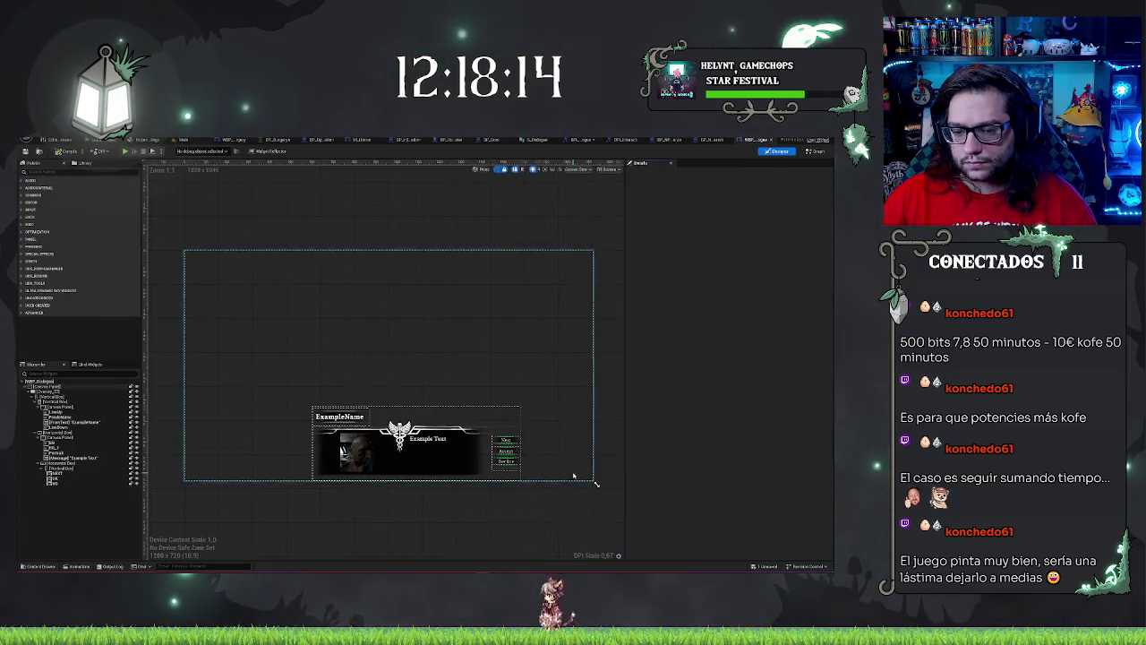
{"action": "scroll", "coordinate": [595, 483], "scroll_direction": "up", "scroll_amount": 5}
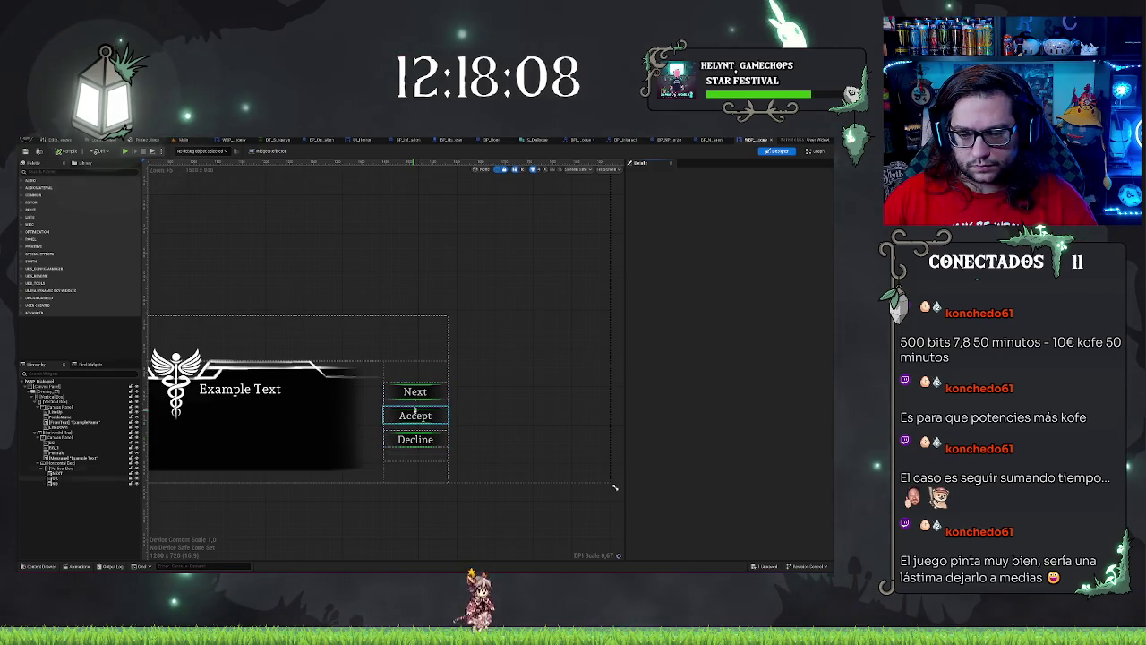
{"action": "left_click", "coordinate": [813, 152]}
Step: Replace the Menu Arrange node with a Diag OK call targeting Caller Actor
{"action": "scroll", "coordinate": [567, 242], "scroll_direction": "down", "scroll_amount": 2}
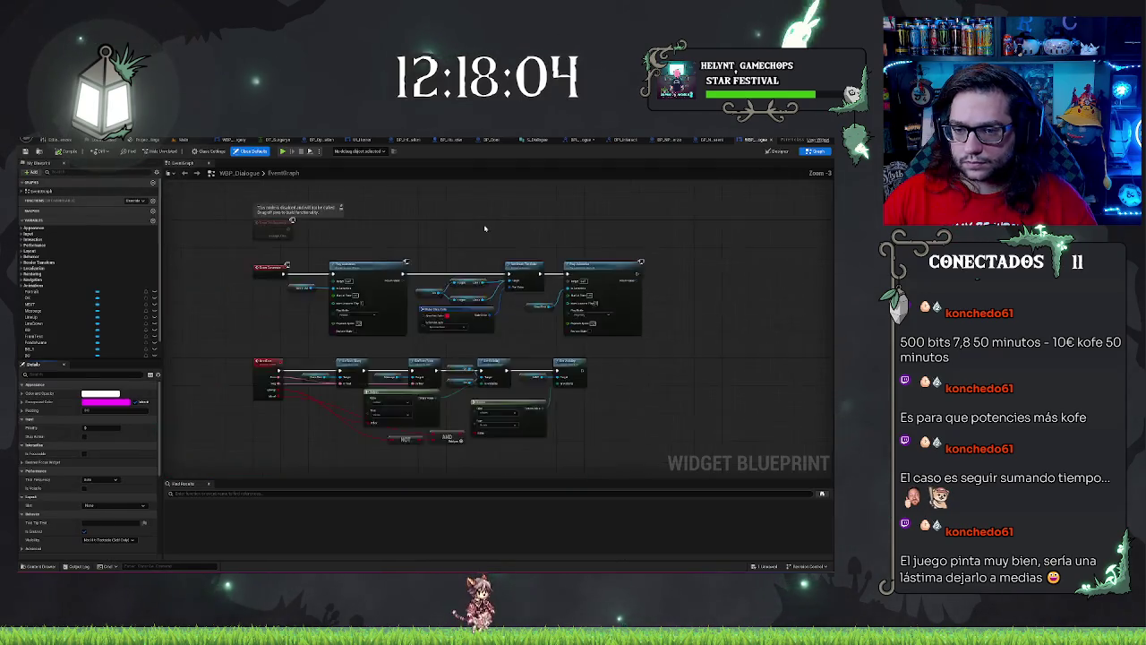
{"action": "left_click_drag", "start_coordinate": [448, 472], "coordinate": [427, 340]}
{"action": "scroll", "coordinate": [446, 373], "scroll_direction": "up", "scroll_amount": 2}
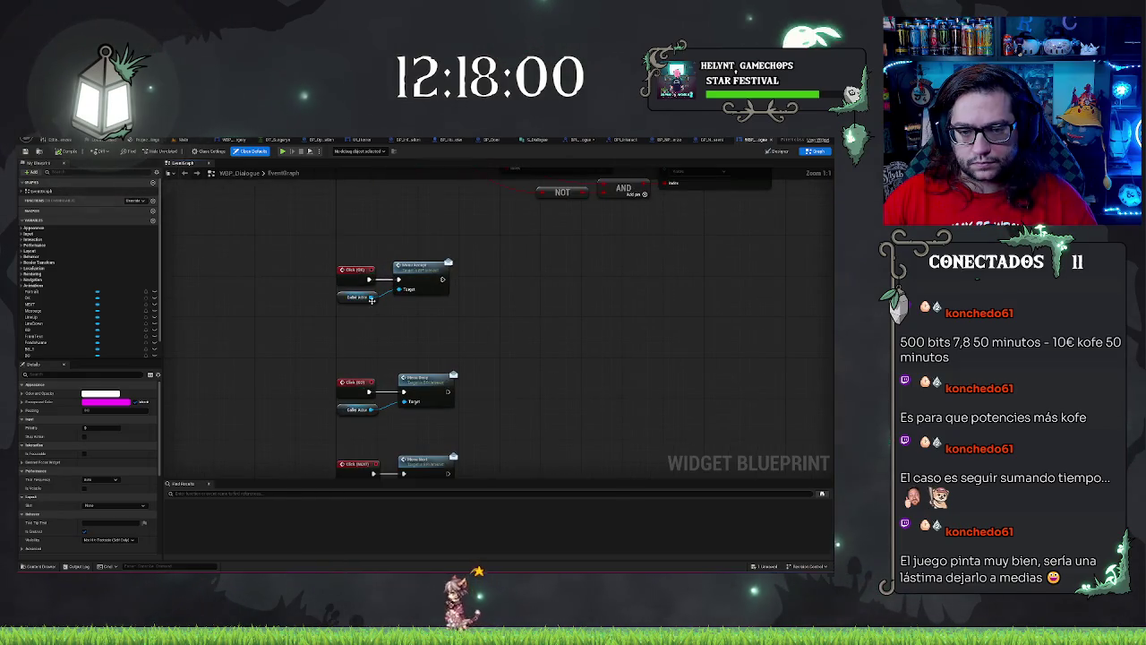
{"action": "left_click_drag", "start_coordinate": [371, 299], "coordinate": [404, 313]}
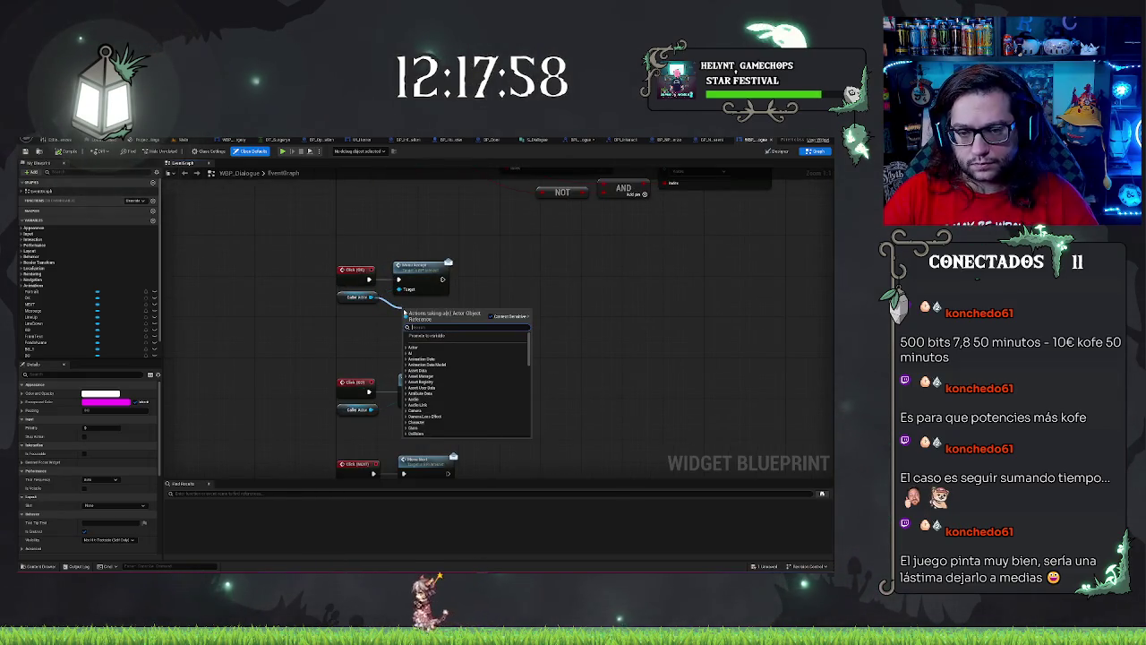
{"action": "type", "text": "dial"}
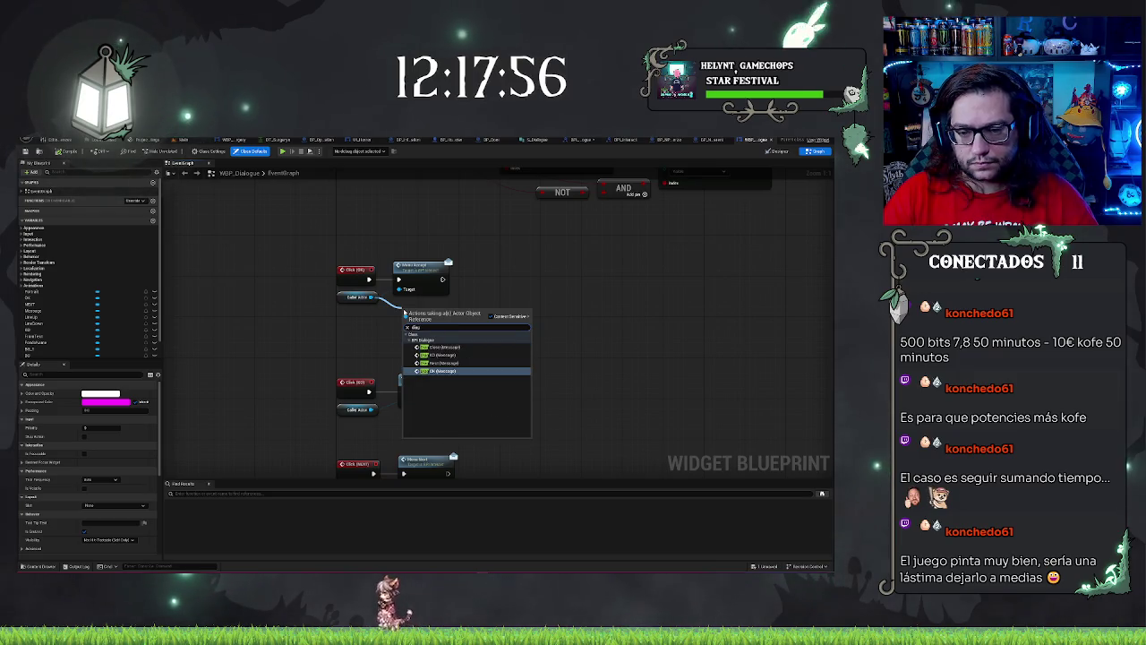
{"action": "key", "text": "Return"}
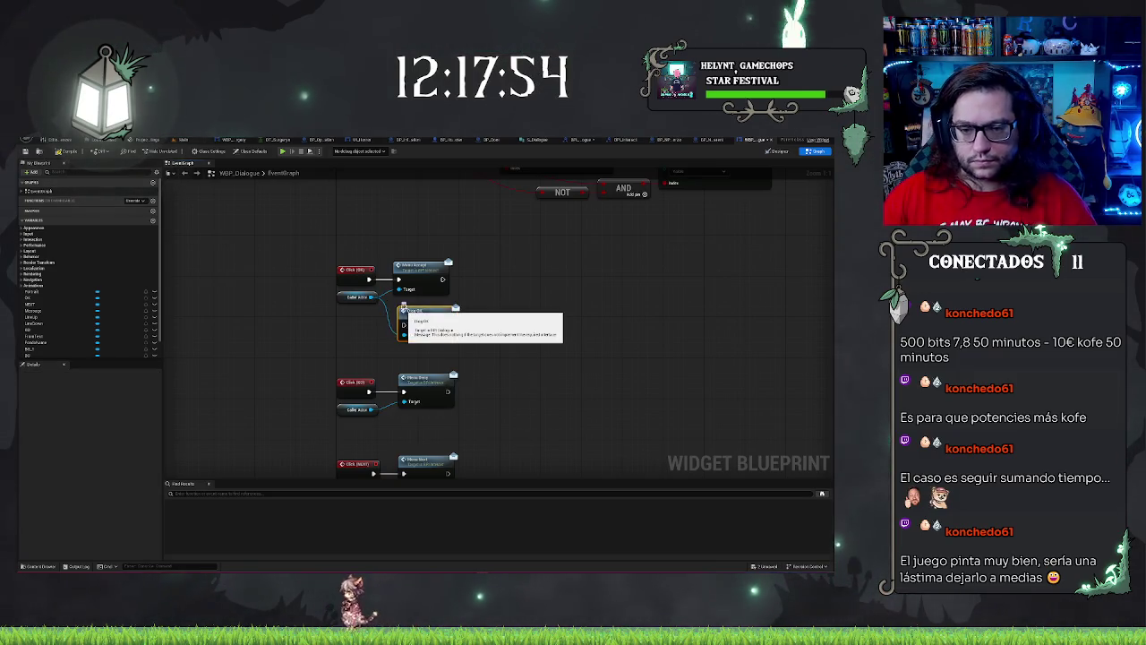
{"action": "left_click", "coordinate": [421, 269]}
{"action": "key", "text": "Delete"}
{"action": "mouse_move", "coordinate": [420, 311]}
{"action": "left_mouse_down"}
{"action": "mouse_move", "coordinate": [396, 275]}
{"action": "mouse_move", "coordinate": [368, 279]}
{"action": "left_mouse_up"}
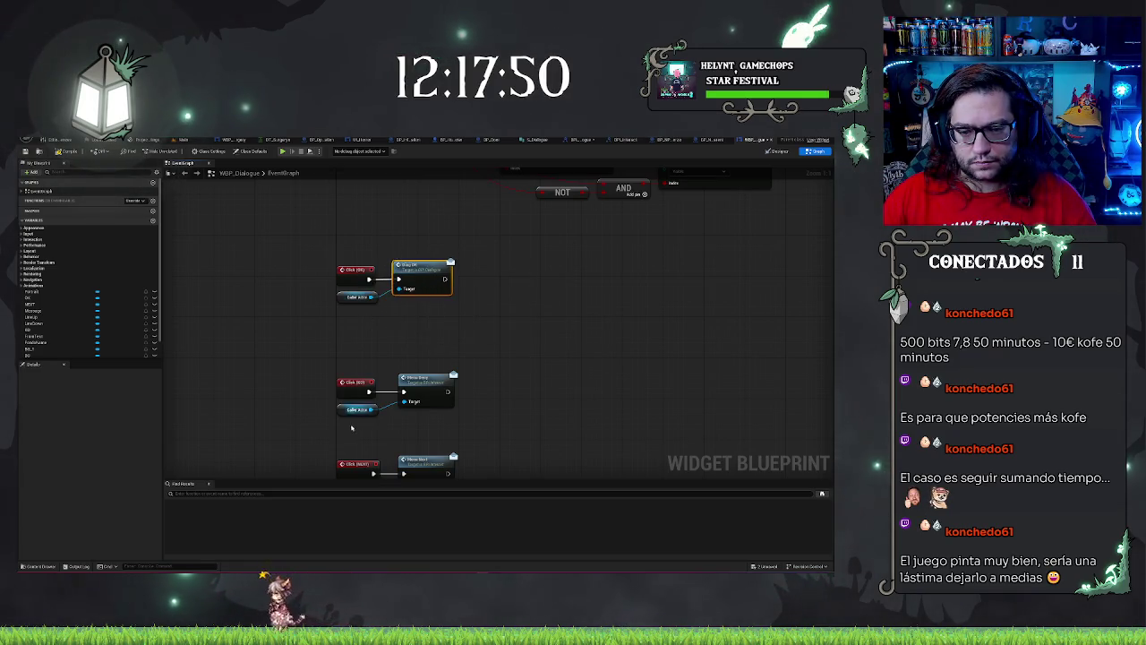
Step: Replace the old OK handler node with a second Diag OK call on Caller Actor
{"action": "left_click_drag", "start_coordinate": [372, 409], "coordinate": [411, 436]}
{"action": "type", "text": "diag ok"}
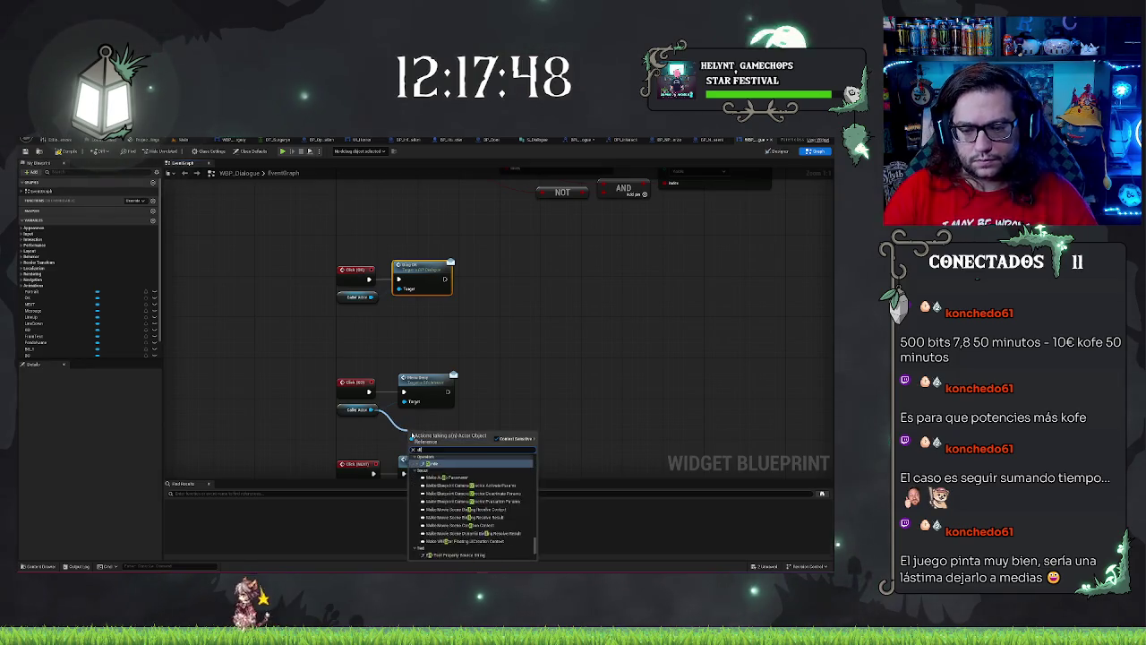
{"action": "key", "text": "Return"}
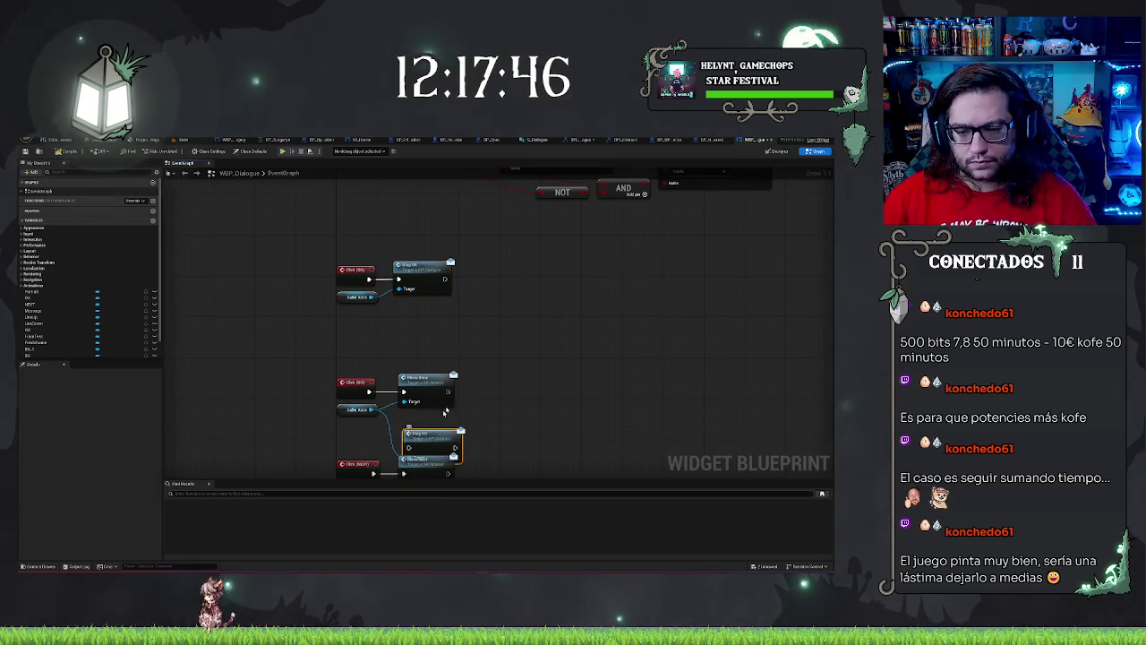
{"action": "left_click", "coordinate": [424, 383]}
{"action": "key", "text": "Delete"}
{"action": "left_click_drag", "start_coordinate": [436, 439], "coordinate": [425, 383]}
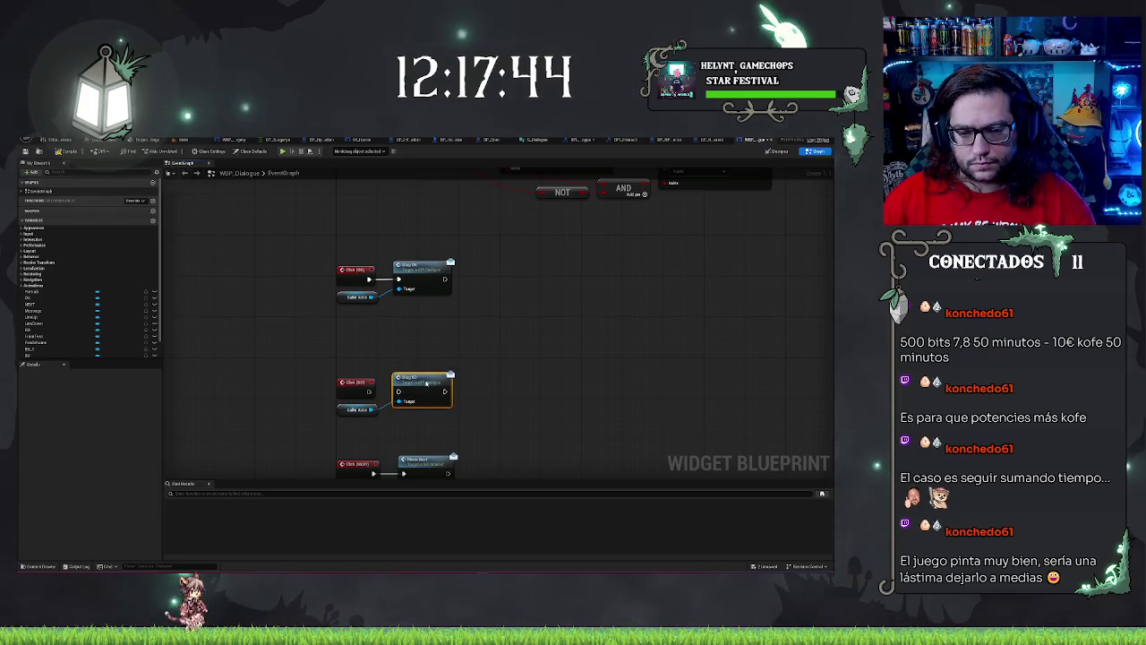
Step: Replace Menu Next on the Click NEXT event with a Diag Next call
{"action": "left_click_drag", "start_coordinate": [454, 432], "coordinate": [461, 296]}
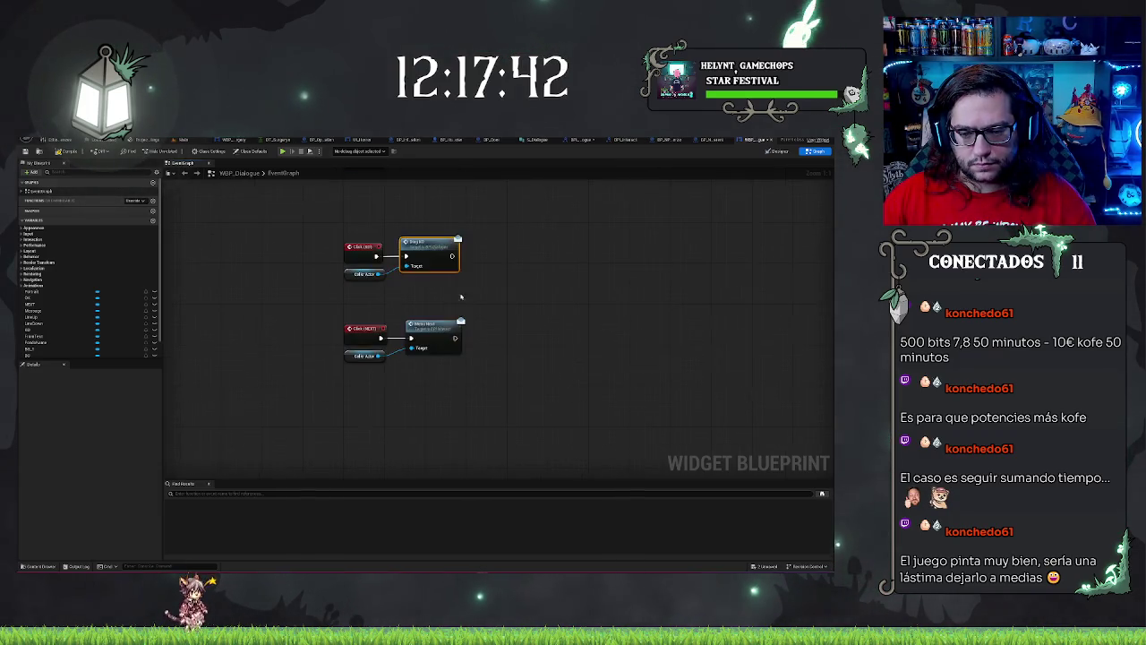
{"action": "left_click_drag", "start_coordinate": [382, 338], "coordinate": [409, 397]}
{"action": "type", "text": "diag"}
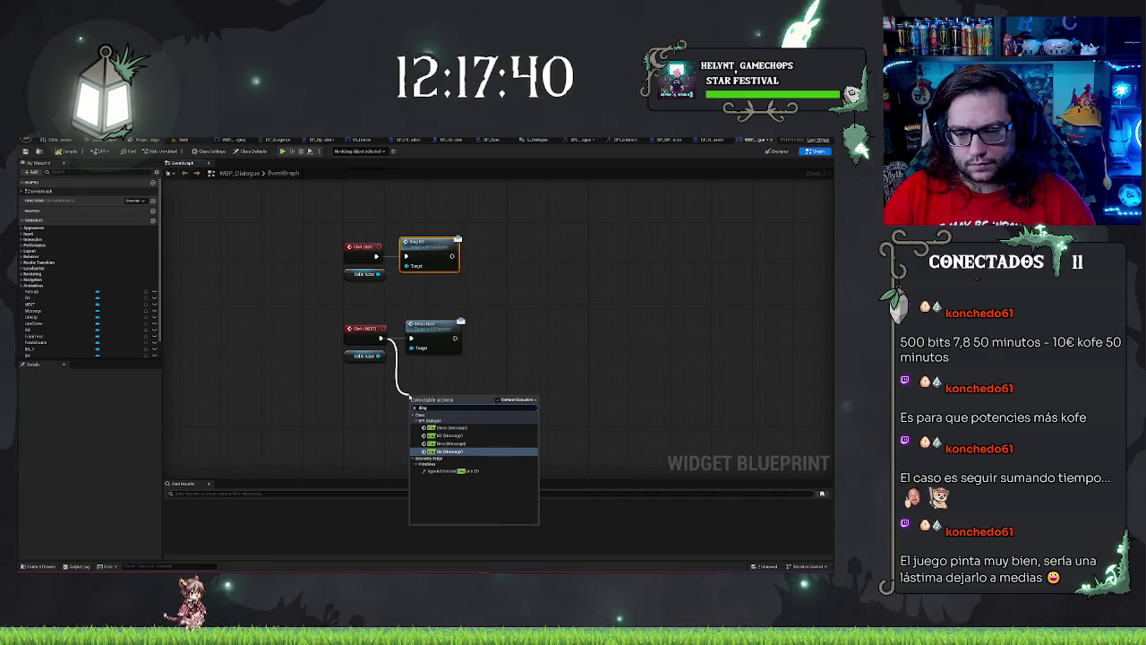
{"action": "key", "text": "Up"}
{"action": "key", "text": "Return"}
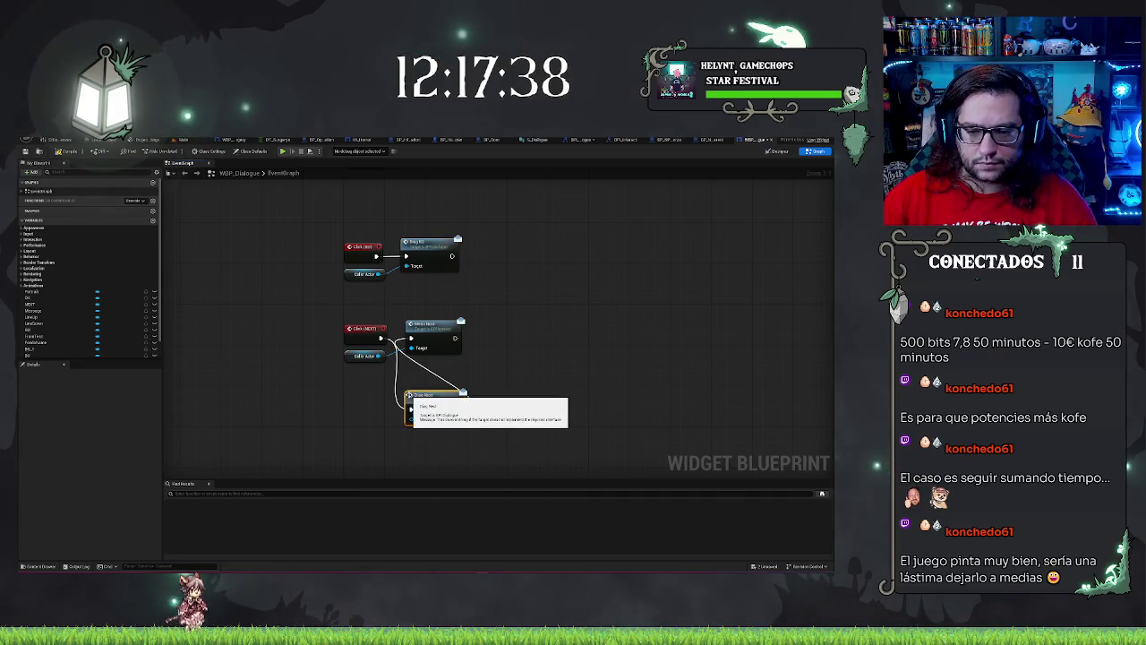
{"action": "key", "text": "Delete"}
{"action": "left_click_drag", "start_coordinate": [429, 399], "coordinate": [433, 328]}
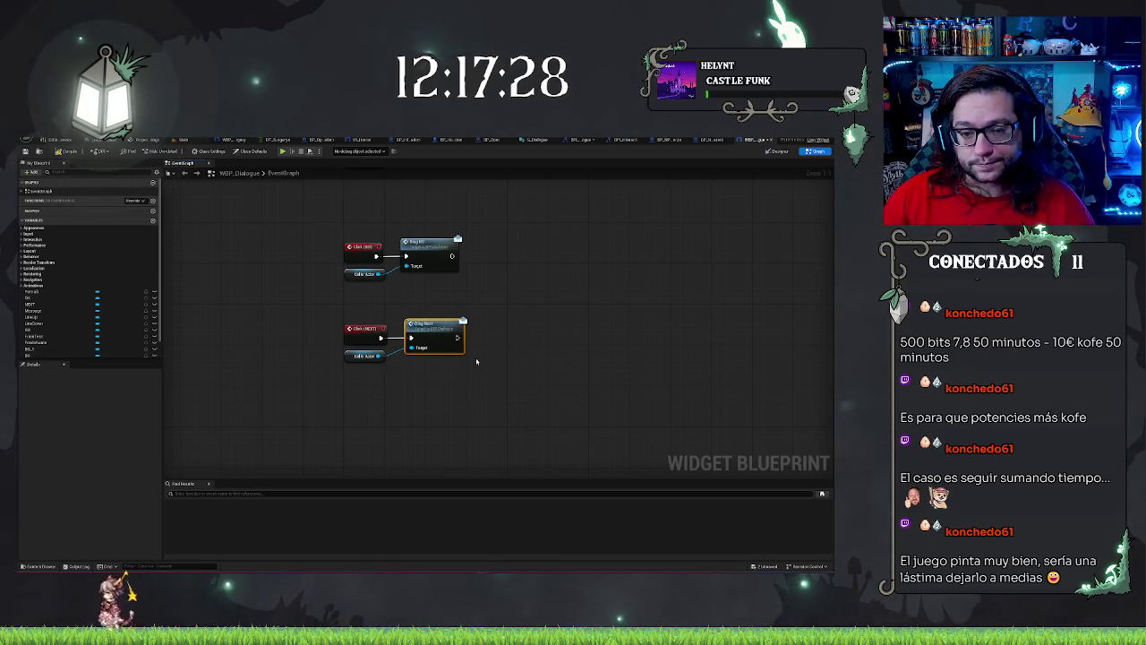
{"action": "mouse_move", "coordinate": [476, 361]}
{"action": "left_mouse_down"}
{"action": "mouse_move", "coordinate": [322, 317]}
{"action": "mouse_move", "coordinate": [553, 428]}
{"action": "mouse_move", "coordinate": [361, 351]}
{"action": "left_mouse_up"}
{"action": "left_click", "coordinate": [555, 302]}
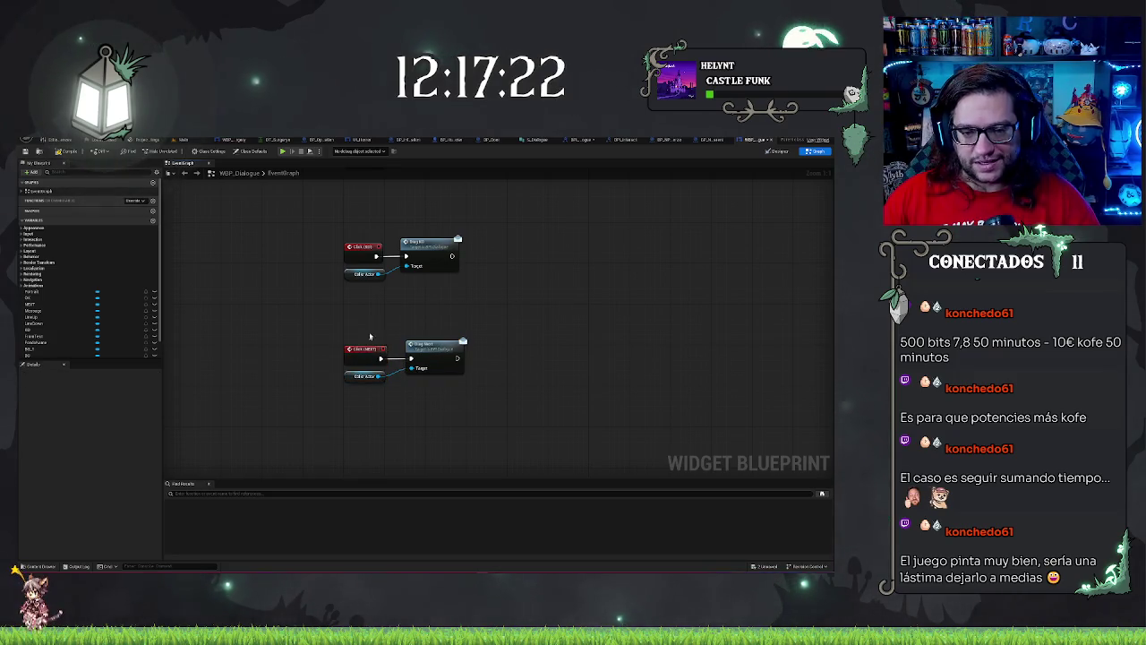
{"action": "scroll", "coordinate": [498, 326], "scroll_direction": "down", "scroll_amount": 3}
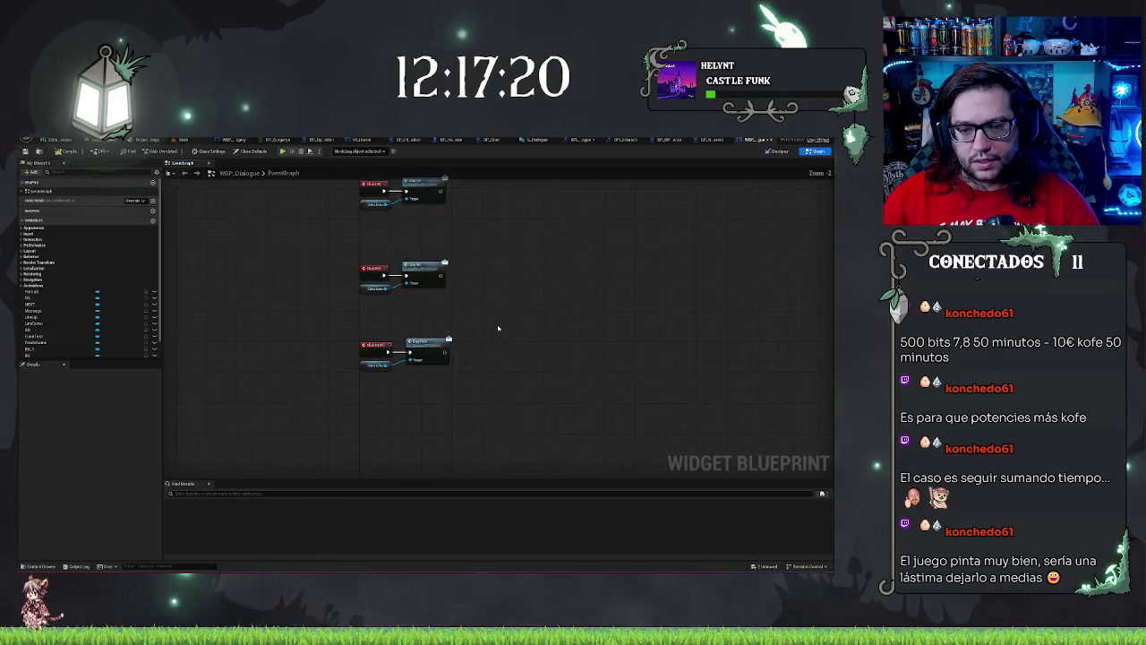
{"action": "left_click_drag", "start_coordinate": [509, 465], "coordinate": [524, 325]}
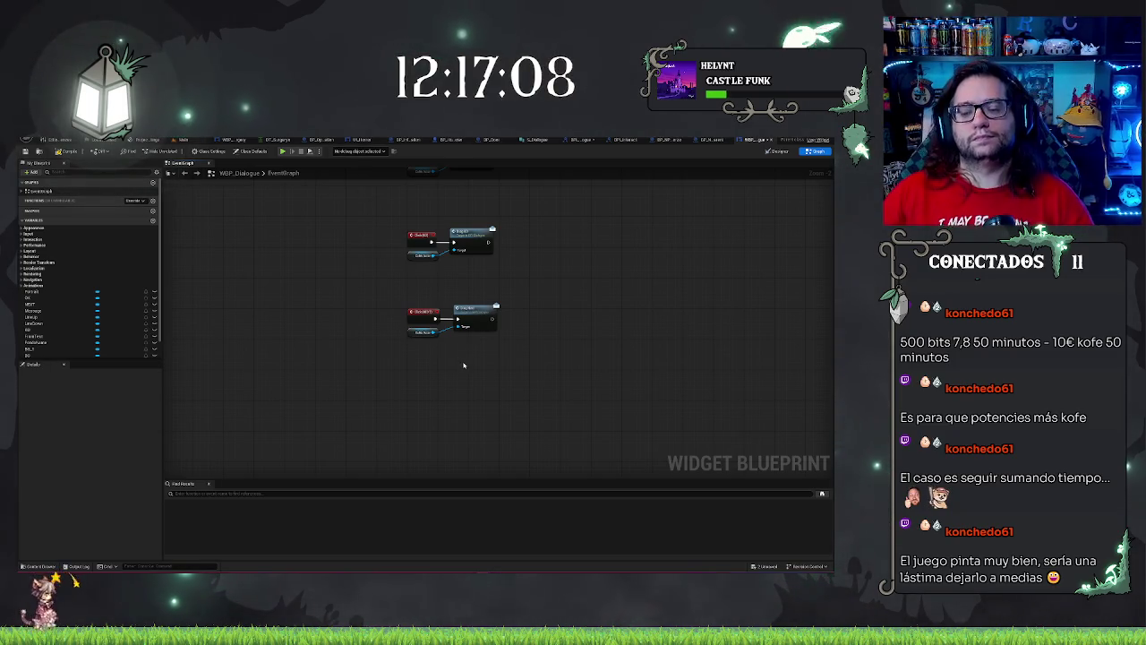
{"action": "scroll", "coordinate": [426, 375], "scroll_direction": "up", "scroll_amount": 2}
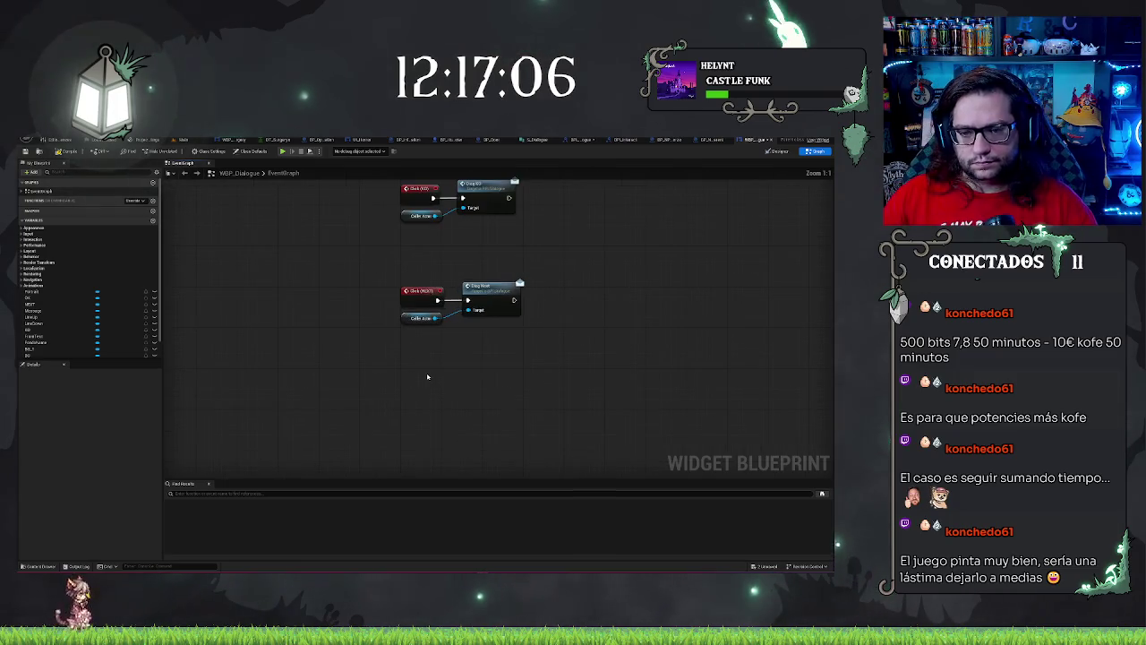
Step: Create a new custom event below the button click events
{"action": "right_click", "coordinate": [407, 366]}
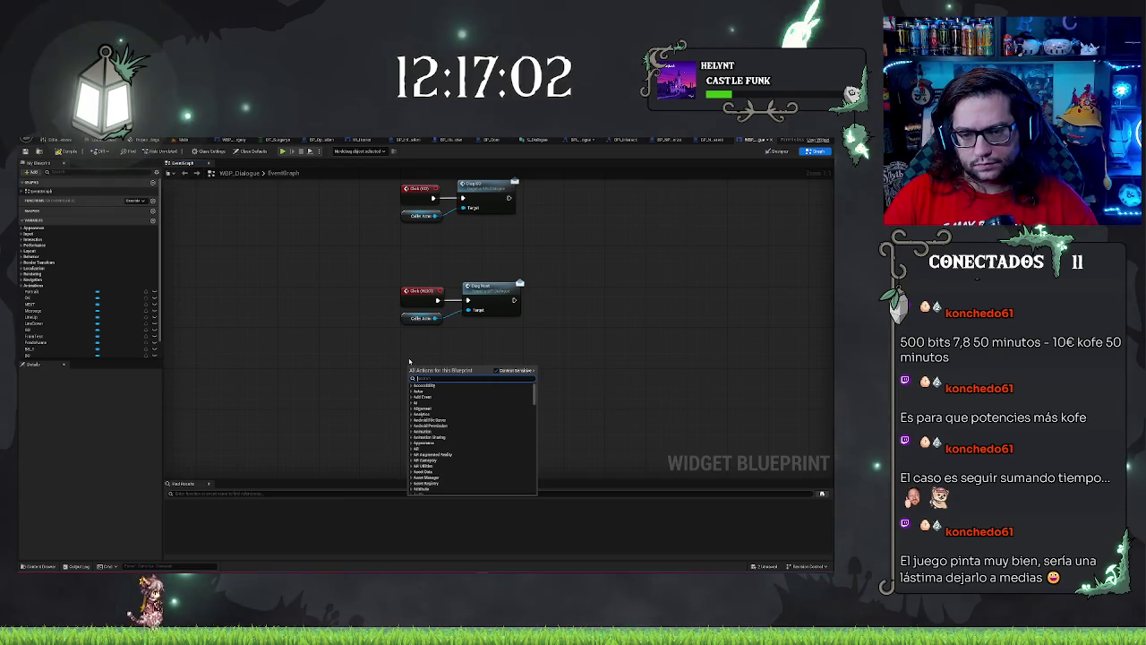
{"action": "type", "text": "custom event"}
{"action": "key", "text": "Return"}
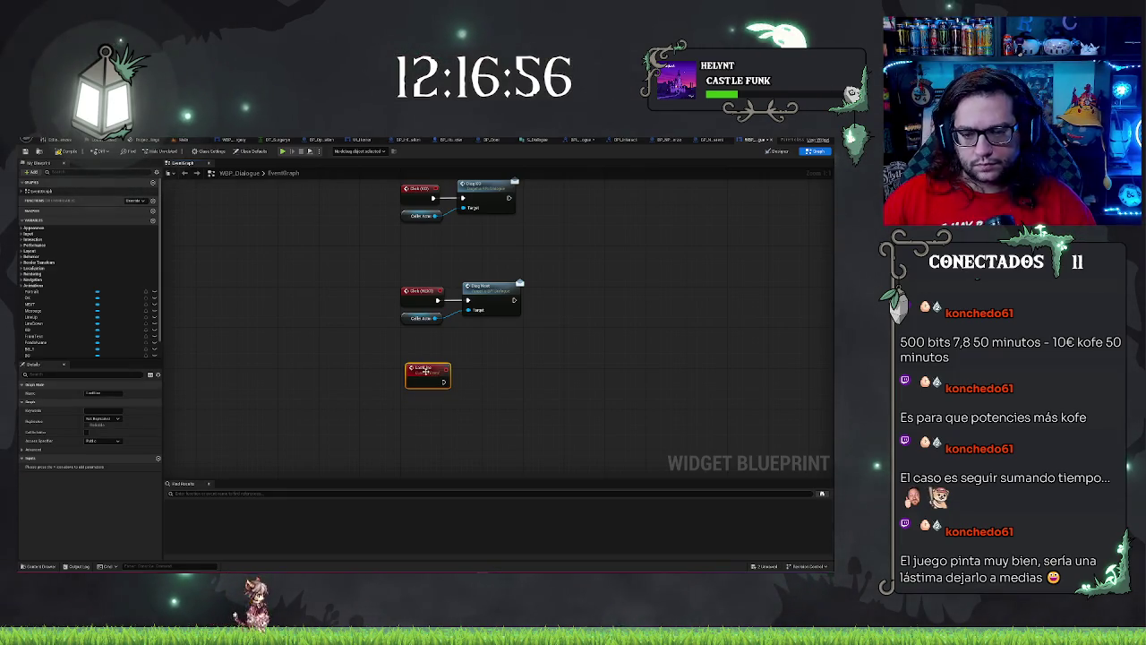
{"action": "left_click_drag", "start_coordinate": [442, 381], "coordinate": [437, 407]}
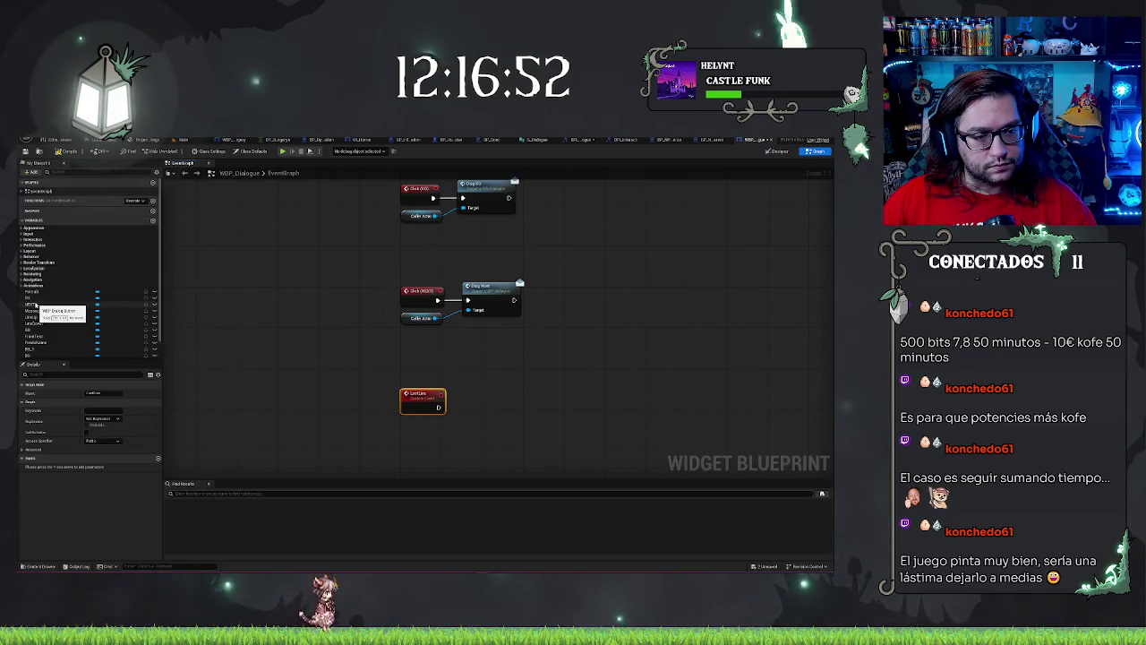
{"action": "scroll", "coordinate": [53, 319], "scroll_direction": "down", "scroll_amount": 1}
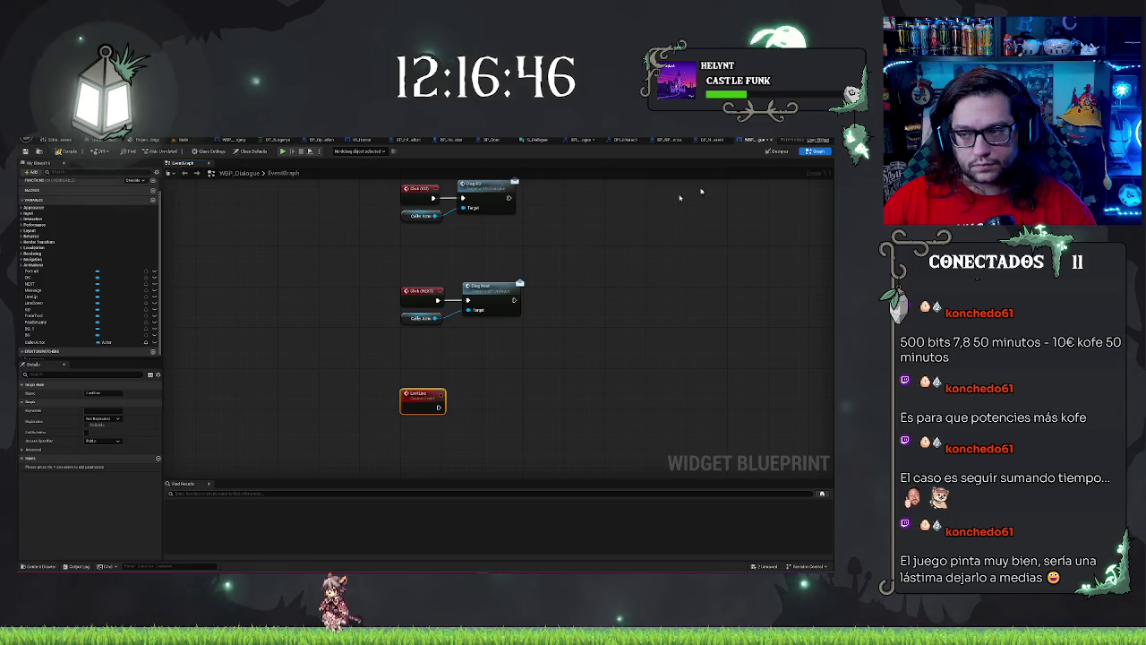
Step: Drag the NEXT button variable into the graph beside the custom event
{"action": "left_click", "coordinate": [798, 152]}
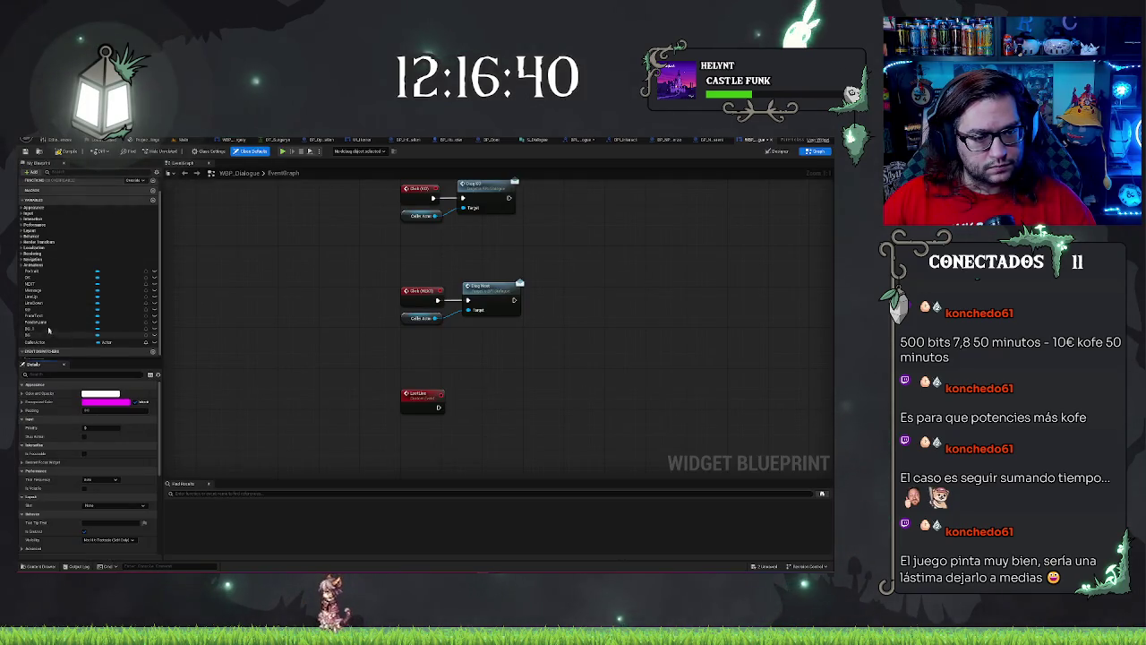
{"action": "mouse_move", "coordinate": [54, 284]}
{"action": "left_mouse_down"}
{"action": "mouse_move", "coordinate": [427, 443]}
{"action": "mouse_move", "coordinate": [438, 436]}
{"action": "left_mouse_up"}
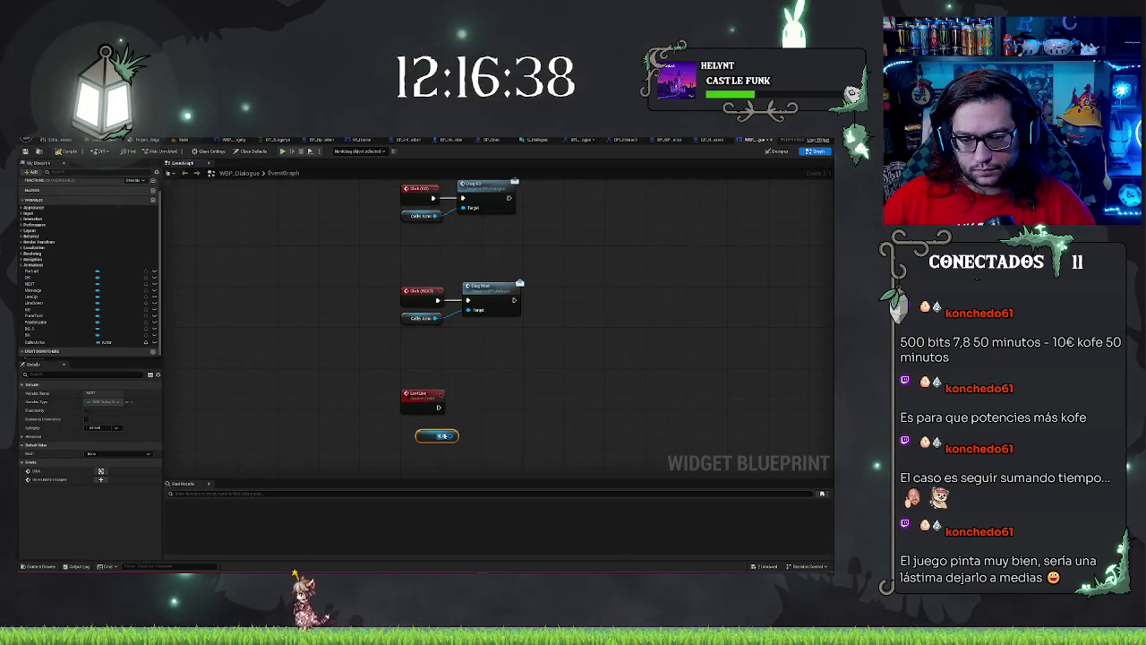
{"action": "scroll", "coordinate": [588, 328], "scroll_direction": "down", "scroll_amount": 3}
{"action": "scroll", "coordinate": [399, 370], "scroll_direction": "up", "scroll_amount": 3}
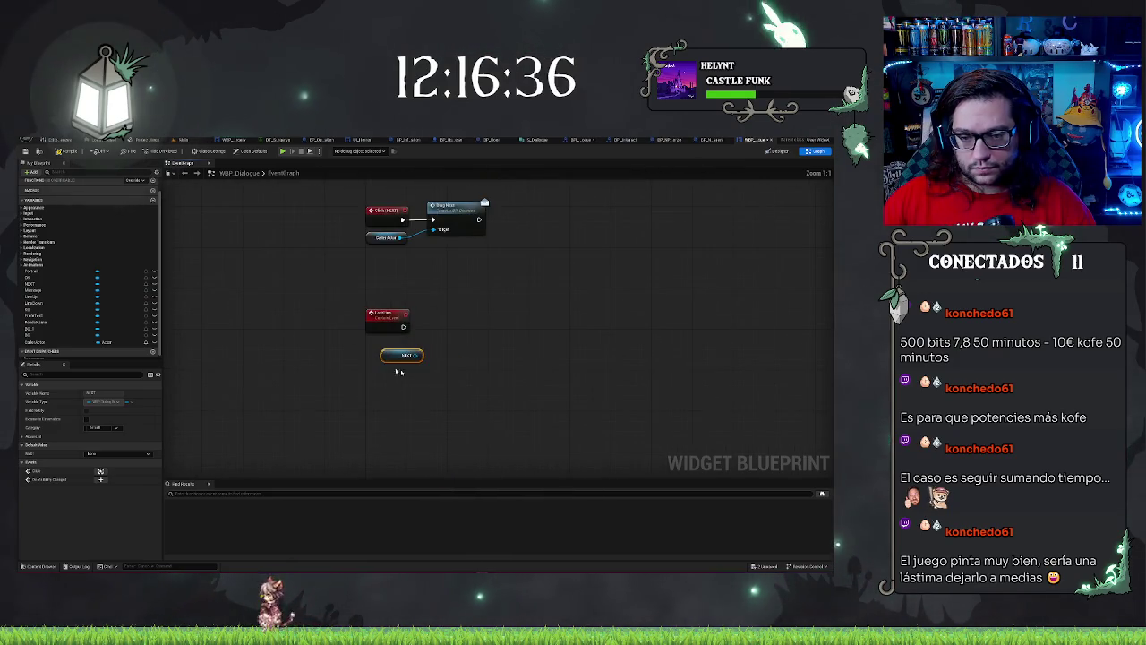
Step: Add Line 1 and Line 2 getters from the NEXT button reference
{"action": "left_click_drag", "start_coordinate": [417, 356], "coordinate": [427, 346]}
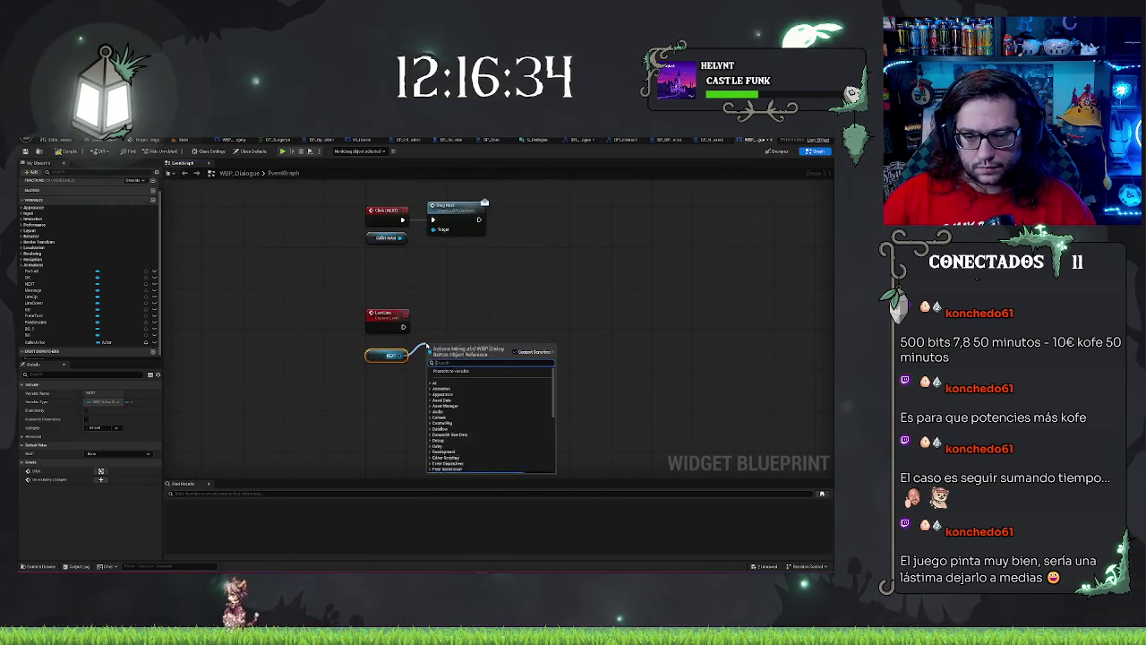
{"action": "type", "text": "getline"}
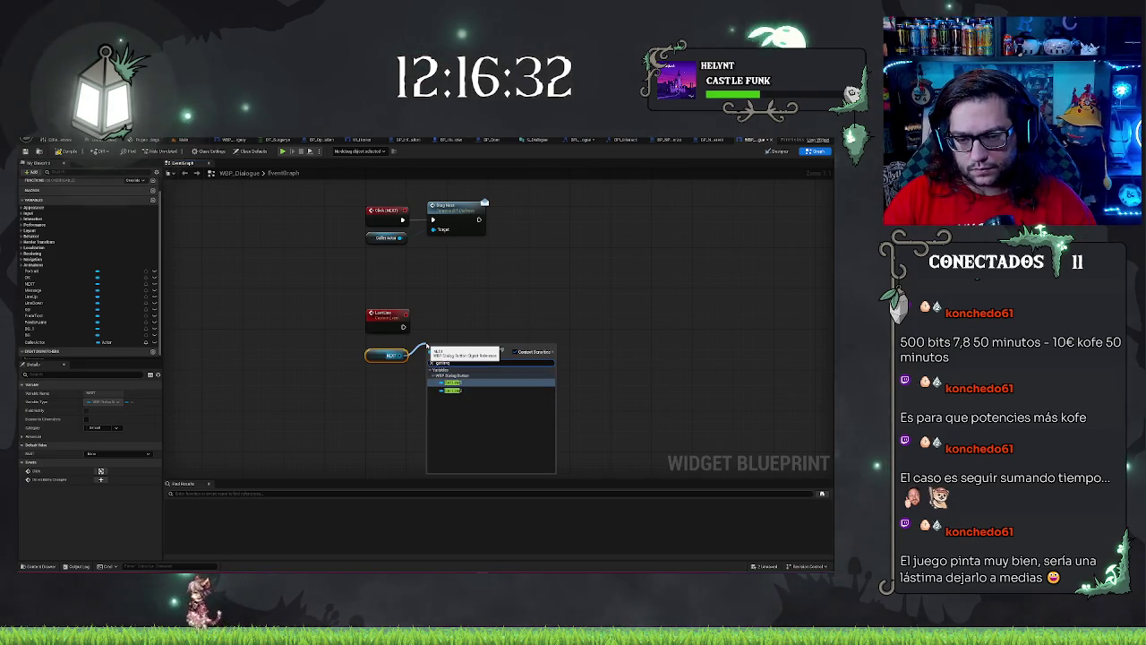
{"action": "key", "text": "Return"}
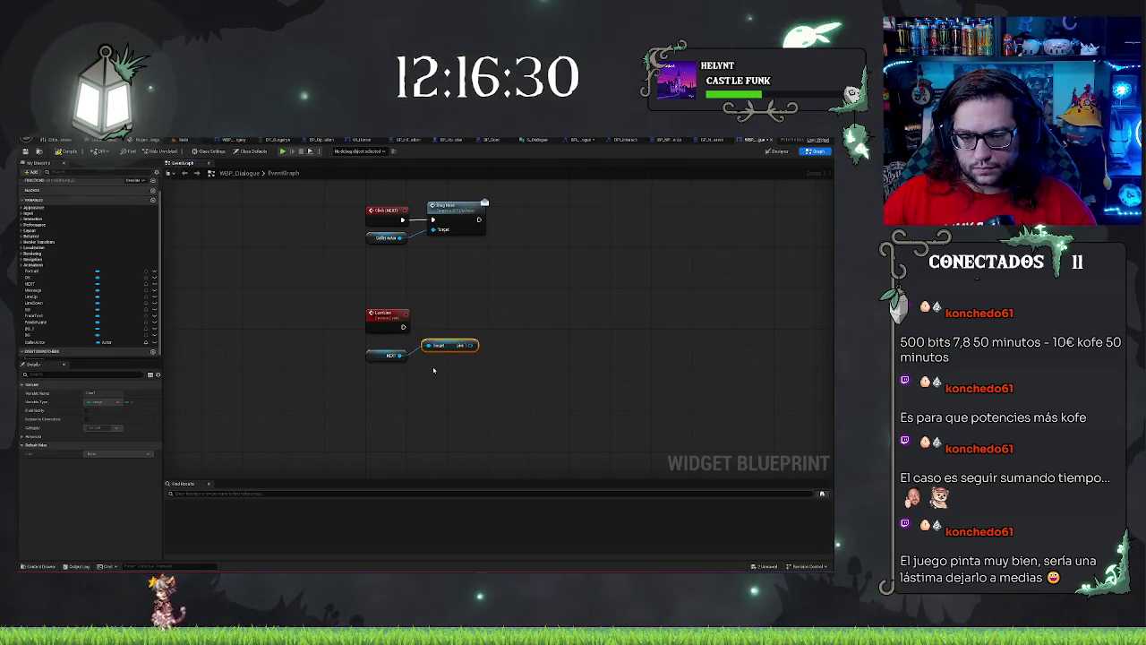
{"action": "key", "text": "ctrl+w"}
{"action": "left_click_drag", "start_coordinate": [474, 371], "coordinate": [461, 360]}
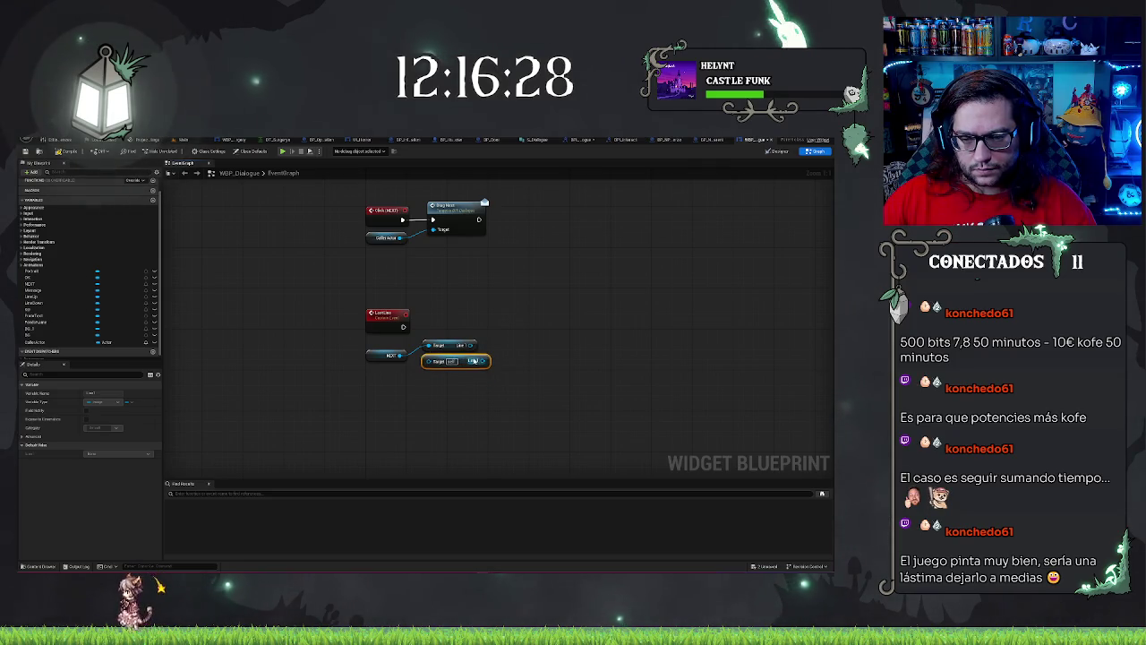
{"action": "key", "text": "Delete"}
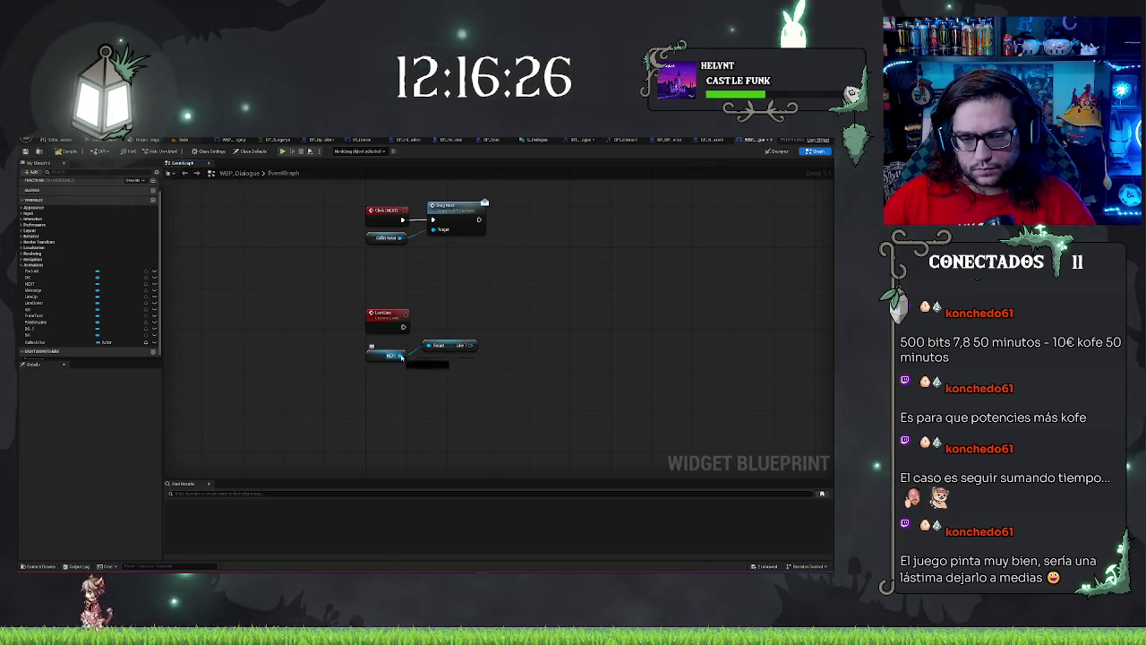
{"action": "left_click_drag", "start_coordinate": [401, 356], "coordinate": [431, 374]}
{"action": "type", "text": "line 2"}
{"action": "key", "text": "Return"}
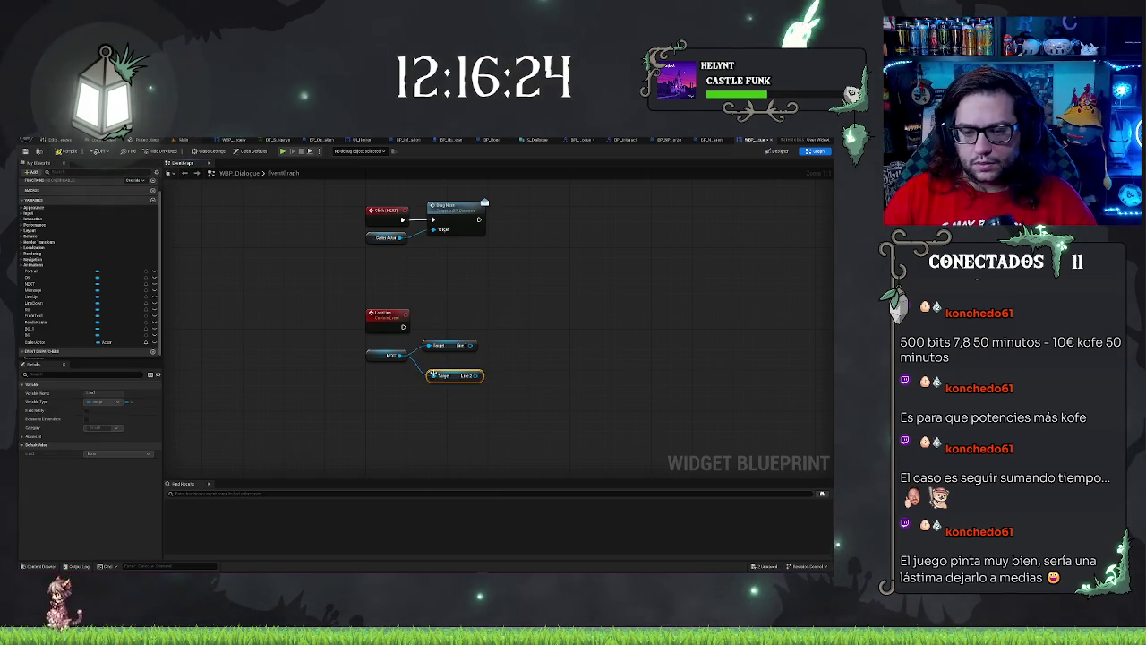
{"action": "left_click_drag", "start_coordinate": [458, 379], "coordinate": [453, 377]}
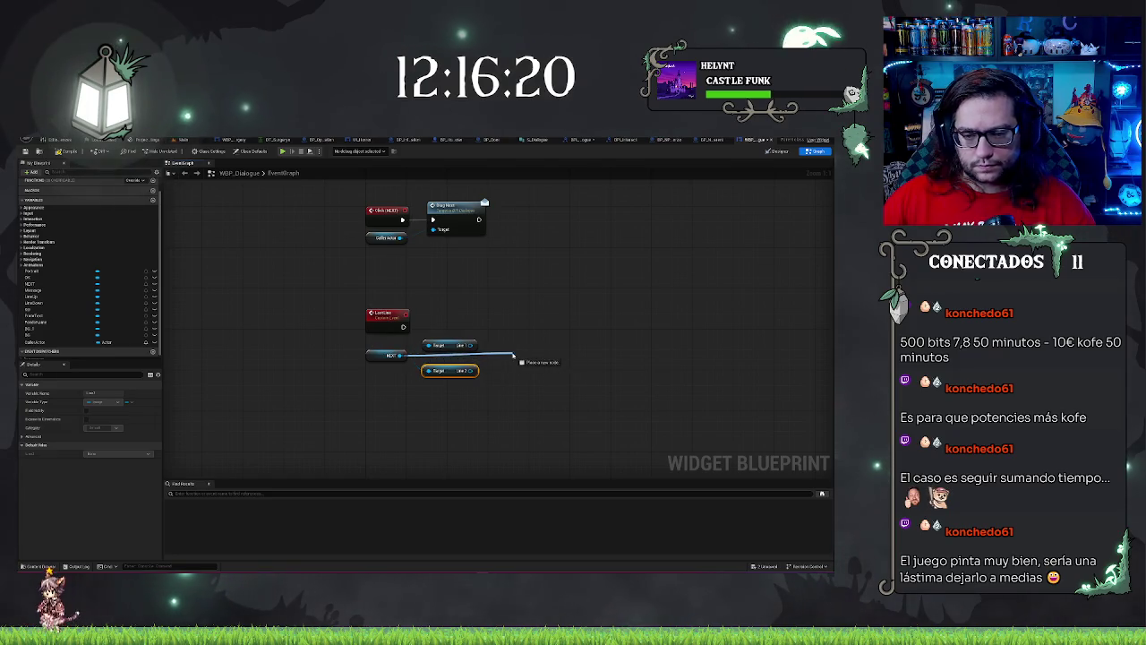
Step: Add a Button Text getter and a SetText node, then search a set-colour action from Line 1
{"action": "left_click_drag", "start_coordinate": [514, 357], "coordinate": [498, 358]}
{"action": "type", "text": "get text"}
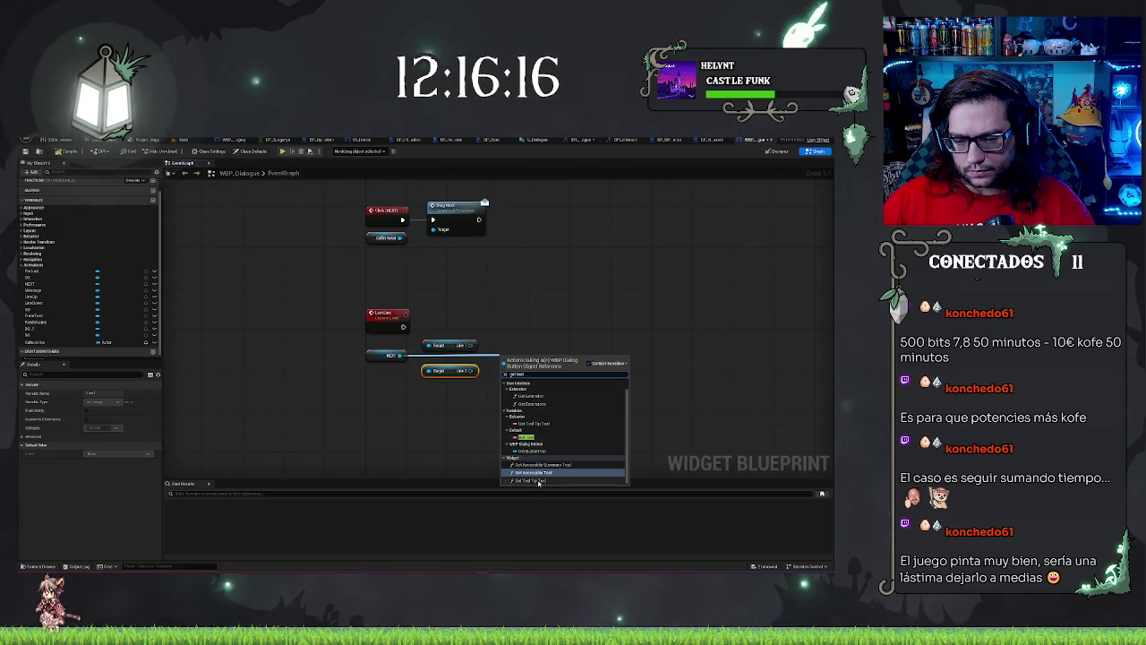
{"action": "left_click", "coordinate": [565, 450]}
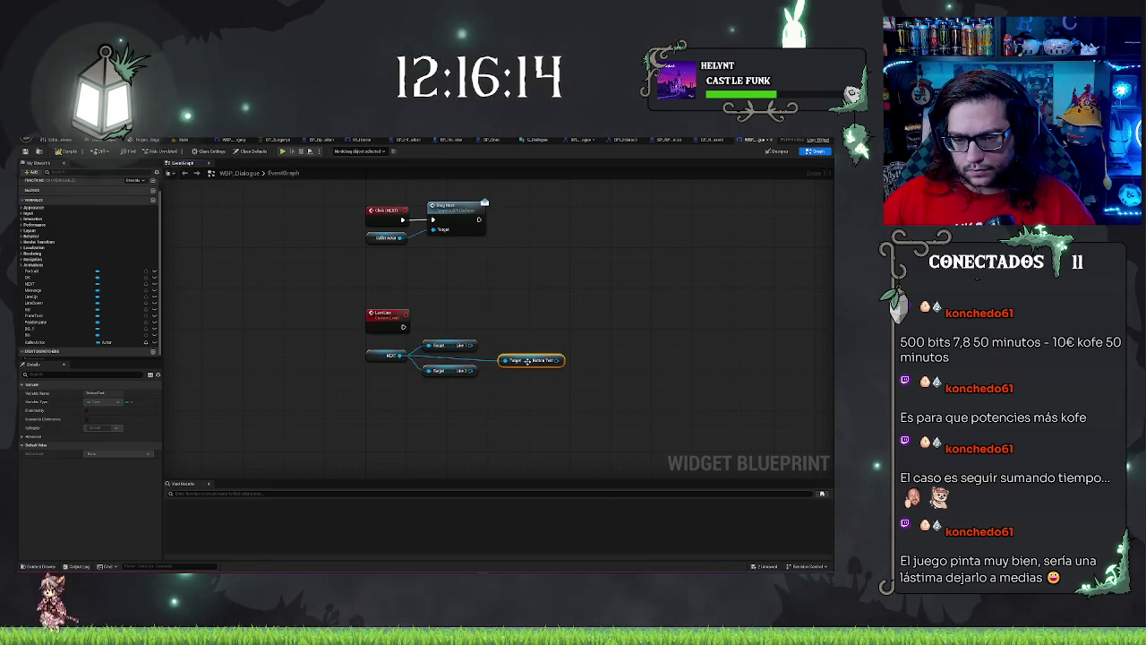
{"action": "mouse_move", "coordinate": [527, 360]}
{"action": "left_mouse_down"}
{"action": "mouse_move", "coordinate": [479, 359]}
{"action": "mouse_move", "coordinate": [567, 349]}
{"action": "mouse_move", "coordinate": [519, 344]}
{"action": "left_mouse_up"}
{"action": "type", "text": "set text"}
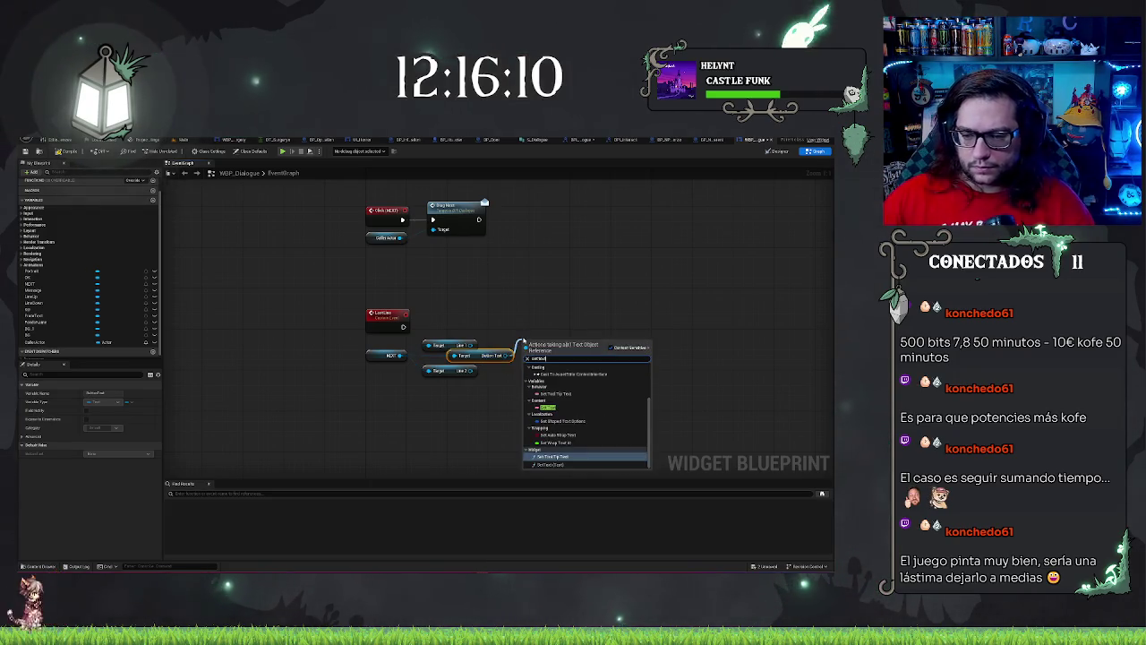
{"action": "left_click", "coordinate": [551, 464]}
{"action": "mouse_move", "coordinate": [538, 349]}
{"action": "left_mouse_down"}
{"action": "mouse_move", "coordinate": [538, 297]}
{"action": "mouse_move", "coordinate": [543, 318]}
{"action": "left_mouse_up"}
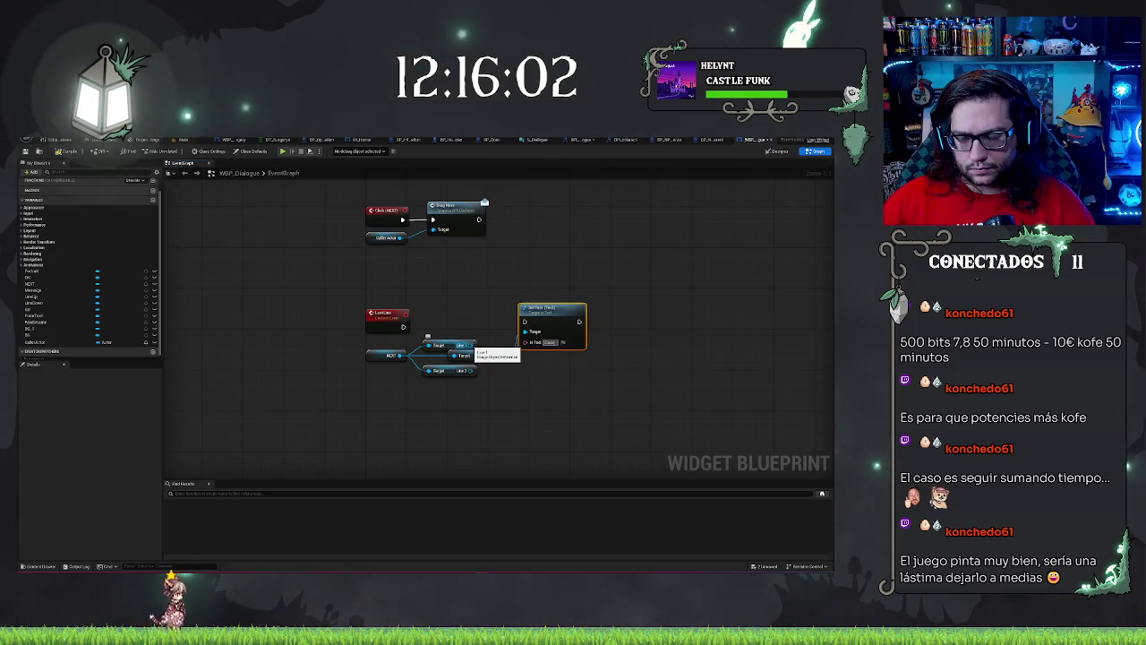
{"action": "left_click_drag", "start_coordinate": [471, 345], "coordinate": [534, 365]}
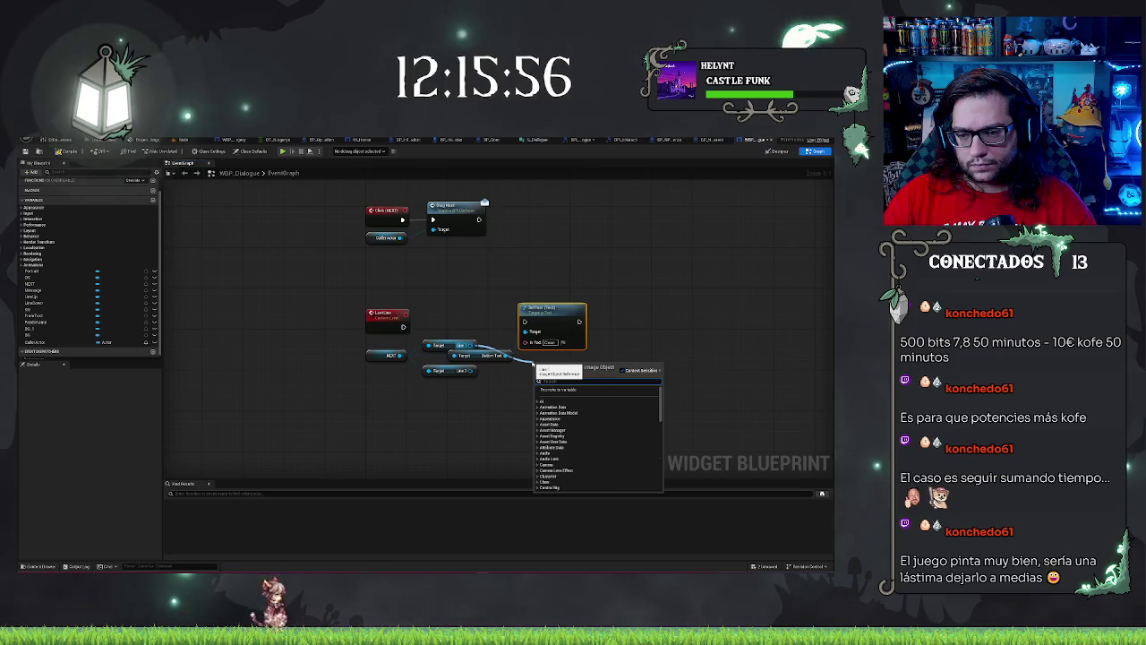
{"action": "type", "text": "set color"}
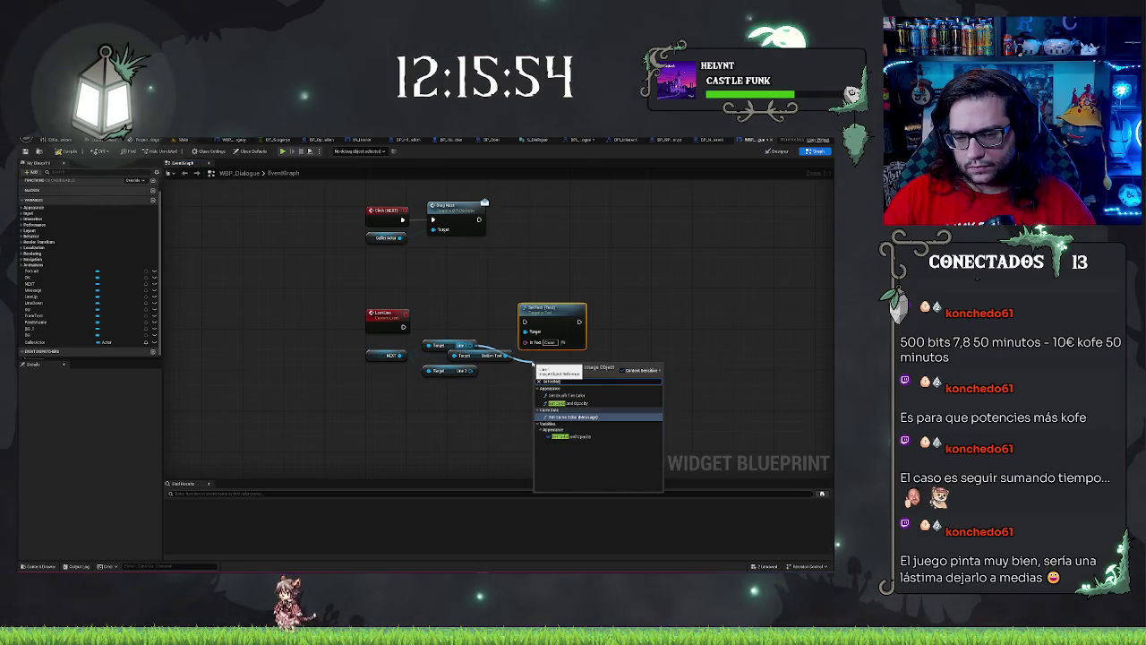
Step: Add Set Brush Tint Color for Line 1, fed by a red Make Slate Color node
{"action": "key", "text": "Return"}
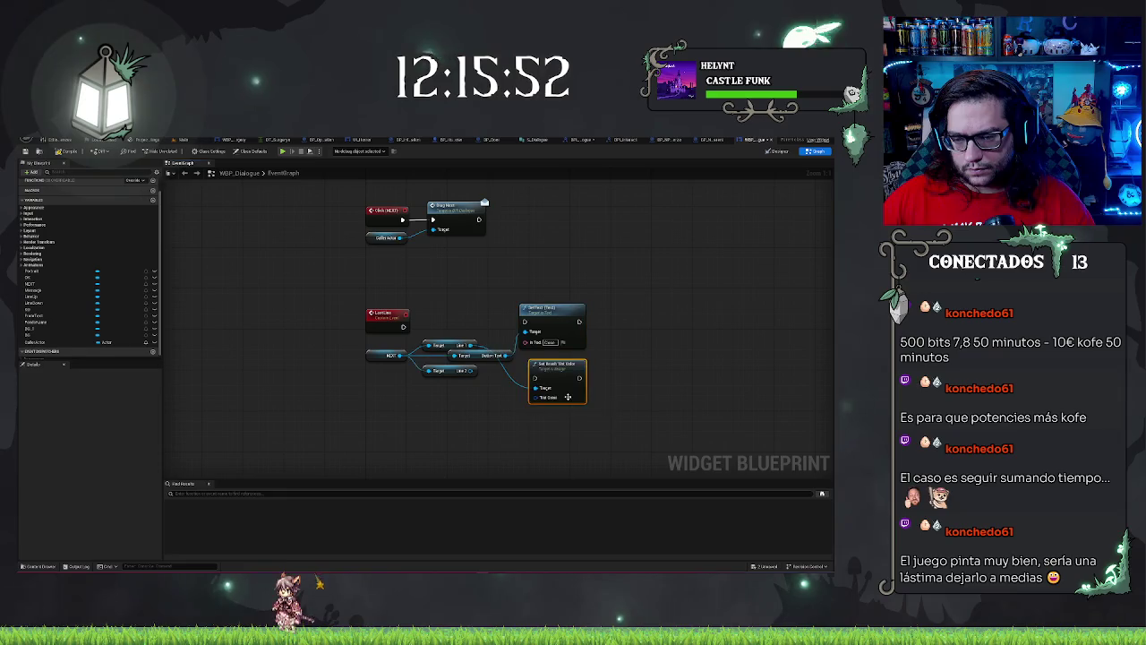
{"action": "left_click_drag", "start_coordinate": [535, 397], "coordinate": [460, 407]}
{"action": "left_click", "coordinate": [541, 464]}
{"action": "left_click", "coordinate": [476, 415]}
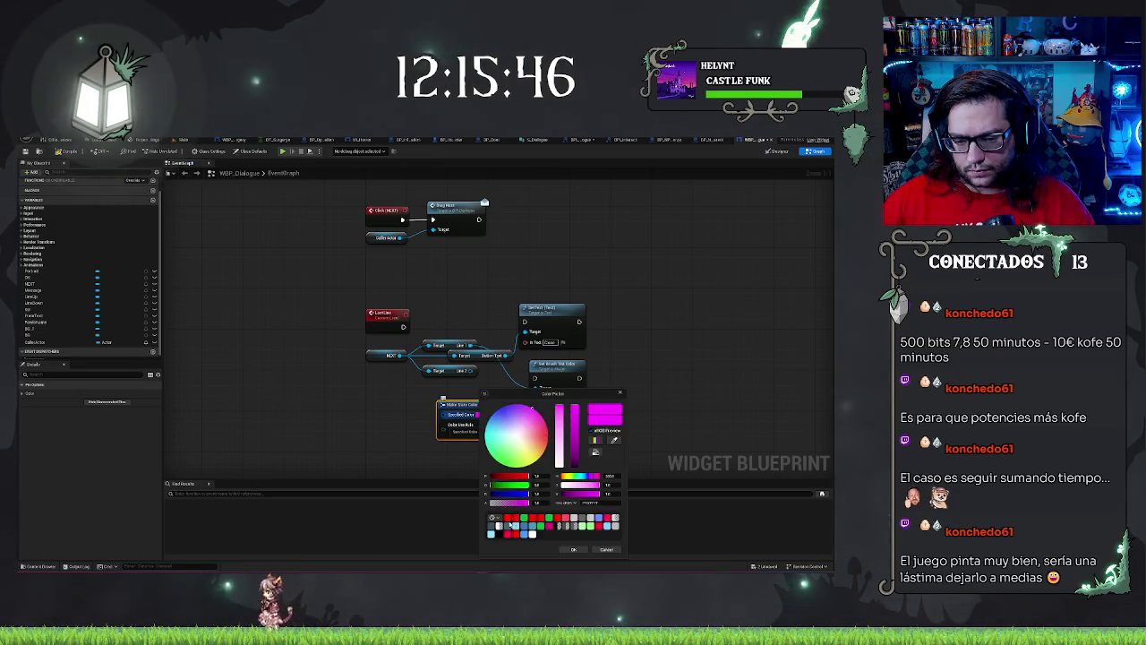
{"action": "left_click", "coordinate": [509, 520]}
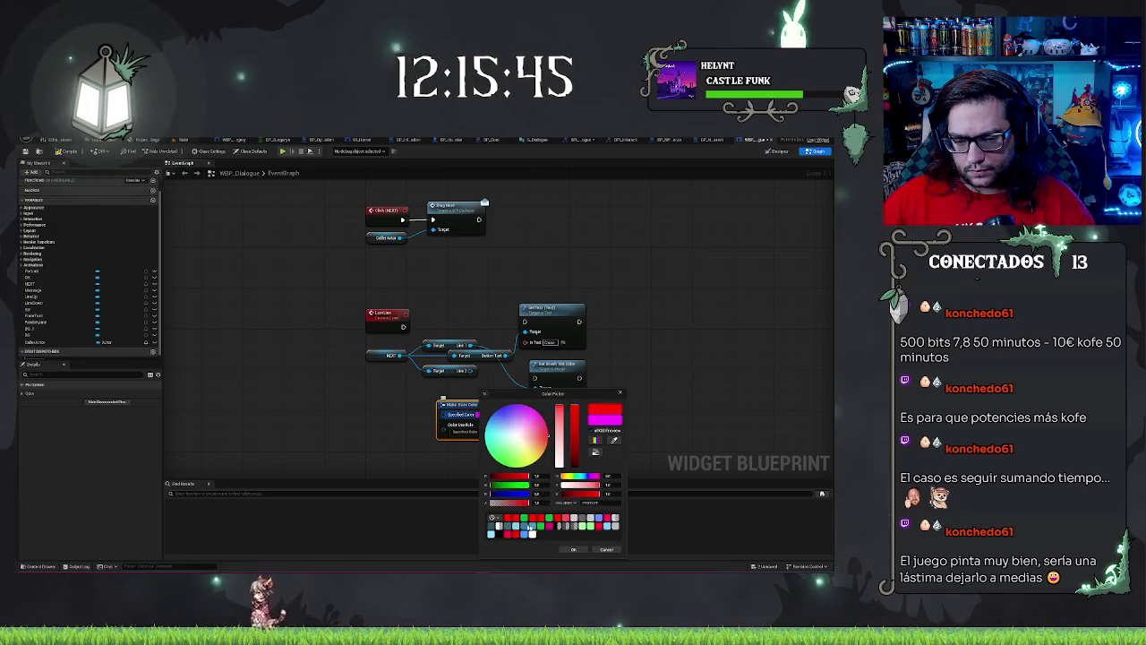
{"action": "left_click", "coordinate": [573, 549]}
{"action": "left_click_drag", "start_coordinate": [495, 406], "coordinate": [459, 422]}
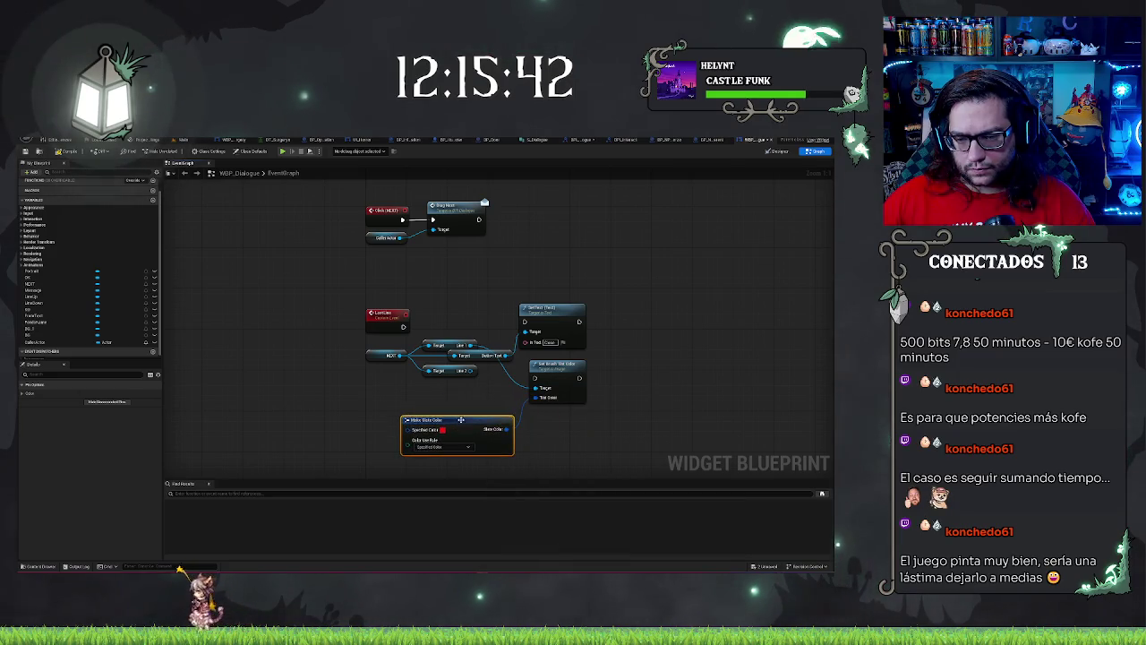
Step: Wire Line 2 into the tint node and LastLine's execution into Set Text, aligning the nodes
{"action": "mouse_move", "coordinate": [471, 370]}
{"action": "left_mouse_down"}
{"action": "mouse_move", "coordinate": [535, 386]}
{"action": "mouse_move", "coordinate": [616, 365]}
{"action": "mouse_move", "coordinate": [624, 321]}
{"action": "left_mouse_up"}
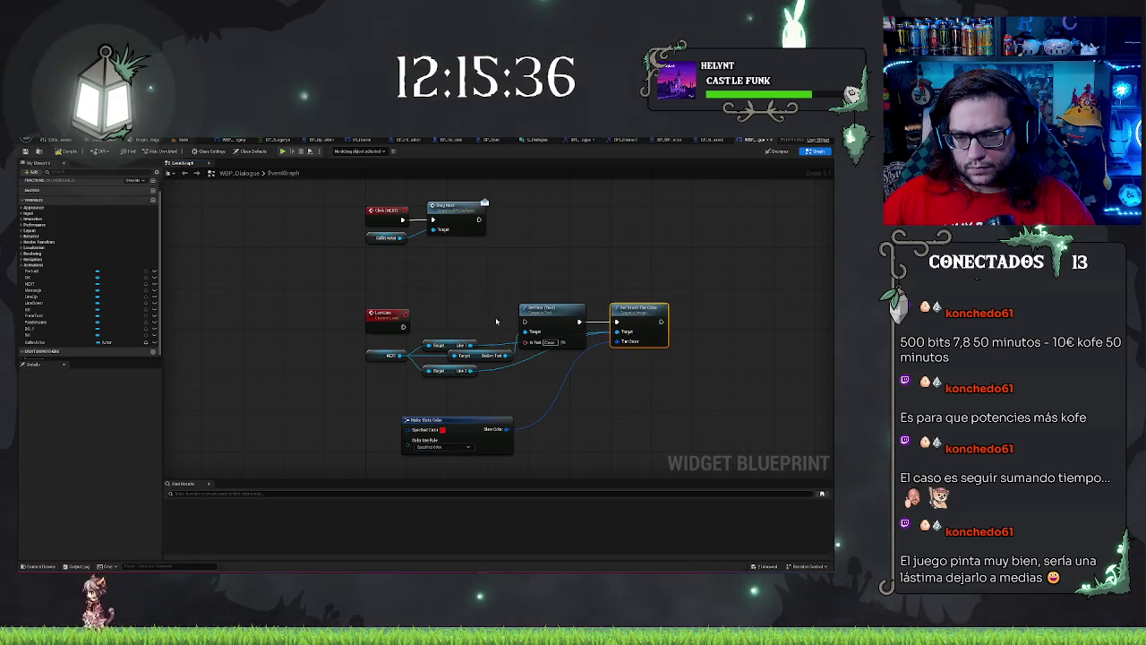
{"action": "left_click_drag", "start_coordinate": [524, 324], "coordinate": [404, 326]}
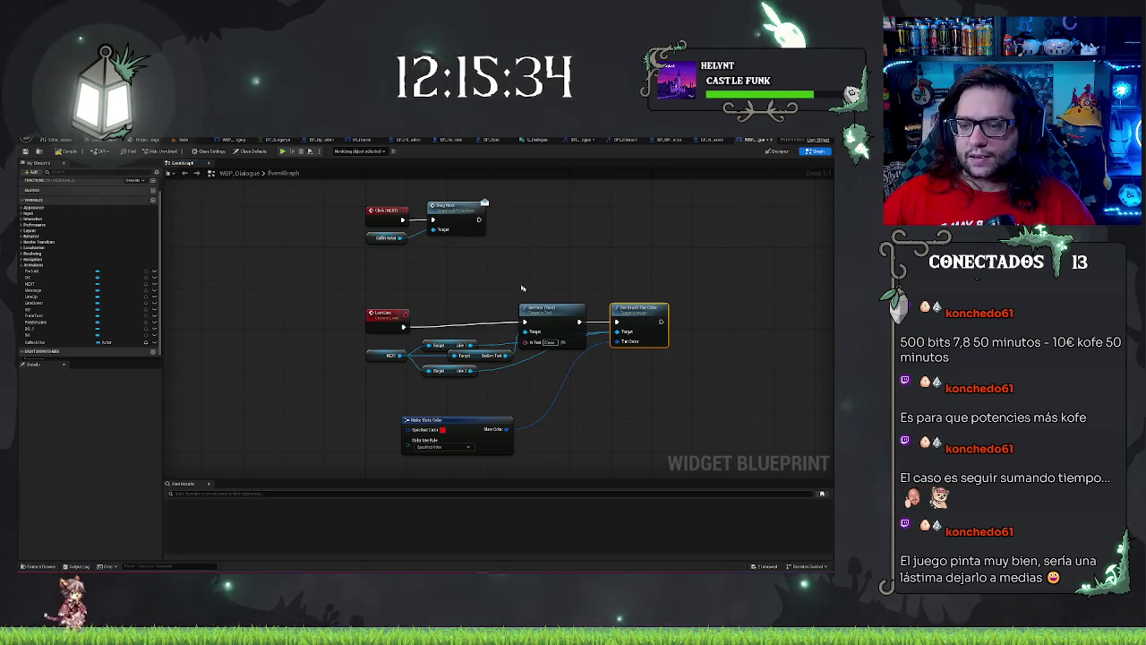
{"action": "key", "text": "q"}
{"action": "left_click", "coordinate": [588, 428]}
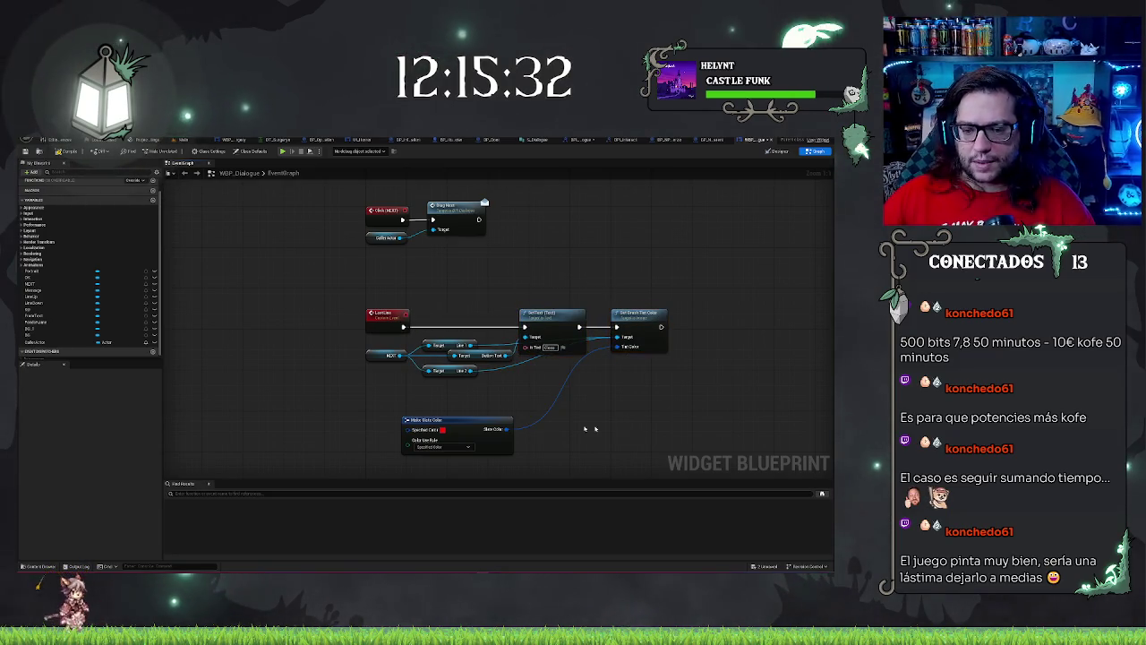
{"action": "left_click_drag", "start_coordinate": [452, 418], "coordinate": [472, 389]}
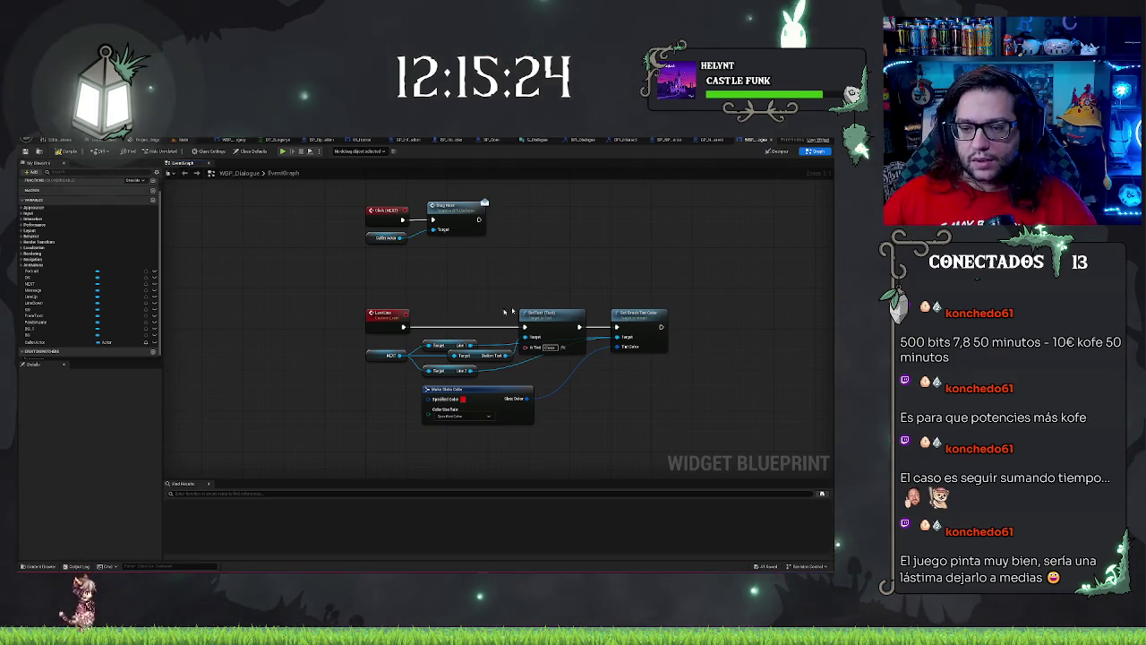
{"action": "mouse_move", "coordinate": [321, 307]}
{"action": "left_mouse_down"}
{"action": "mouse_move", "coordinate": [671, 430]}
{"action": "mouse_move", "coordinate": [650, 387]}
{"action": "left_mouse_up"}
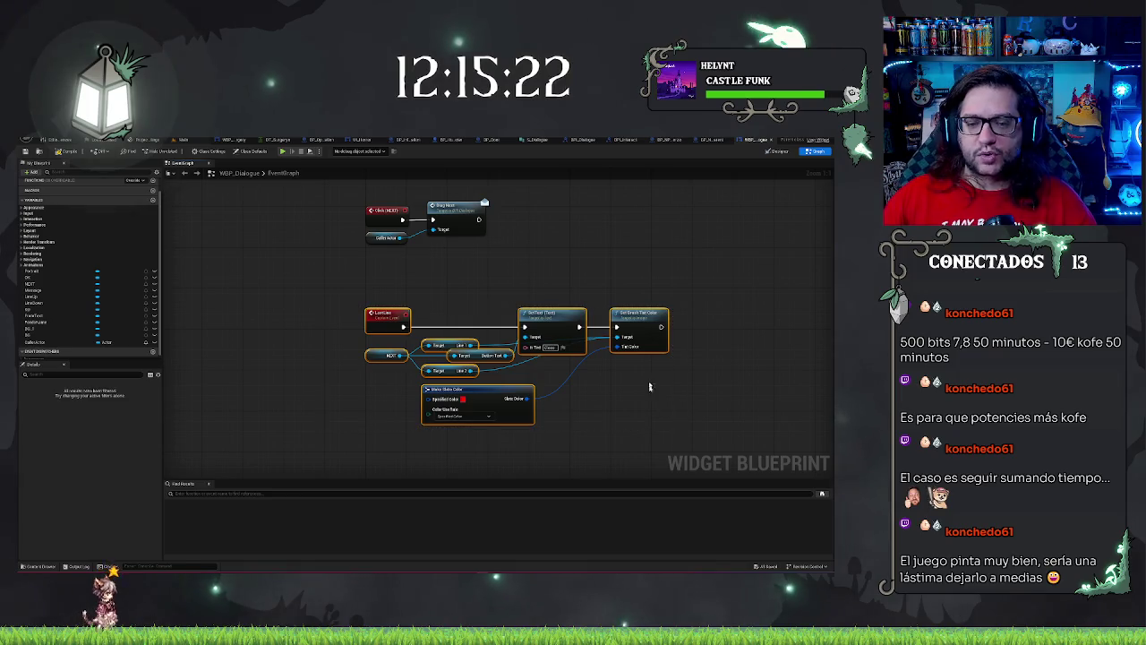
{"action": "left_click", "coordinate": [604, 270]}
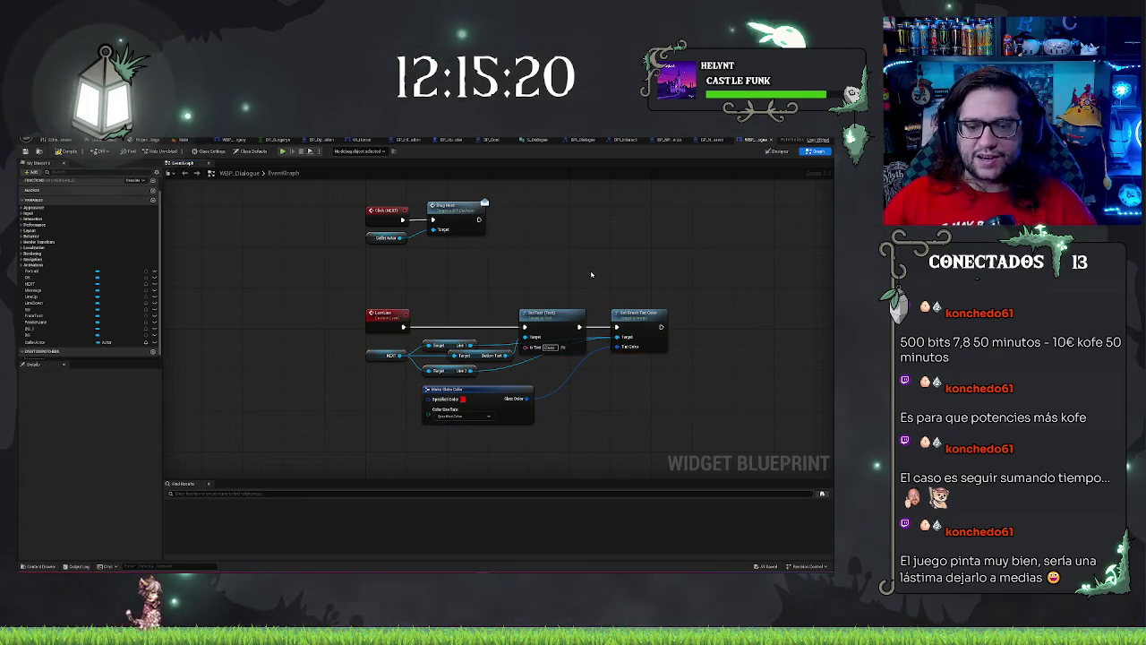
{"action": "mouse_move", "coordinate": [347, 300]}
{"action": "left_mouse_down"}
{"action": "mouse_move", "coordinate": [691, 425]}
{"action": "mouse_move", "coordinate": [692, 413]}
{"action": "left_mouse_up"}
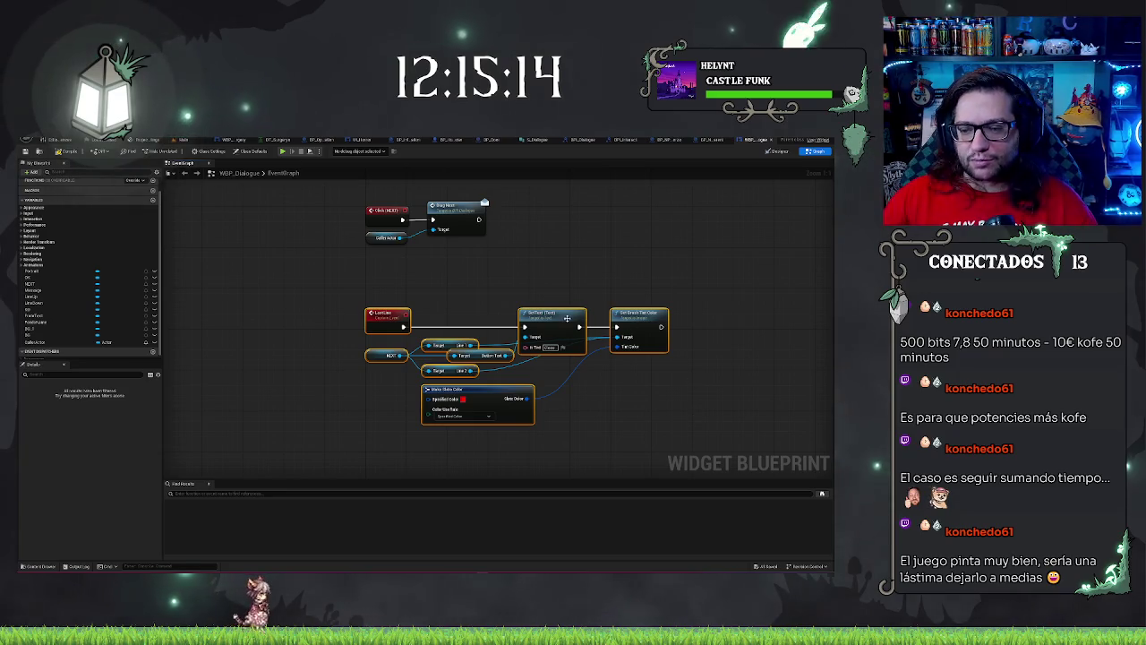
{"action": "left_click", "coordinate": [576, 271]}
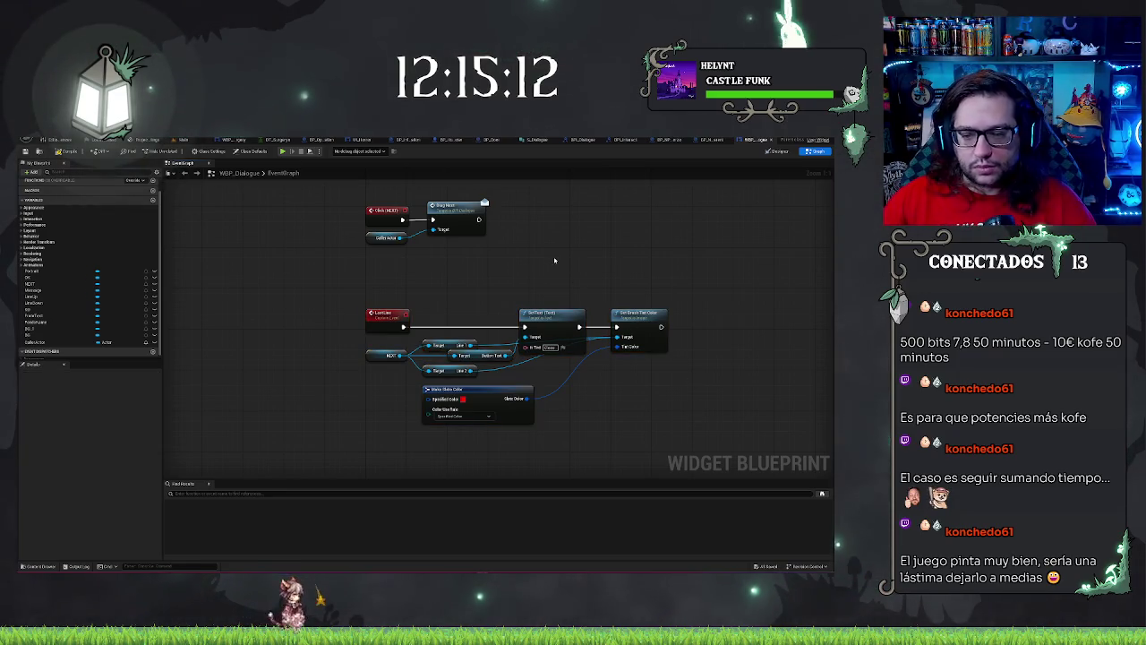
{"action": "mouse_move", "coordinate": [545, 256]}
{"action": "left_mouse_down"}
{"action": "mouse_move", "coordinate": [456, 322]}
{"action": "mouse_move", "coordinate": [541, 390]}
{"action": "left_mouse_up"}
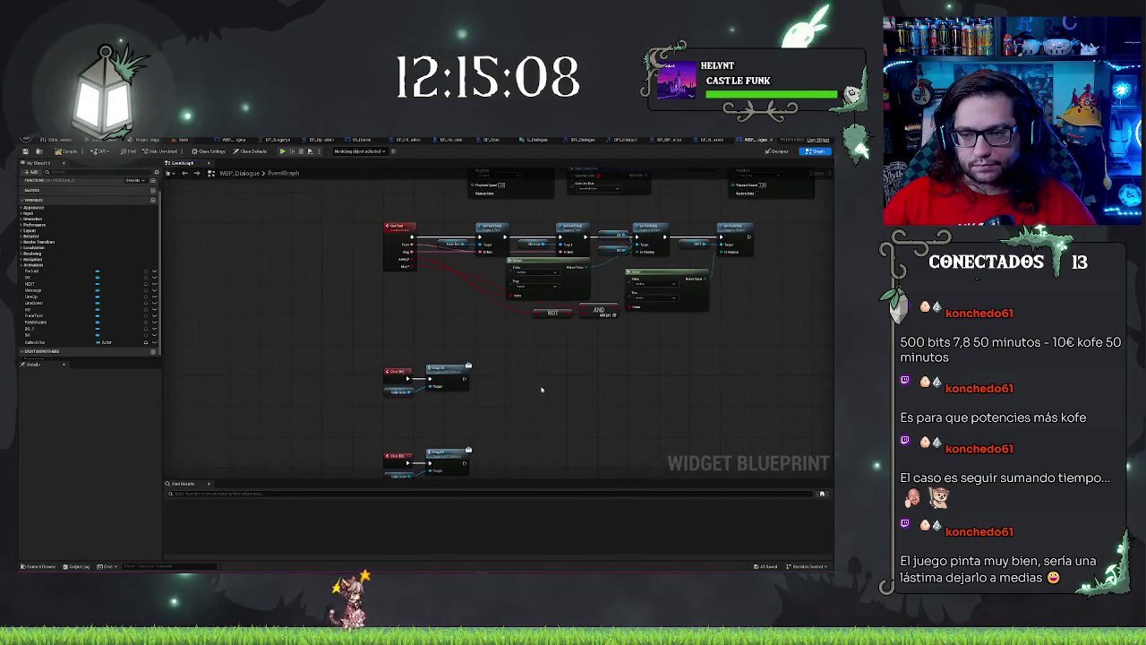
{"action": "scroll", "coordinate": [537, 392], "scroll_direction": "down", "scroll_amount": 3}
{"action": "mouse_move", "coordinate": [624, 409]}
{"action": "left_mouse_down"}
{"action": "mouse_move", "coordinate": [607, 279]}
{"action": "mouse_move", "coordinate": [579, 256]}
{"action": "left_mouse_up"}
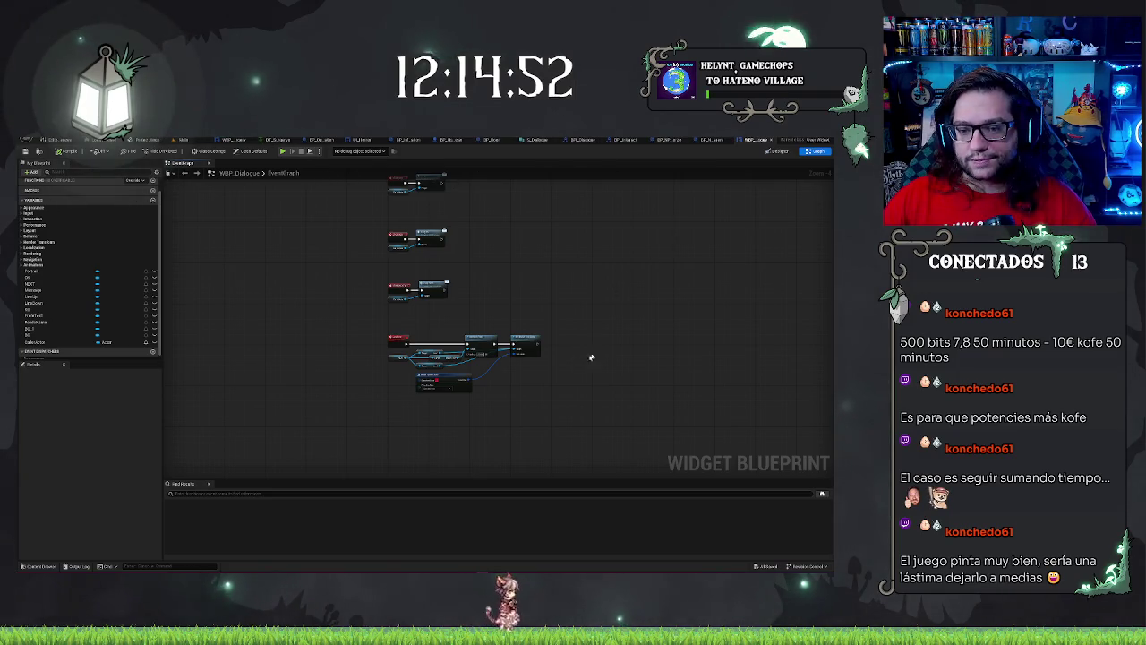
{"action": "scroll", "coordinate": [590, 357], "scroll_direction": "up", "scroll_amount": 4}
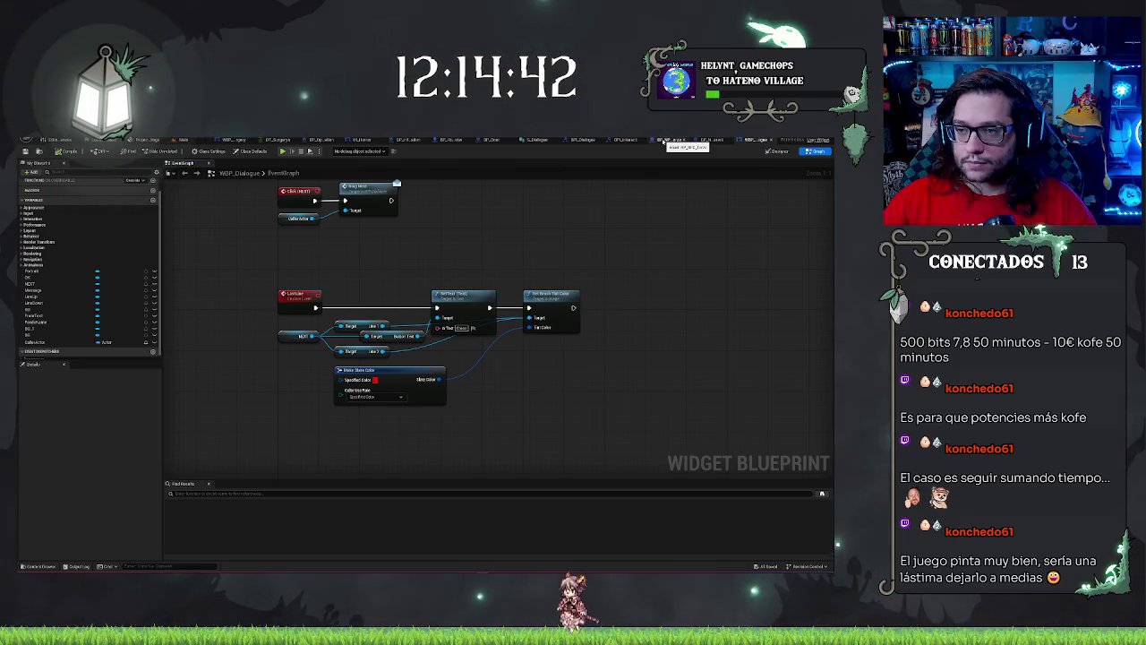
Step: Switch through BP_NPC_Torso to BP_NPC_Parent's EventGraph and zoom around its dialogue and SpawnActor nodes
{"action": "left_click", "coordinate": [662, 141]}
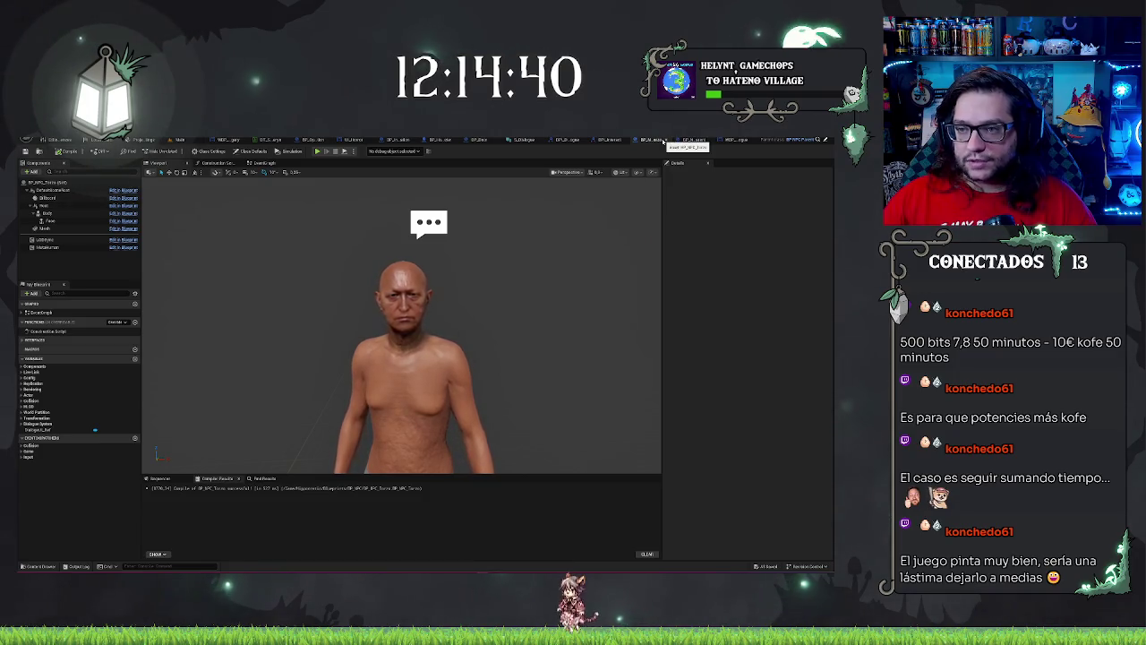
{"action": "left_click", "coordinate": [701, 141]}
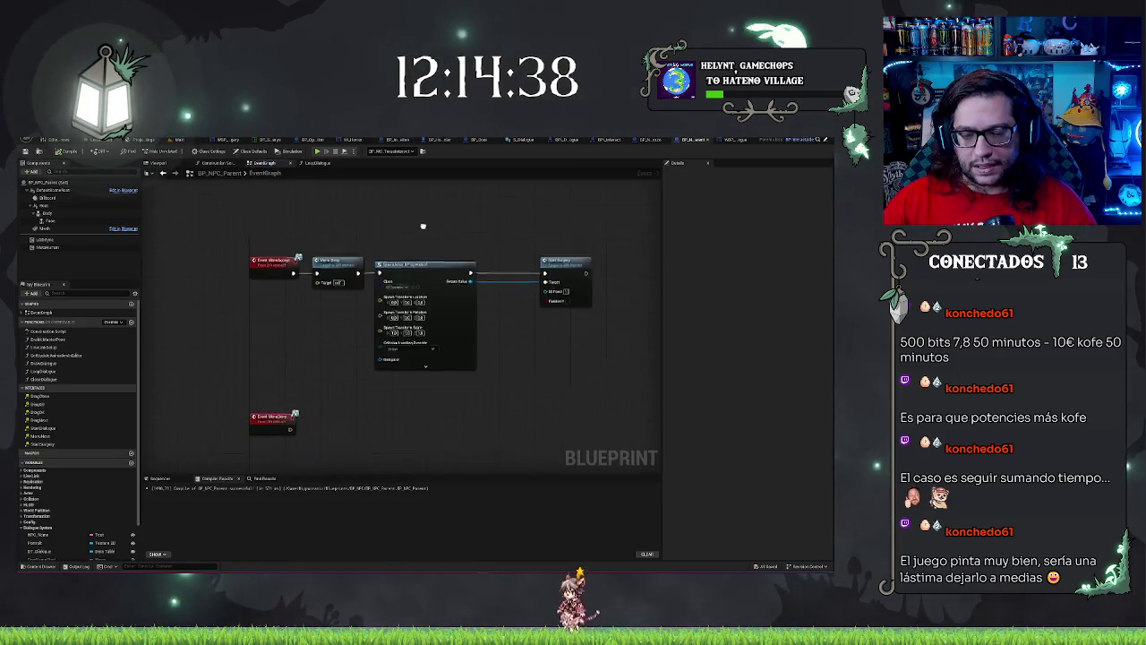
{"action": "scroll", "coordinate": [344, 374], "scroll_direction": "down", "scroll_amount": 6}
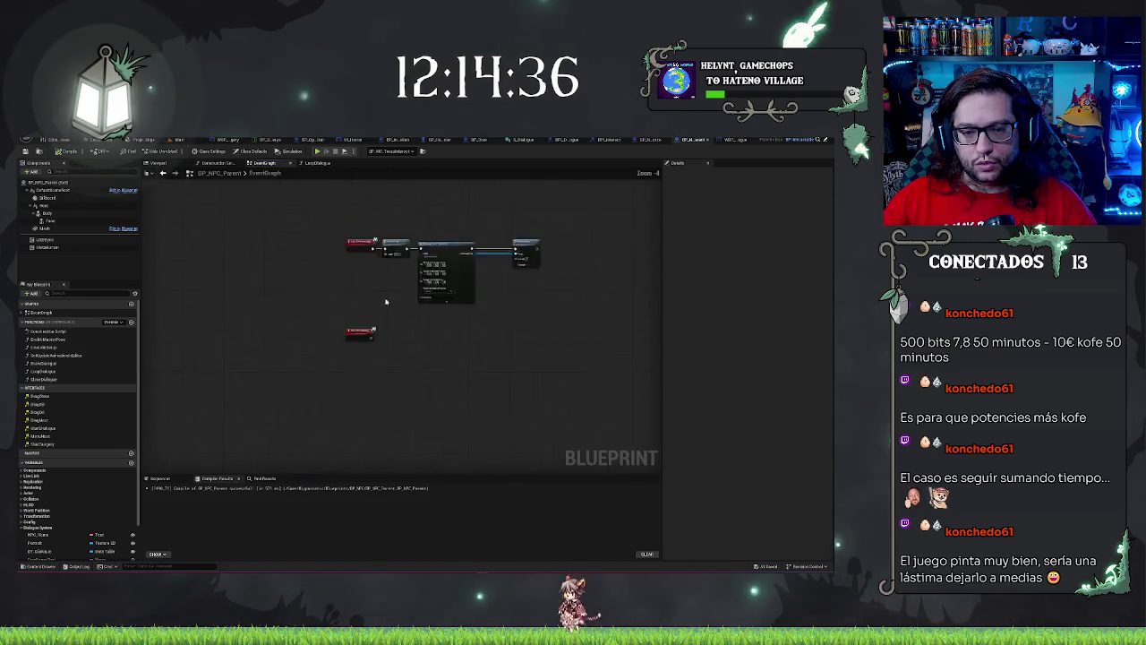
{"action": "scroll", "coordinate": [385, 306], "scroll_direction": "up", "scroll_amount": 4}
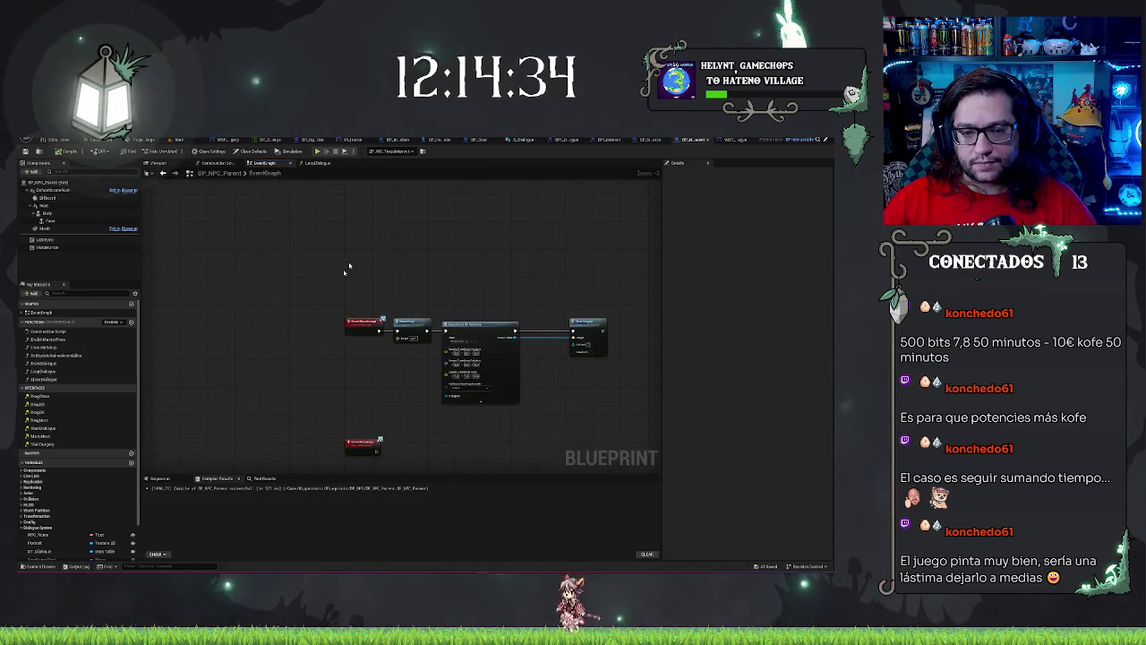
{"action": "left_click_drag", "start_coordinate": [319, 288], "coordinate": [348, 459]}
{"action": "scroll", "coordinate": [399, 412], "scroll_direction": "up", "scroll_amount": 3}
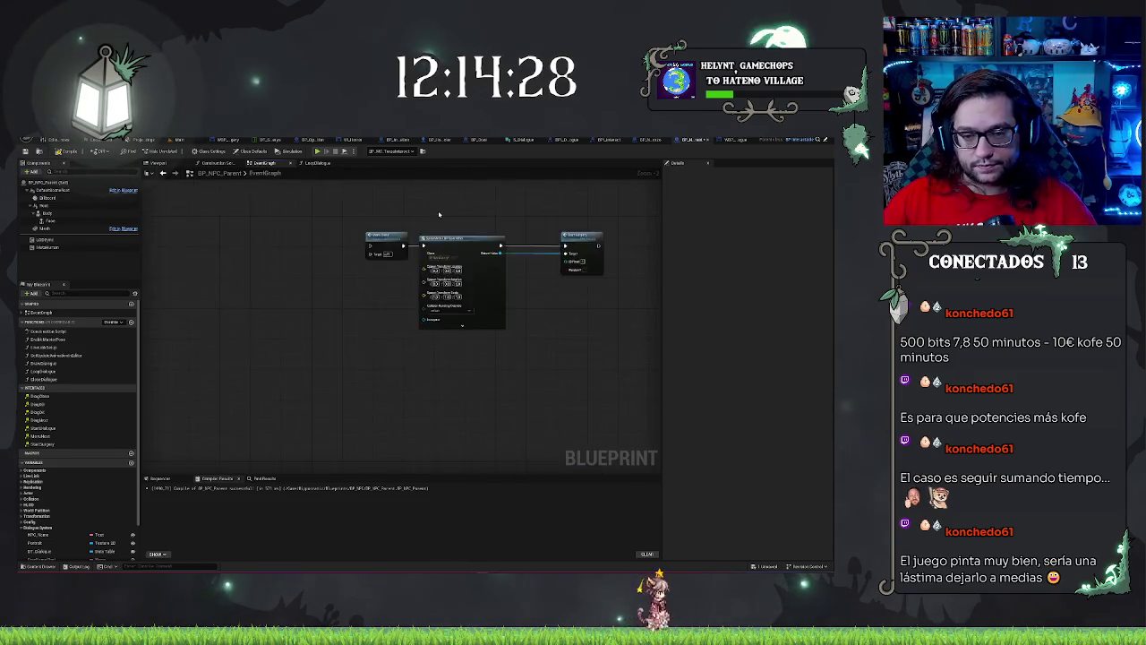
{"action": "scroll", "coordinate": [430, 301], "scroll_direction": "down", "scroll_amount": 3}
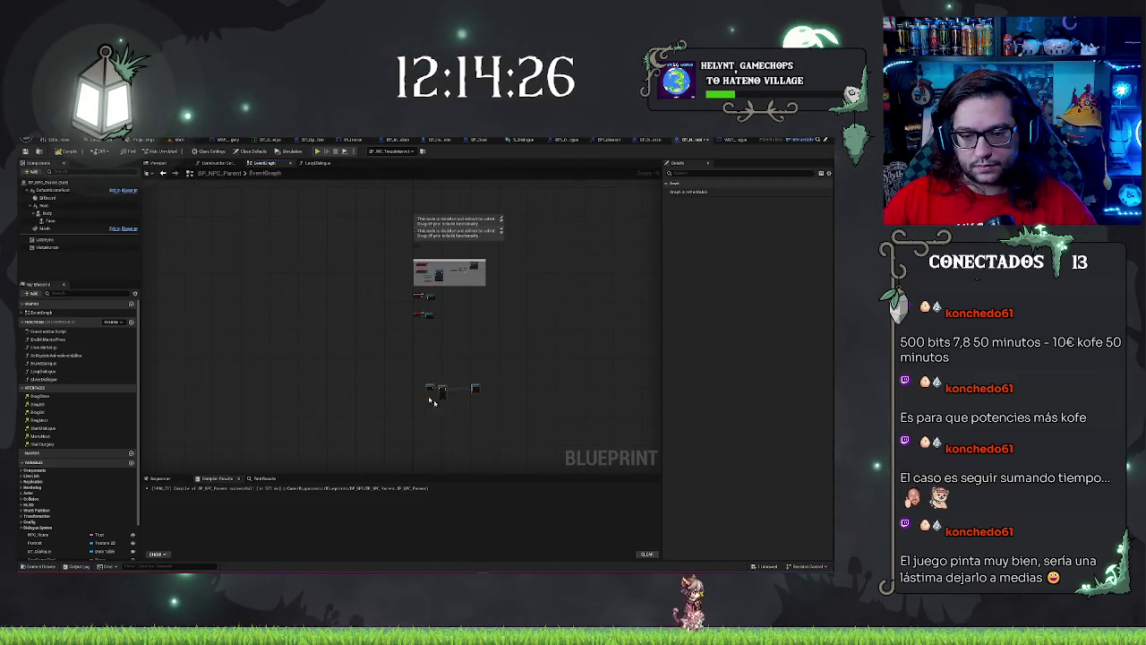
{"action": "scroll", "coordinate": [439, 309], "scroll_direction": "up", "scroll_amount": 5}
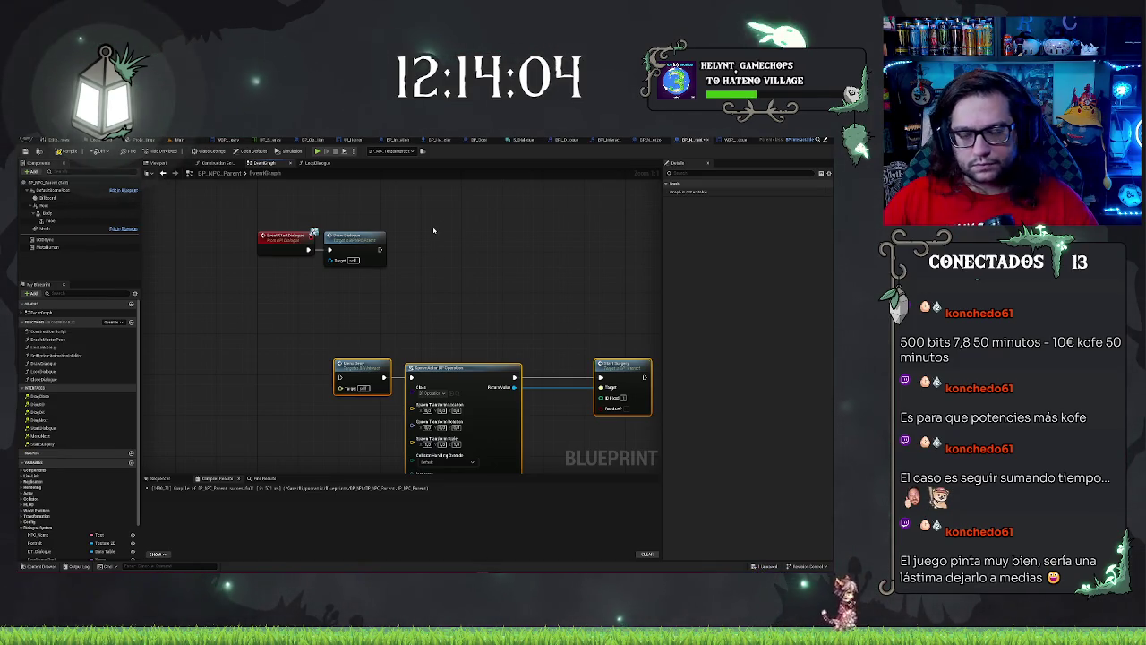
Step: Restore the Event Interact and Start Dialogue pair with undo/redo, then check LoopDialogue
{"action": "key", "text": "Home"}
{"action": "left_click", "coordinate": [426, 309]}
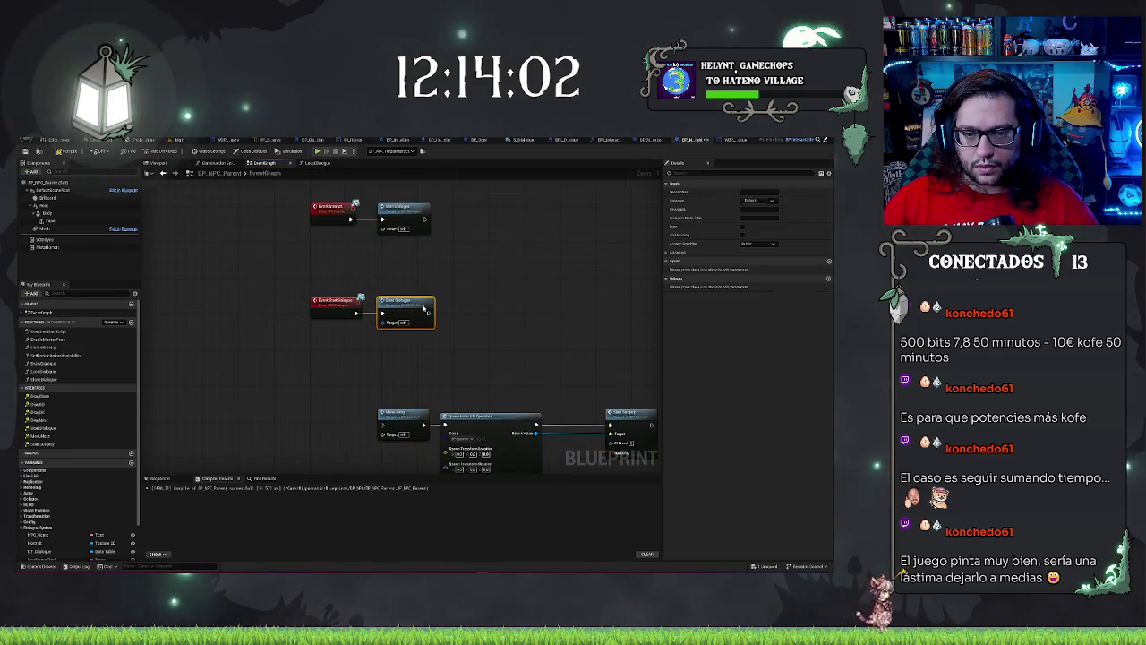
{"action": "key", "text": "ctrl+z"}
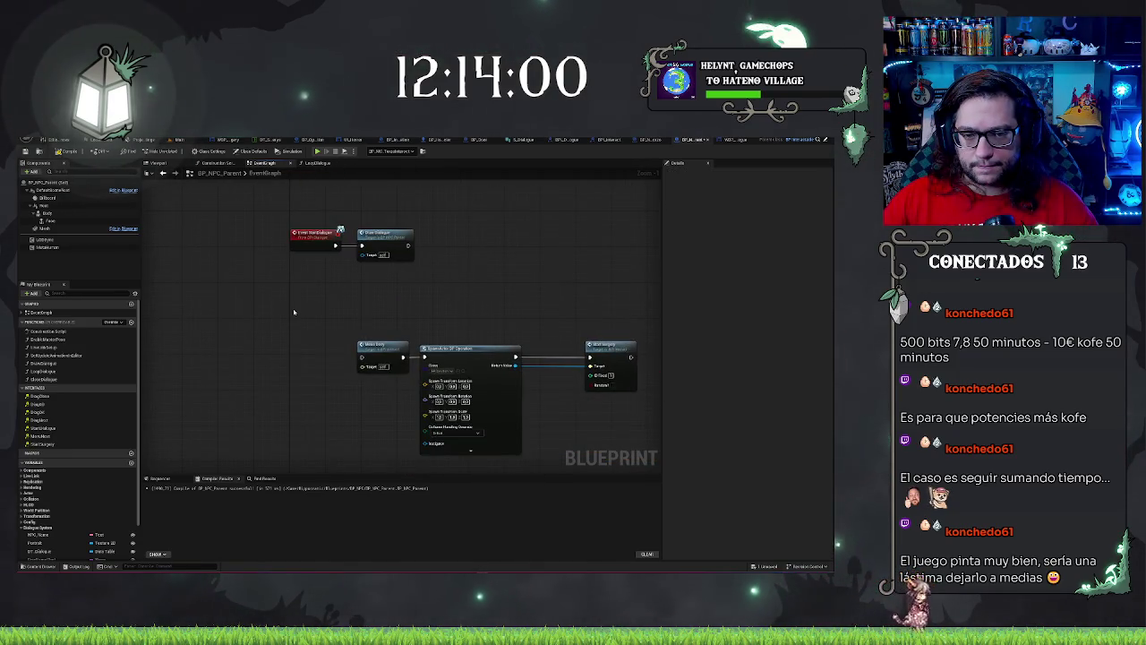
{"action": "key", "text": "ctrl+y"}
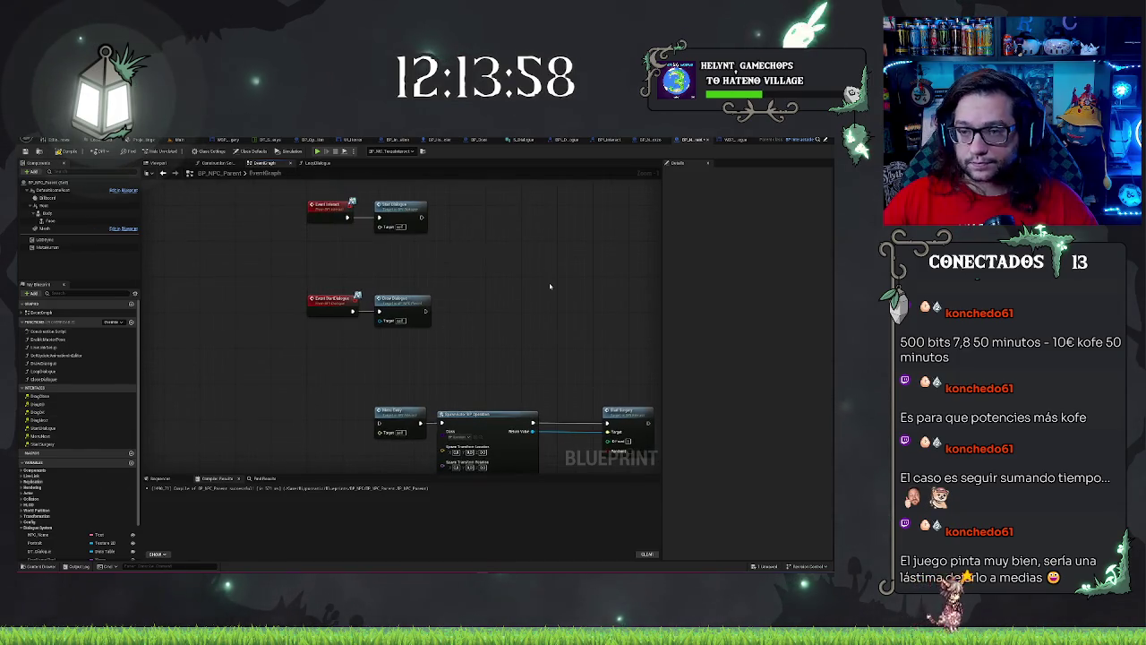
{"action": "left_click_drag", "start_coordinate": [549, 286], "coordinate": [548, 372]}
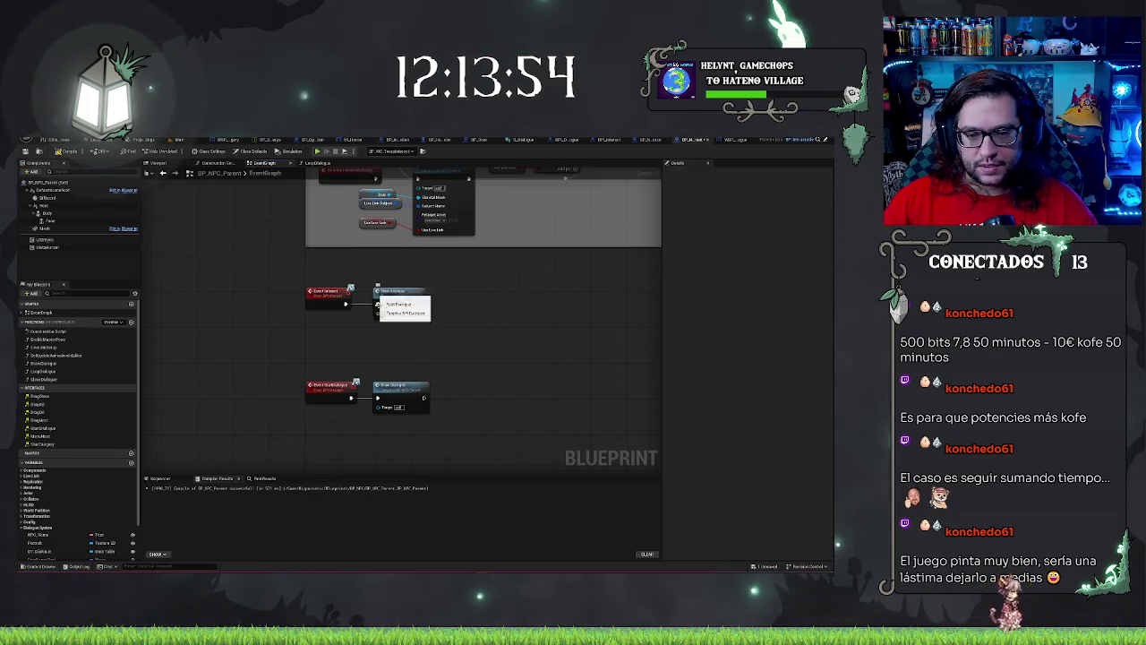
{"action": "left_click_drag", "start_coordinate": [361, 408], "coordinate": [372, 360]}
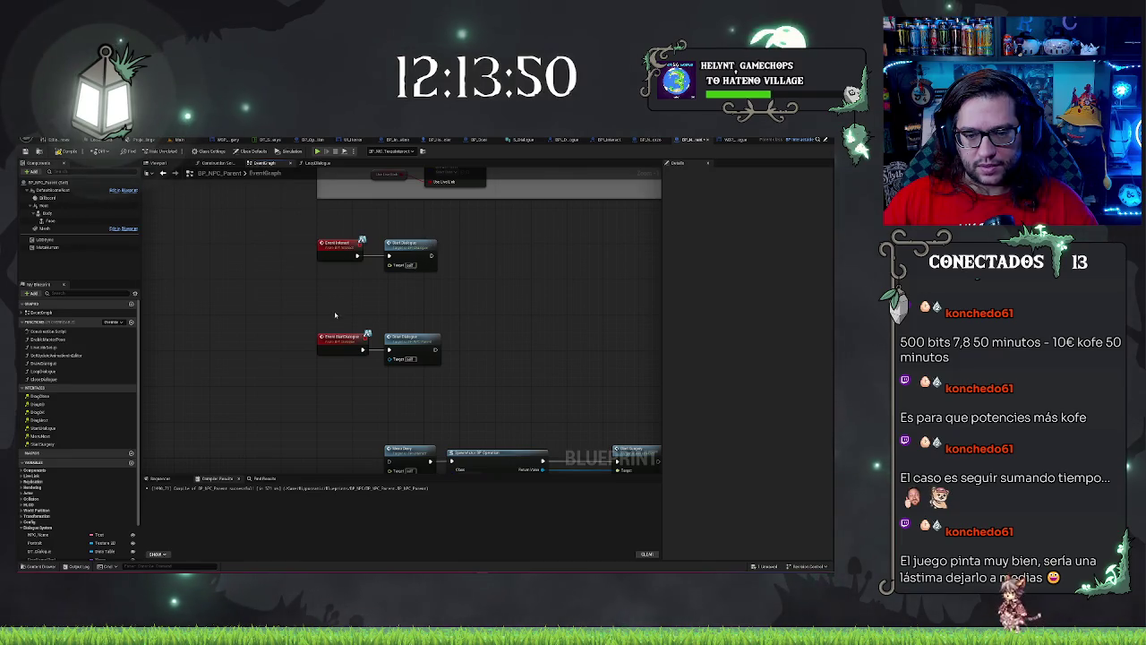
{"action": "left_click_drag", "start_coordinate": [444, 338], "coordinate": [402, 333]}
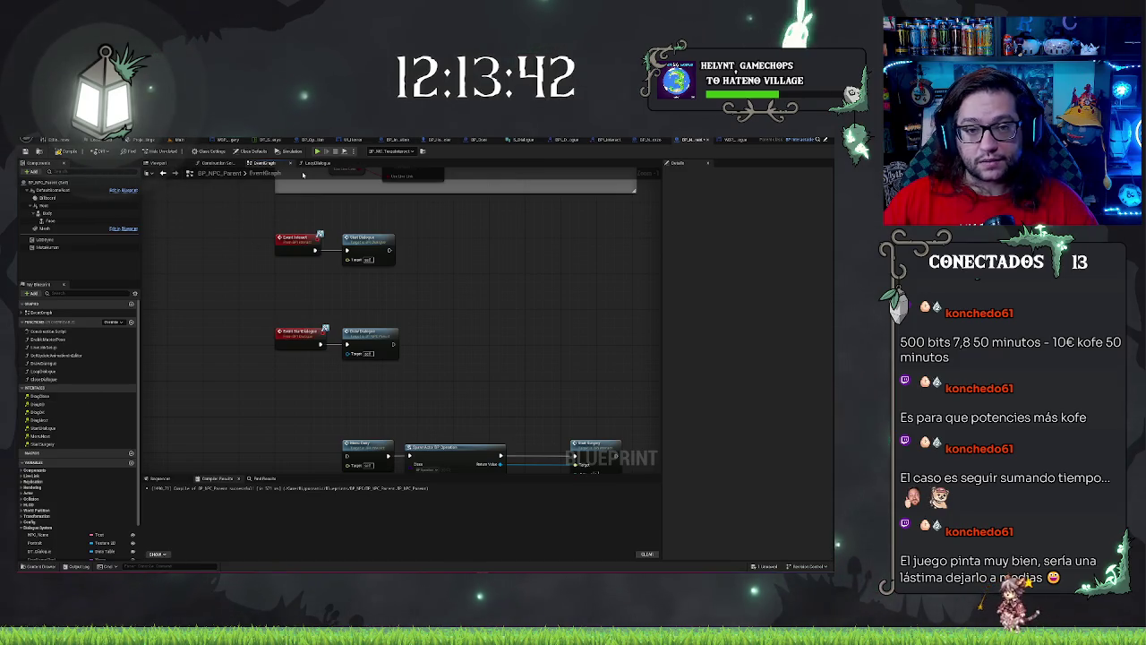
{"action": "left_click", "coordinate": [312, 164]}
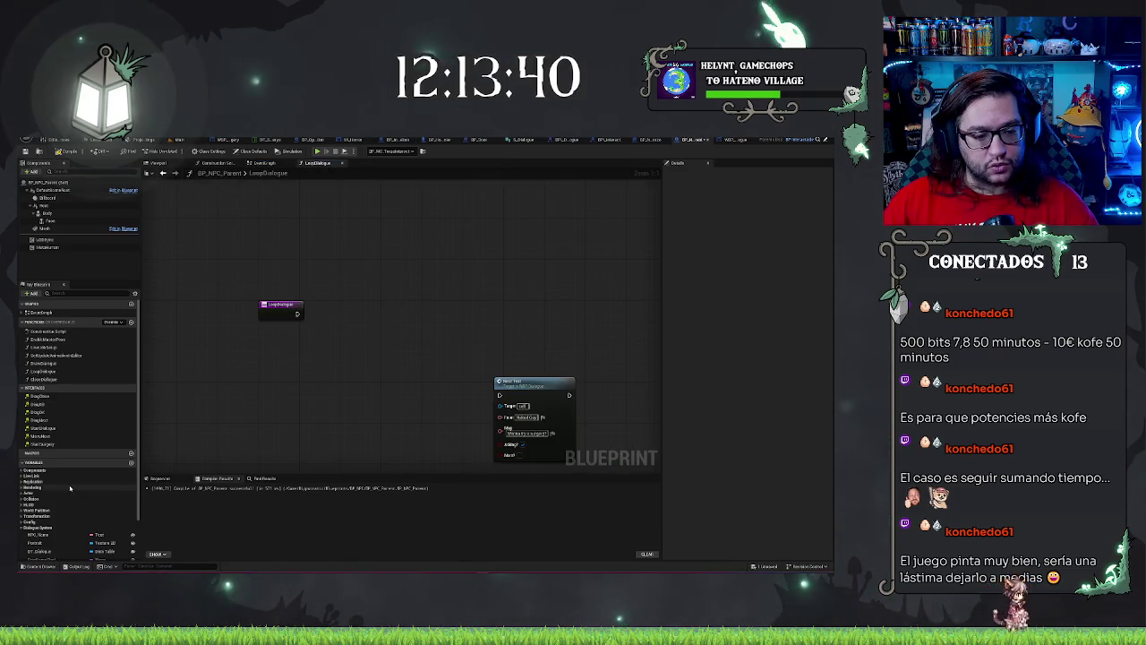
{"action": "left_click", "coordinate": [268, 163]}
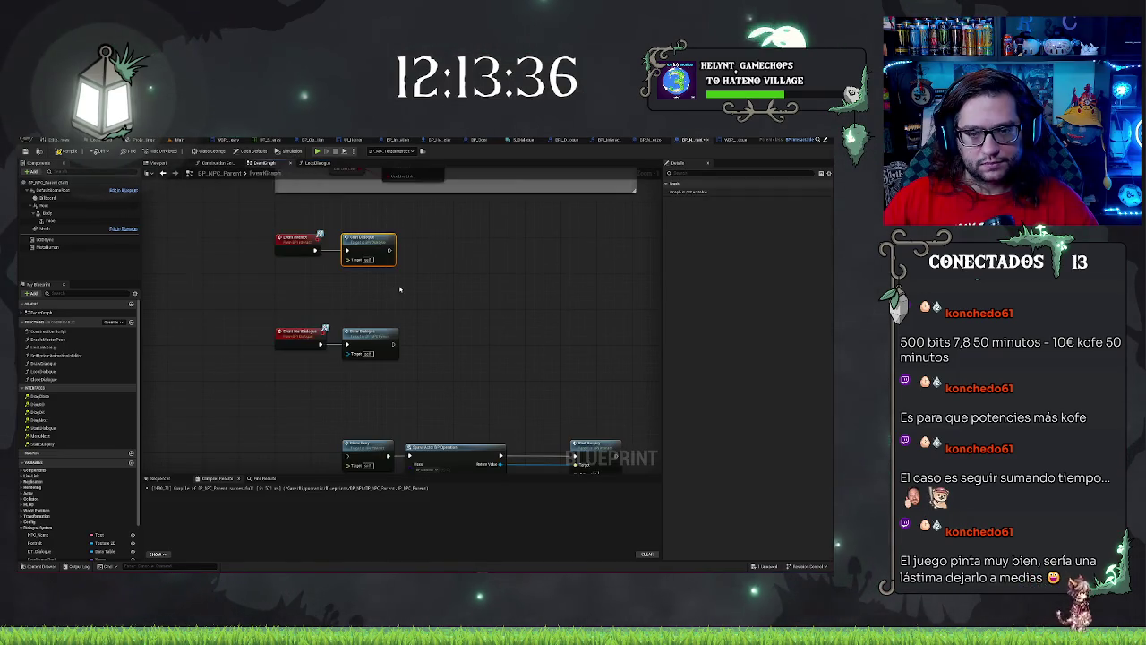
Step: Insert a validated DT_Dialogue get between Event Interact and Start Dialogue
{"action": "key", "text": "f"}
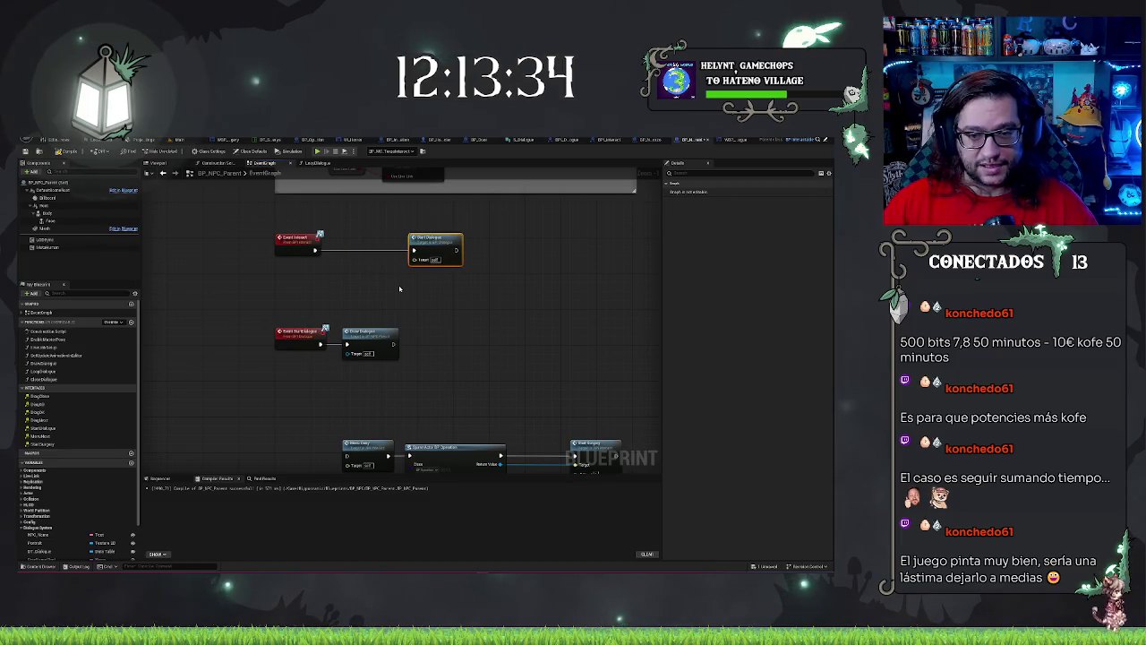
{"action": "left_click", "coordinate": [54, 550]}
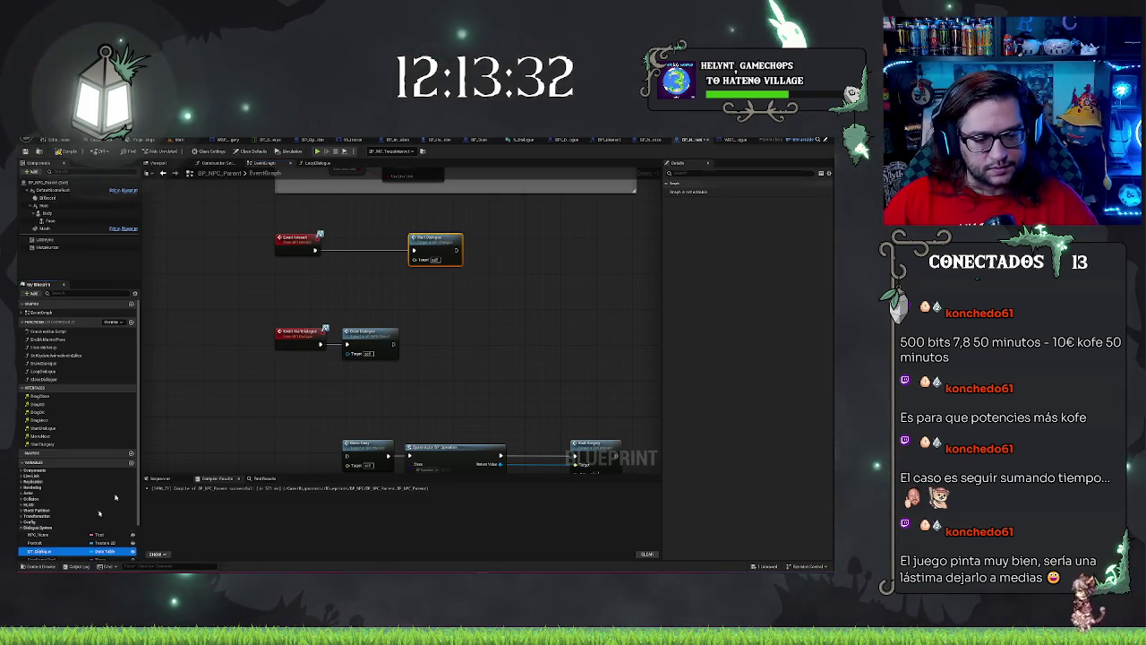
{"action": "left_click_drag", "start_coordinate": [53, 551], "coordinate": [308, 283]}
{"action": "right_click", "coordinate": [309, 284]}
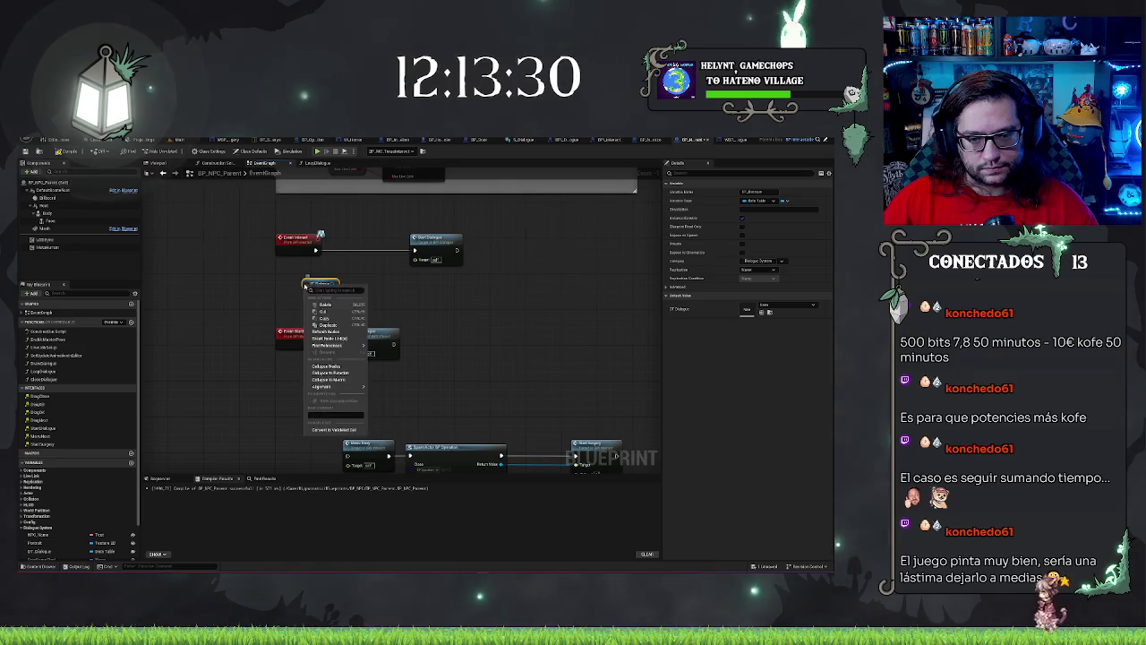
{"action": "left_click", "coordinate": [326, 430]}
{"action": "mouse_move", "coordinate": [323, 287]}
{"action": "left_mouse_down"}
{"action": "mouse_move", "coordinate": [355, 251]}
{"action": "mouse_move", "coordinate": [414, 259]}
{"action": "left_mouse_up"}
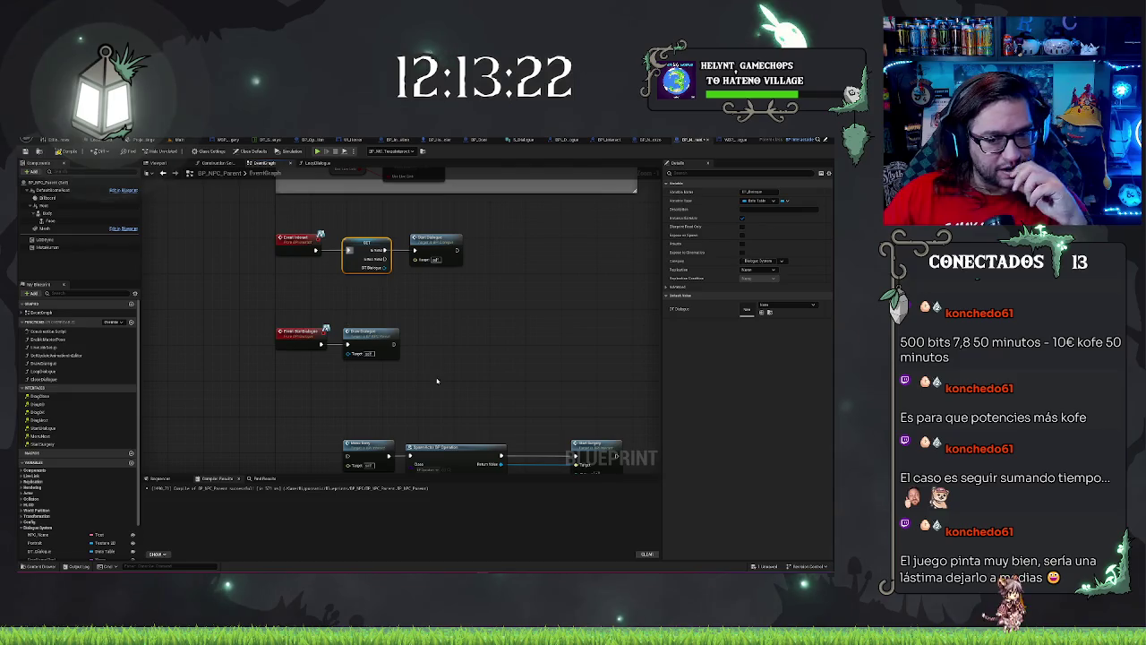
Step: Add a Print String node off the DT_Dialogue Is Not Valid output
{"action": "scroll", "coordinate": [431, 292], "scroll_direction": "up", "scroll_amount": 1}
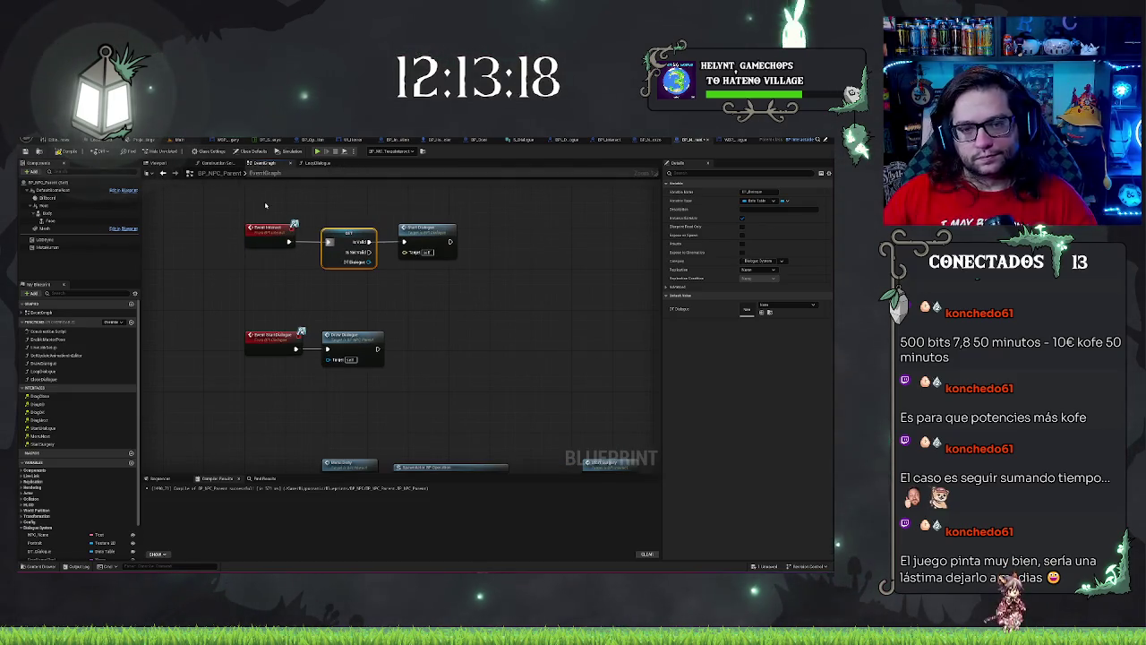
{"action": "left_click_drag", "start_coordinate": [265, 206], "coordinate": [478, 265]}
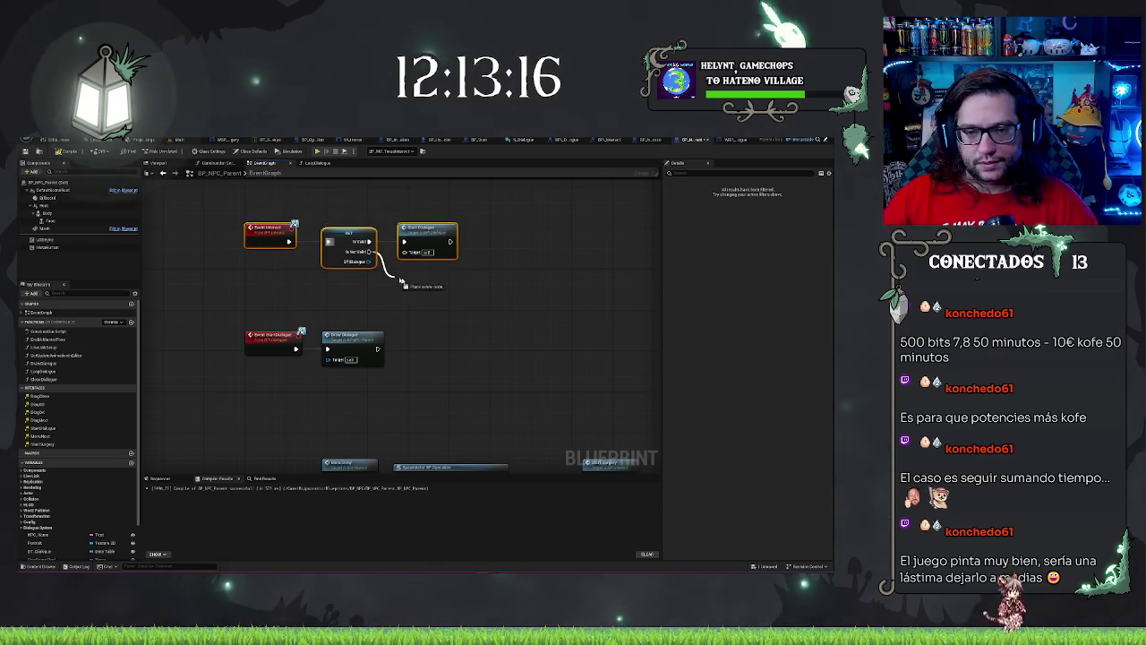
{"action": "left_click_drag", "start_coordinate": [400, 280], "coordinate": [401, 281]}
{"action": "type", "text": "print"}
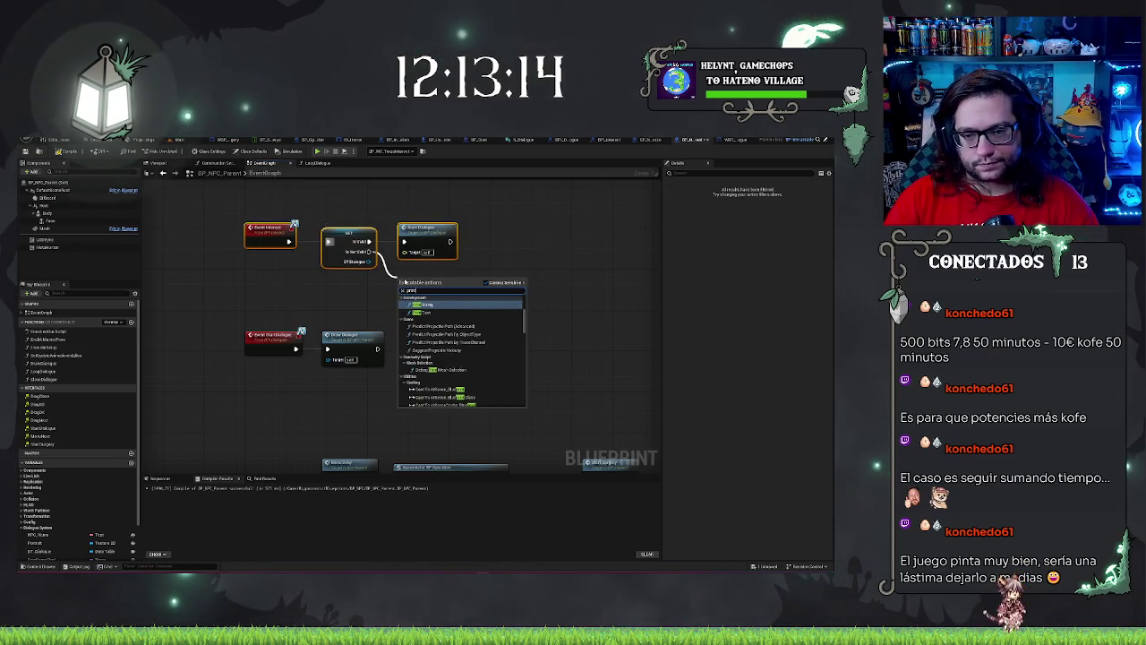
{"action": "key", "text": "Return"}
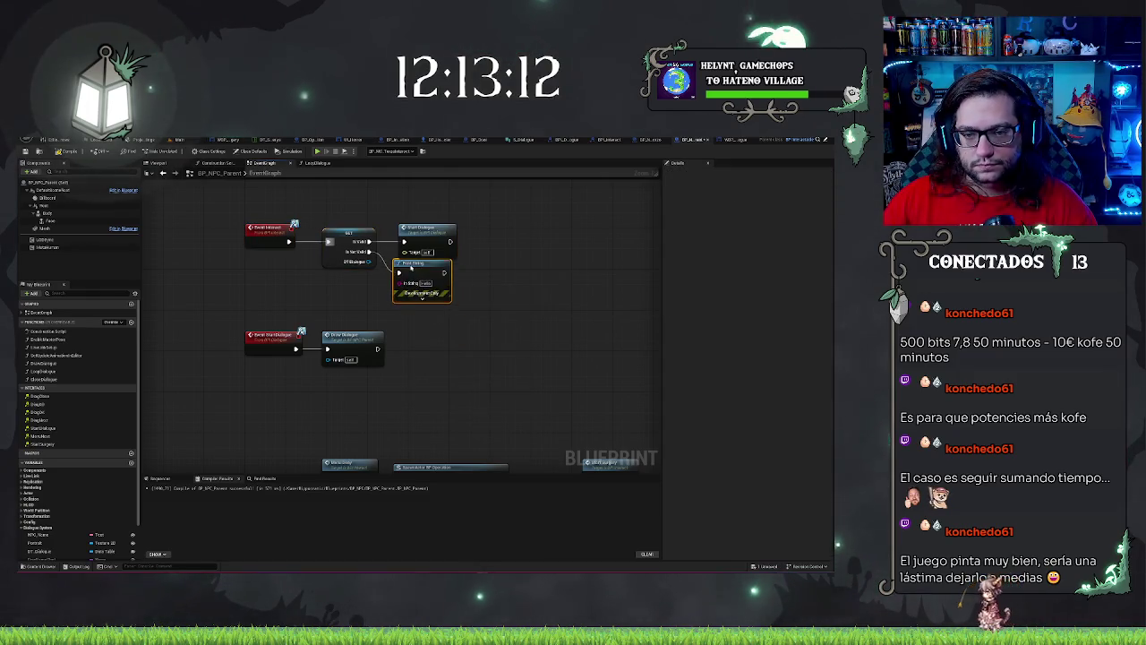
Step: Give the Print String a saturated red text colour and a missing-dialogue warning message for the NPC
{"action": "left_click_drag", "start_coordinate": [411, 266], "coordinate": [416, 271]}
{"action": "left_click", "coordinate": [427, 303]}
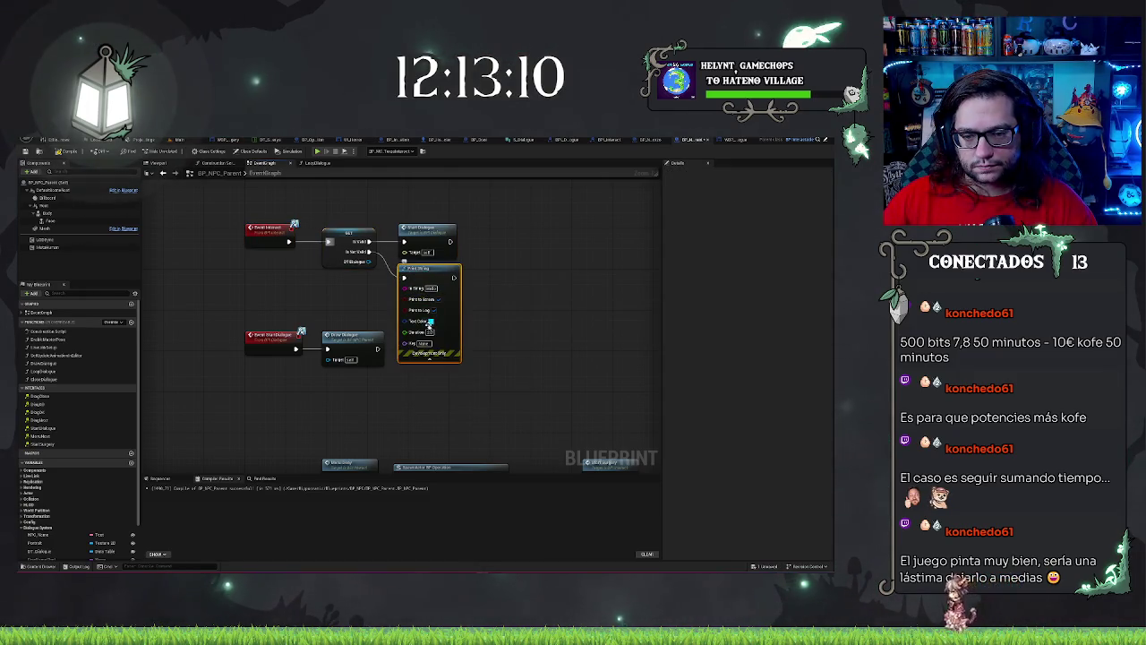
{"action": "left_click", "coordinate": [430, 320]}
{"action": "left_click", "coordinate": [445, 348]}
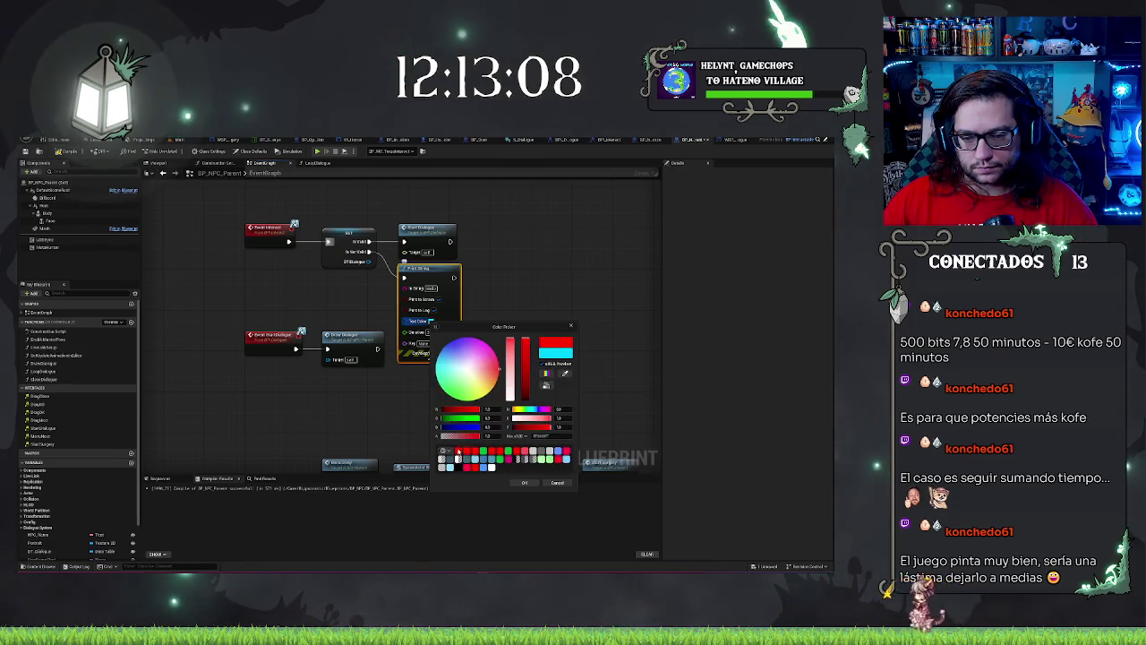
{"action": "key", "text": "Return"}
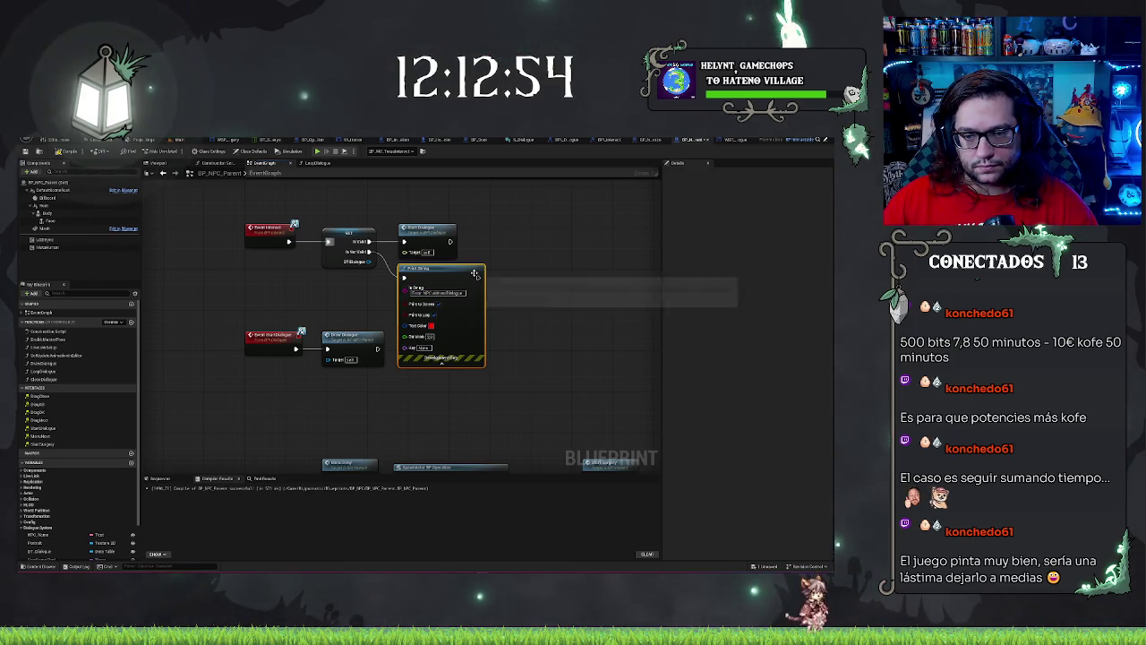
{"action": "left_click", "coordinate": [441, 363]}
{"action": "mouse_move", "coordinate": [479, 363]}
{"action": "left_mouse_down"}
{"action": "mouse_move", "coordinate": [505, 347]}
{"action": "mouse_move", "coordinate": [477, 366]}
{"action": "left_mouse_up"}
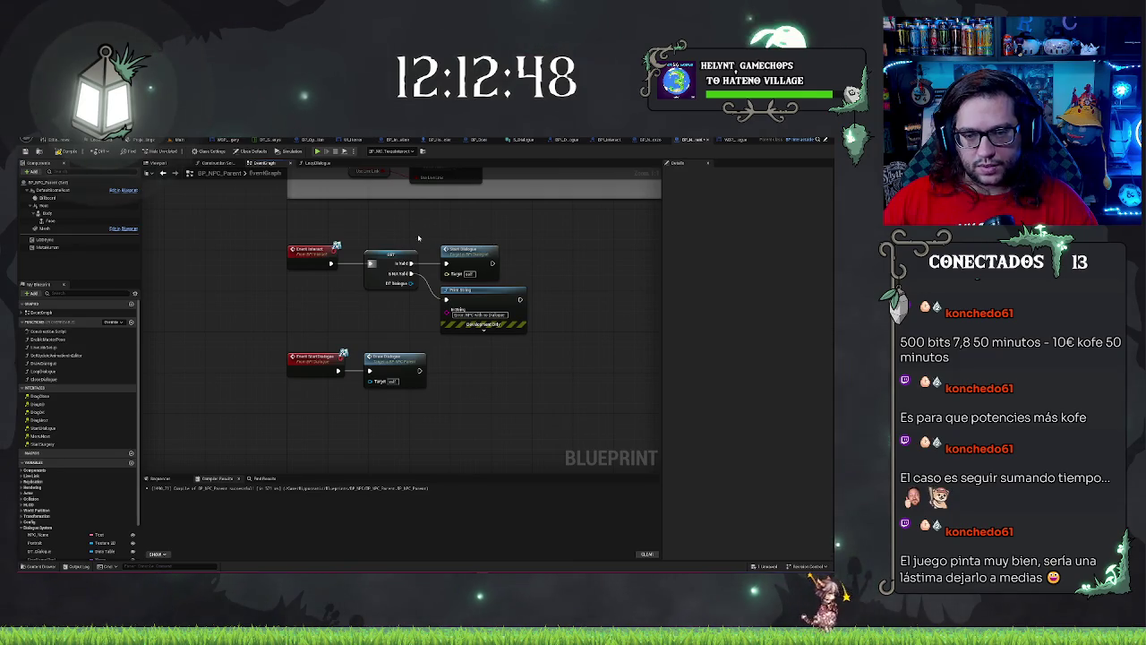
Step: Pan the event graph and open the DrawDialogue function graph
{"action": "mouse_move", "coordinate": [572, 383]}
{"action": "left_mouse_down"}
{"action": "mouse_move", "coordinate": [504, 386]}
{"action": "mouse_move", "coordinate": [463, 347]}
{"action": "left_mouse_up"}
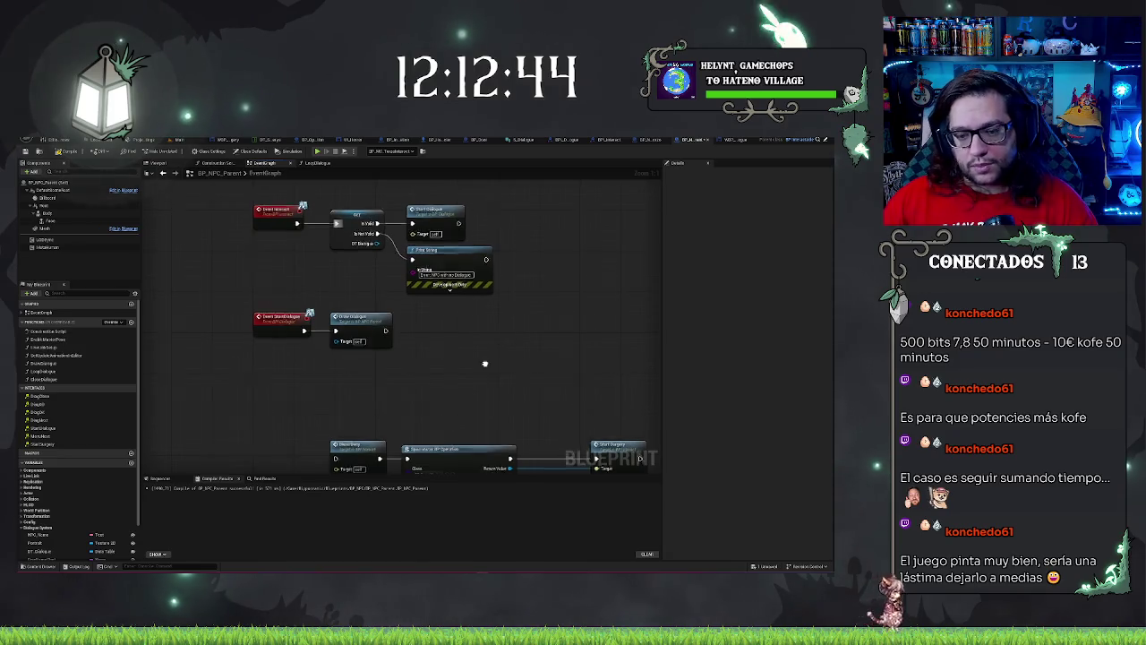
{"action": "mouse_move", "coordinate": [343, 330]}
{"action": "left_mouse_down"}
{"action": "mouse_move", "coordinate": [364, 314]}
{"action": "mouse_move", "coordinate": [369, 333]}
{"action": "left_mouse_up"}
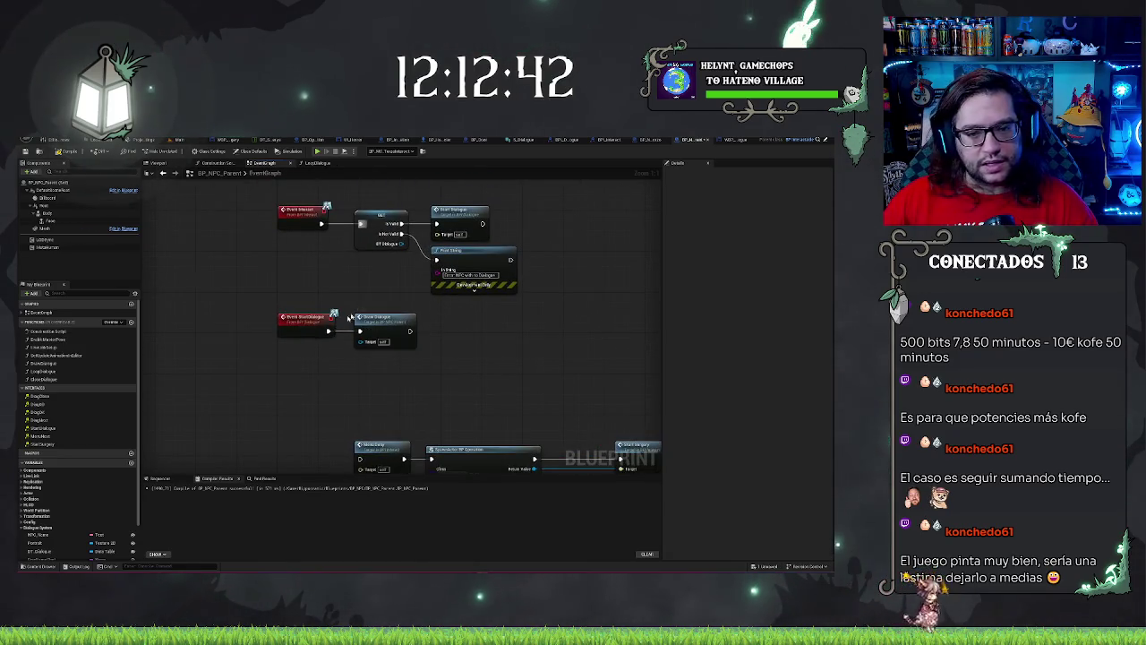
{"action": "left_click_drag", "start_coordinate": [330, 323], "coordinate": [283, 314]}
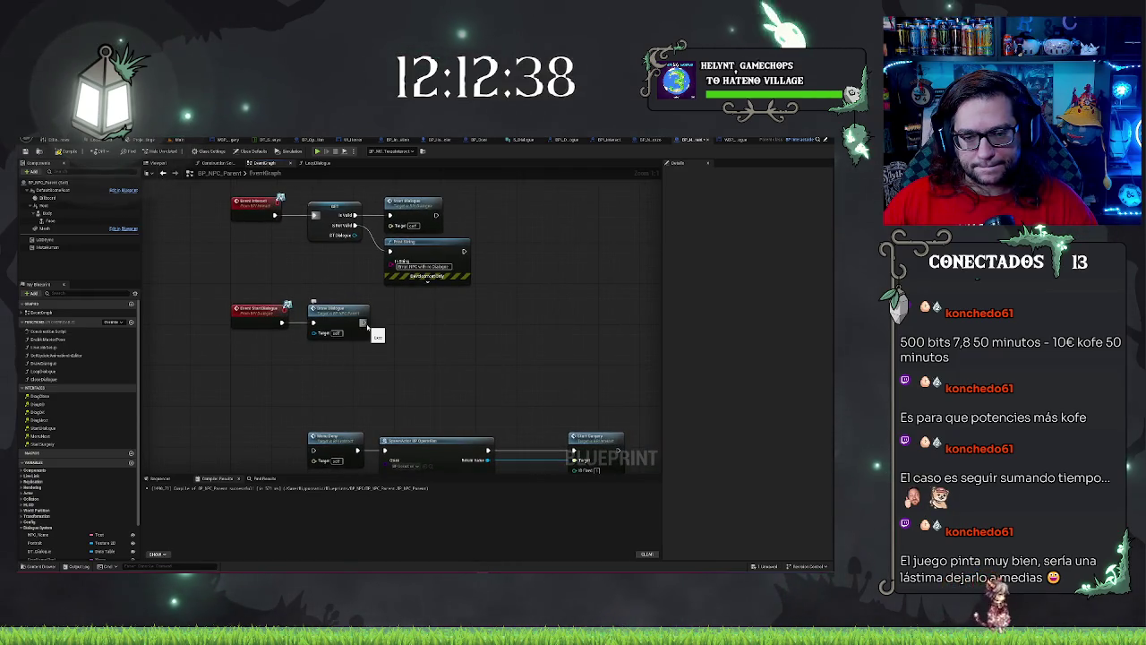
{"action": "double_click", "coordinate": [338, 310]}
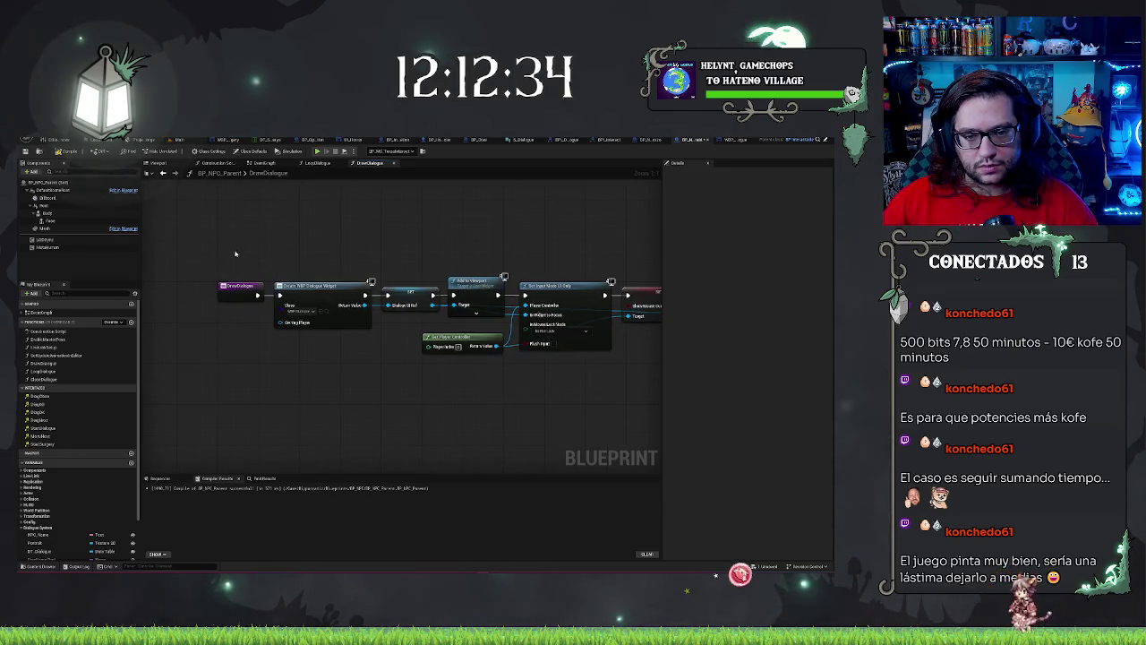
Step: Review DrawDialogue's Add to Viewport, Set Input Mode, Show Mouse Cursor and SET nodes, then close it
{"action": "left_click_drag", "start_coordinate": [323, 240], "coordinate": [332, 371]}
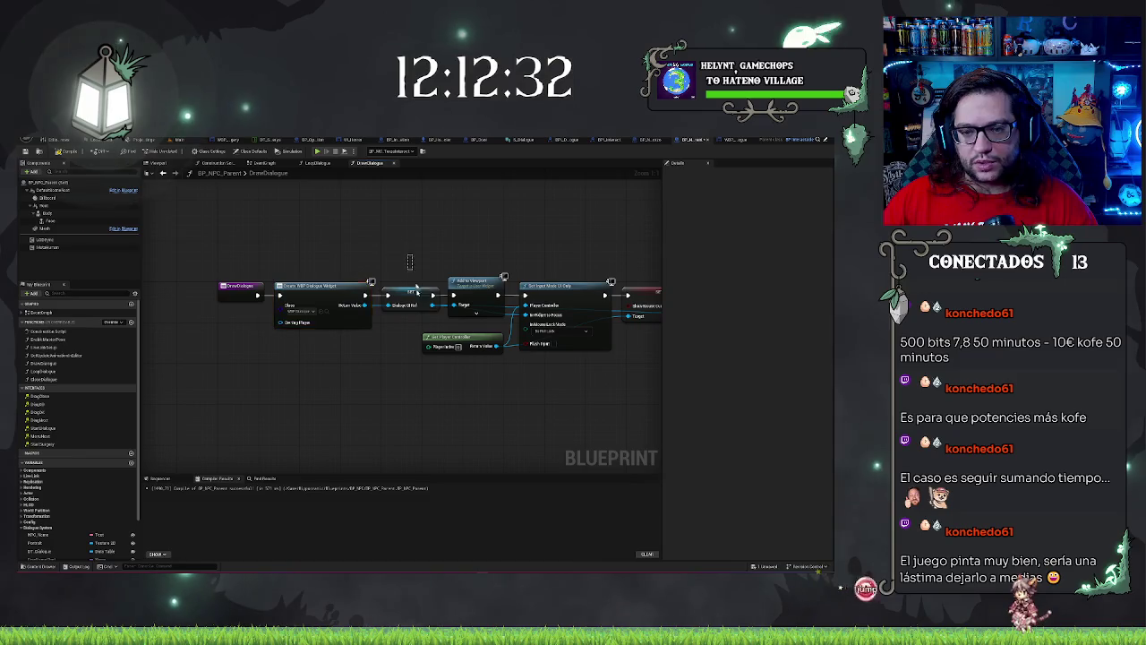
{"action": "left_click", "coordinate": [472, 281]}
{"action": "left_click_drag", "start_coordinate": [462, 388], "coordinate": [390, 396]}
{"action": "left_click", "coordinate": [492, 293]}
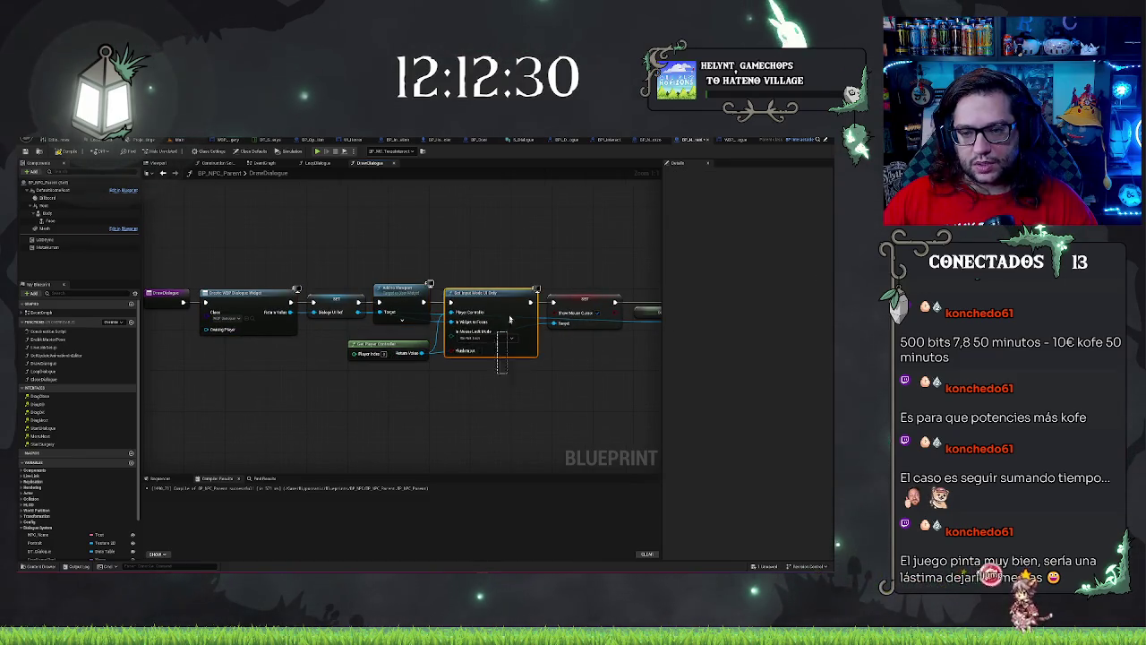
{"action": "left_click_drag", "start_coordinate": [528, 248], "coordinate": [478, 273]}
{"action": "left_click", "coordinate": [466, 291]}
{"action": "left_click", "coordinate": [264, 333]}
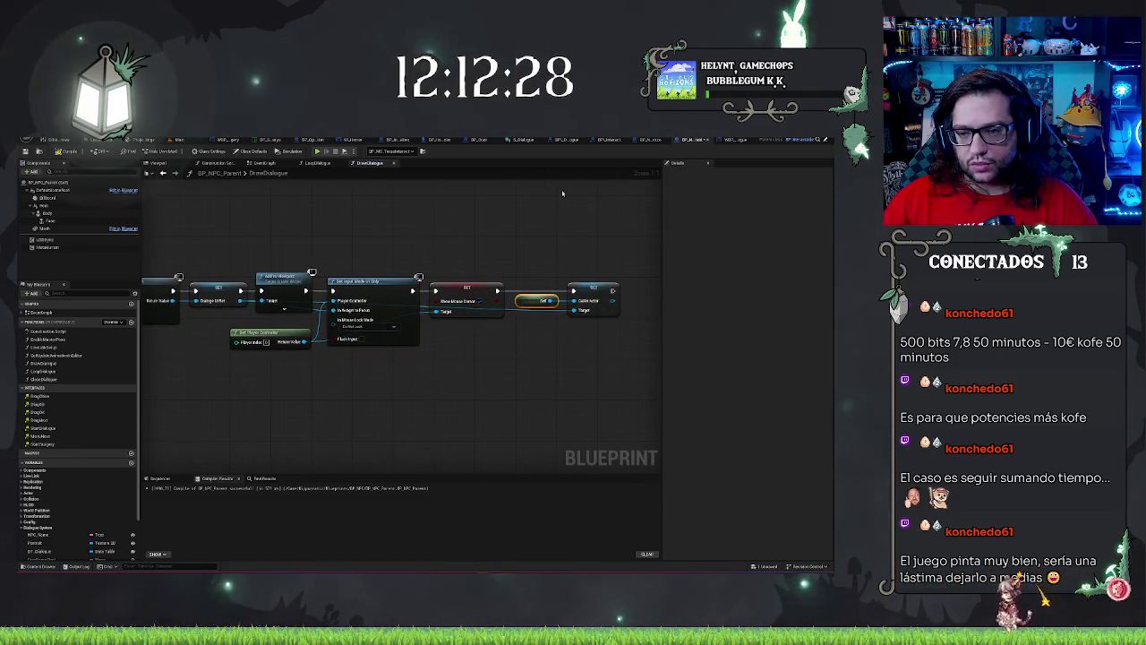
{"action": "left_click", "coordinate": [591, 291]}
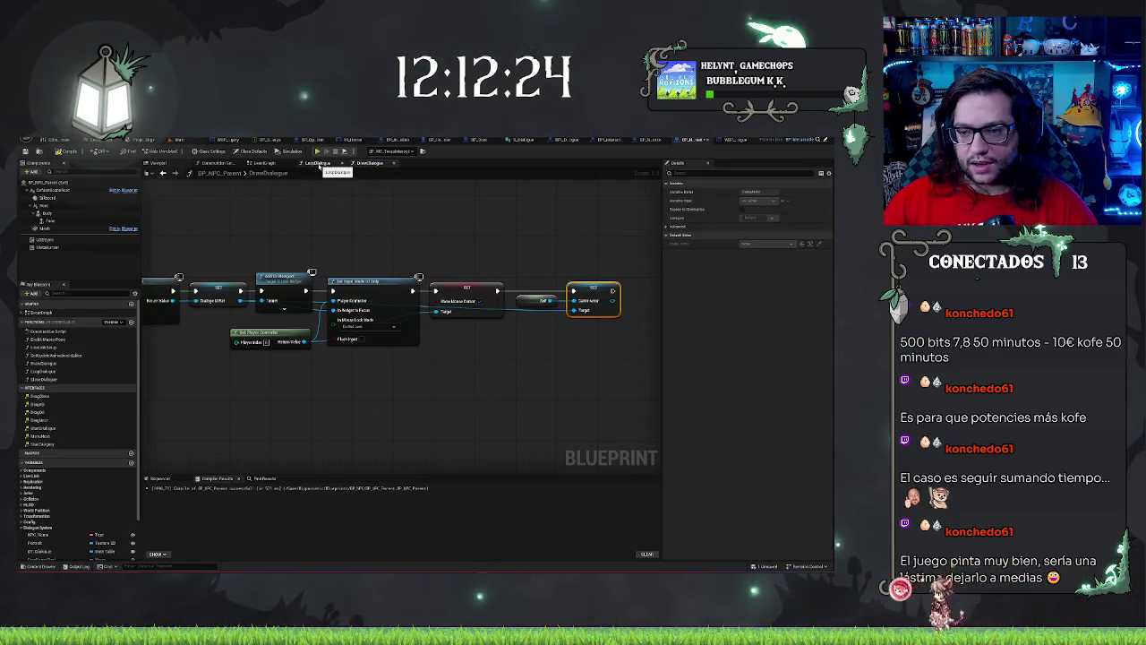
{"action": "left_click", "coordinate": [393, 163]}
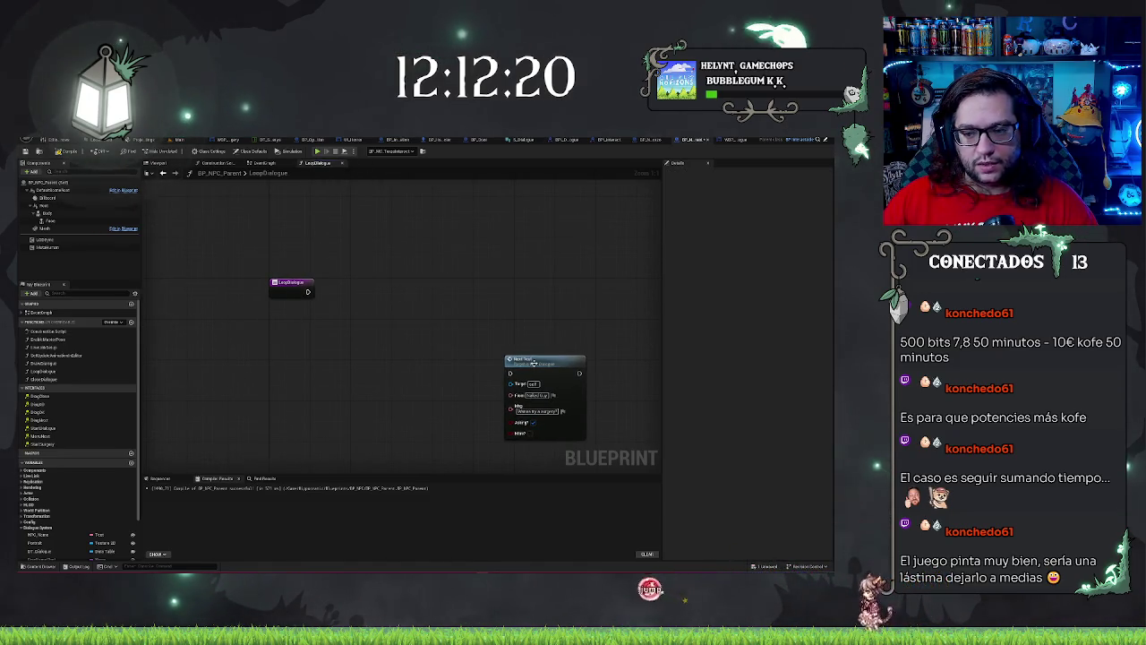
Step: Reposition the Show Text node in the LoopDialogue graph
{"action": "mouse_move", "coordinate": [532, 367]}
{"action": "left_mouse_down"}
{"action": "mouse_move", "coordinate": [503, 367]}
{"action": "mouse_move", "coordinate": [518, 368]}
{"action": "left_mouse_up"}
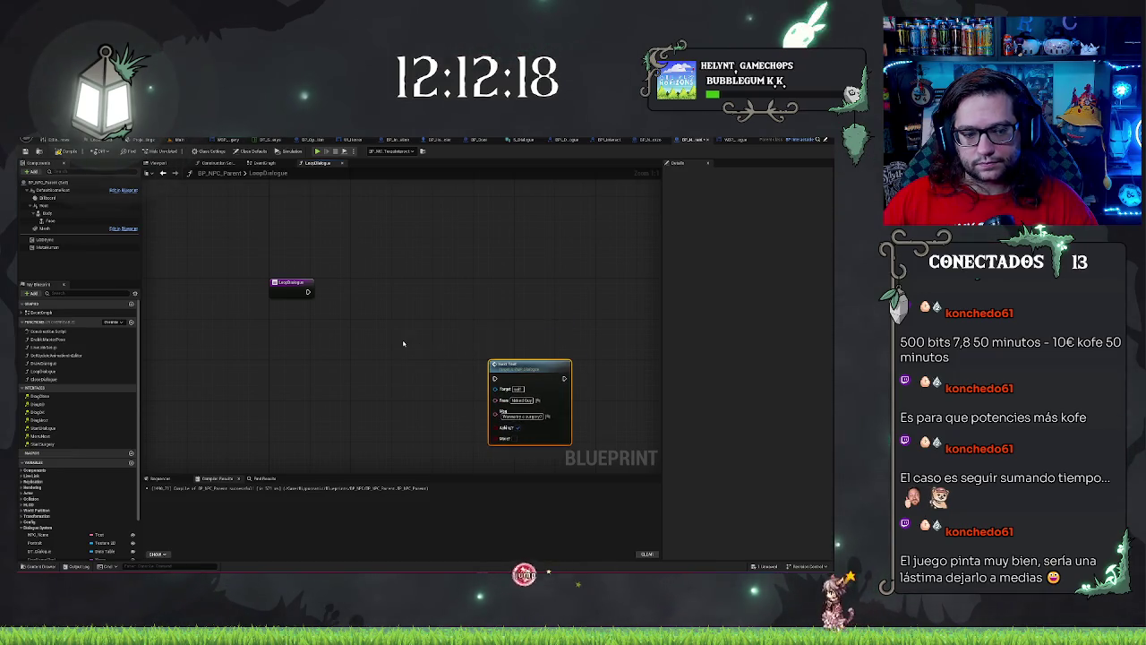
{"action": "scroll", "coordinate": [70, 524], "scroll_direction": "down", "scroll_amount": 2}
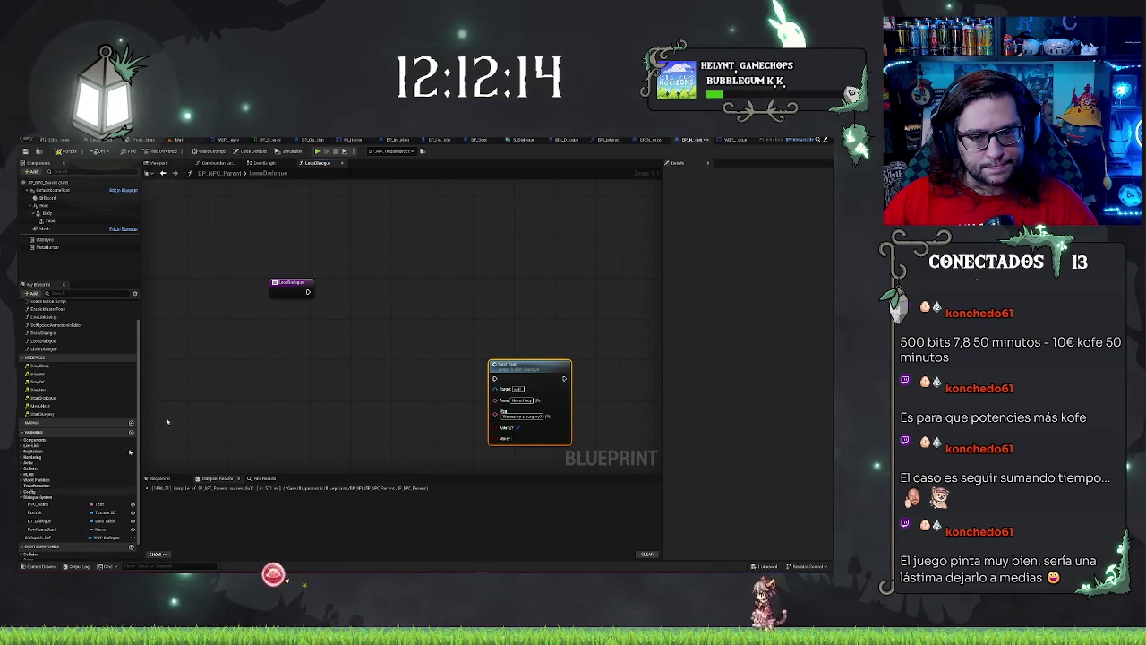
{"action": "left_click_drag", "start_coordinate": [517, 368], "coordinate": [558, 373]}
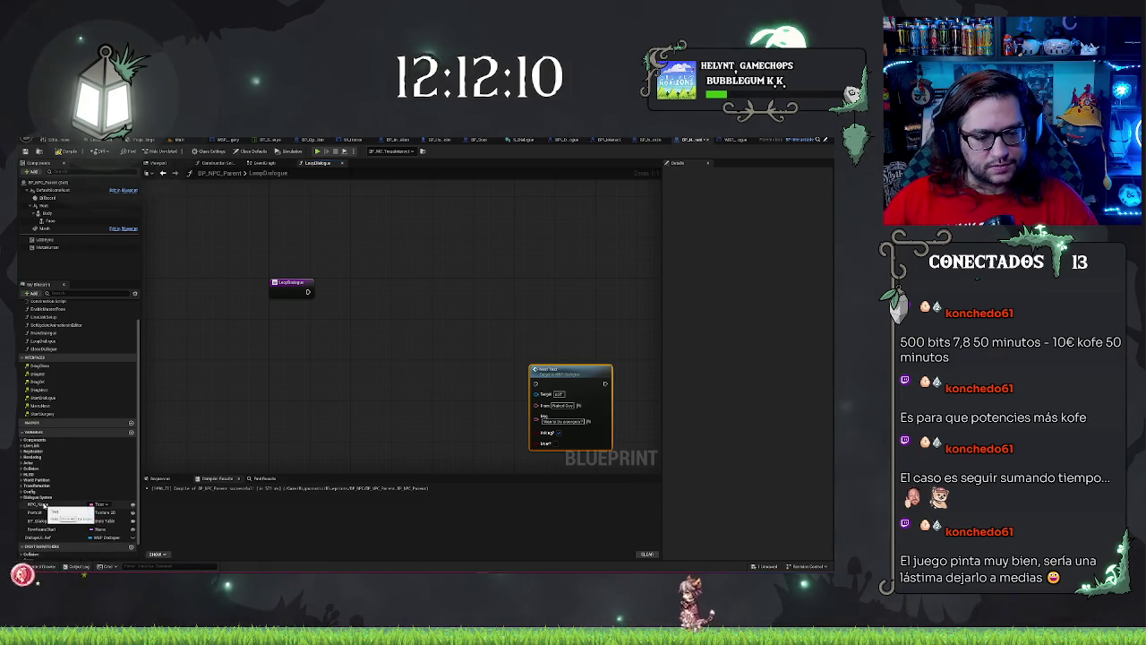
Step: Place a DT_Dialogue getter in LoopDialogue and check its data table default list
{"action": "mouse_move", "coordinate": [49, 520]}
{"action": "left_mouse_down"}
{"action": "mouse_move", "coordinate": [302, 432]}
{"action": "mouse_move", "coordinate": [298, 350]}
{"action": "left_mouse_up"}
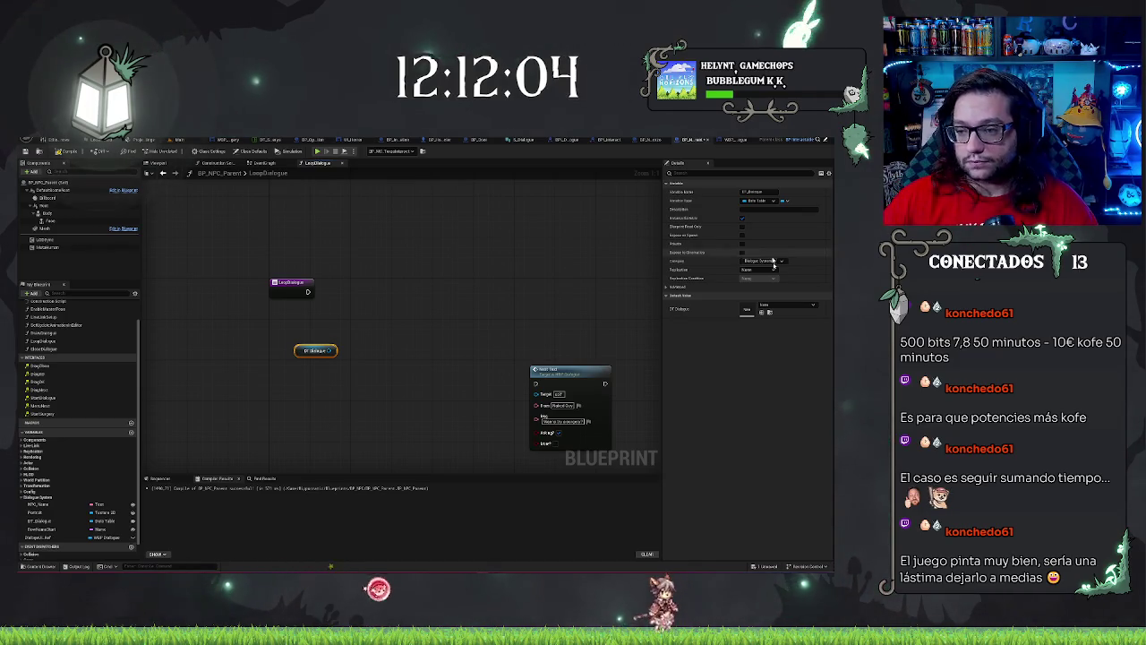
{"action": "left_click", "coordinate": [778, 305]}
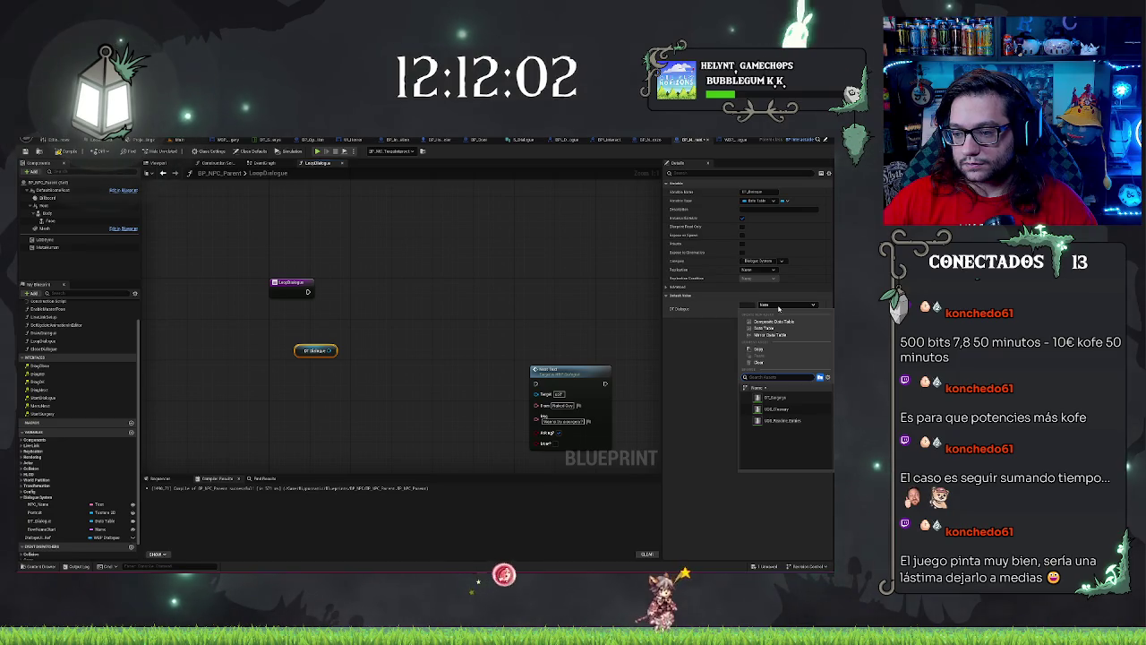
{"action": "left_click", "coordinate": [707, 497]}
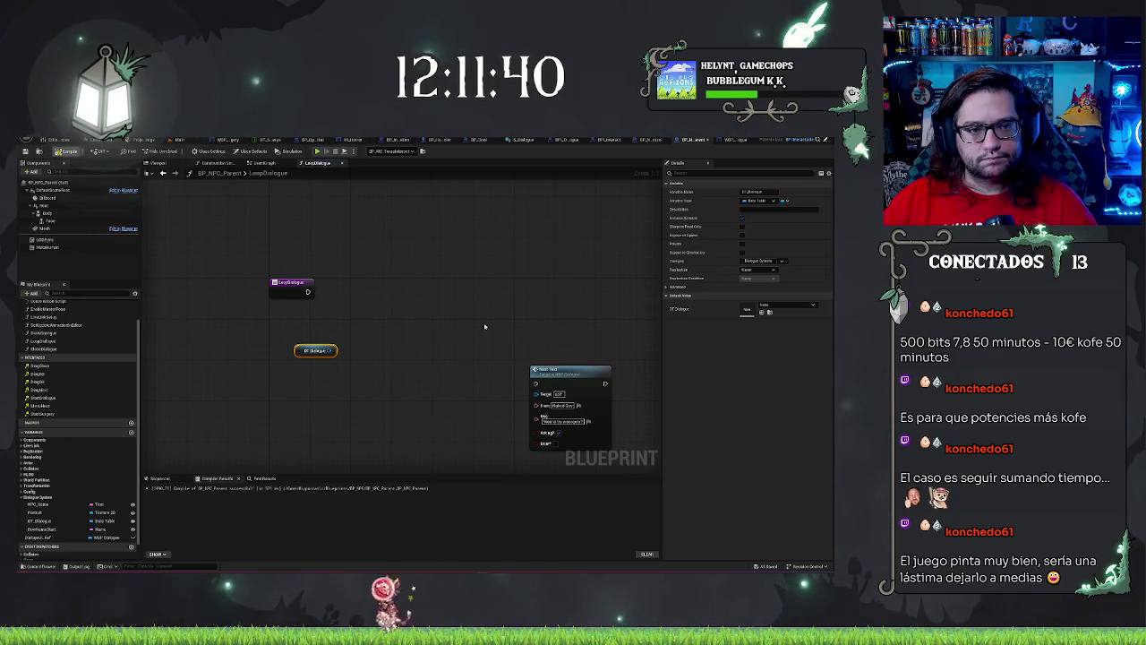
Step: Check the WBP_Dialogue event graph and S_Dialogue struct members, then return to the Main level
{"action": "left_click", "coordinate": [179, 141]}
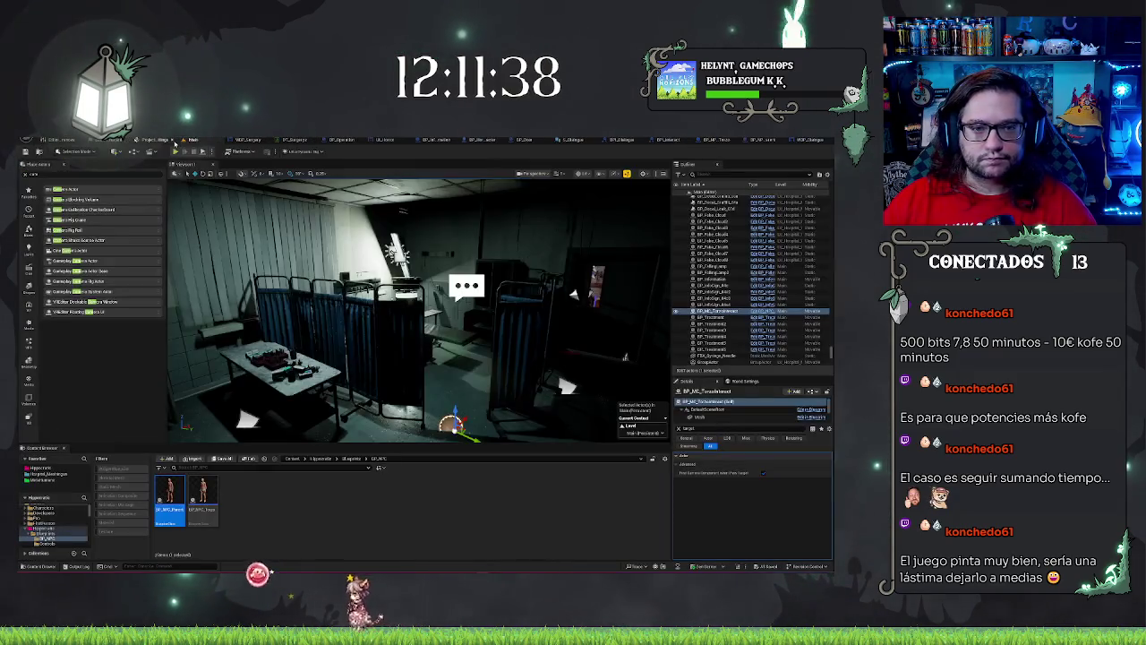
{"action": "left_click", "coordinate": [338, 493]}
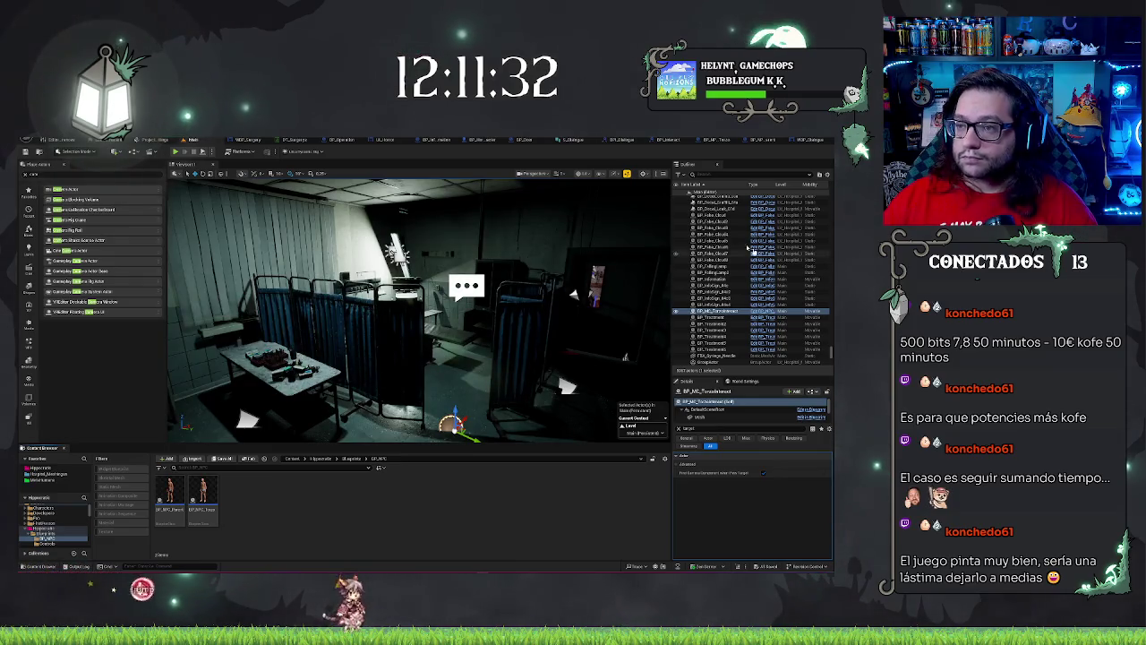
{"action": "left_click", "coordinate": [808, 140]}
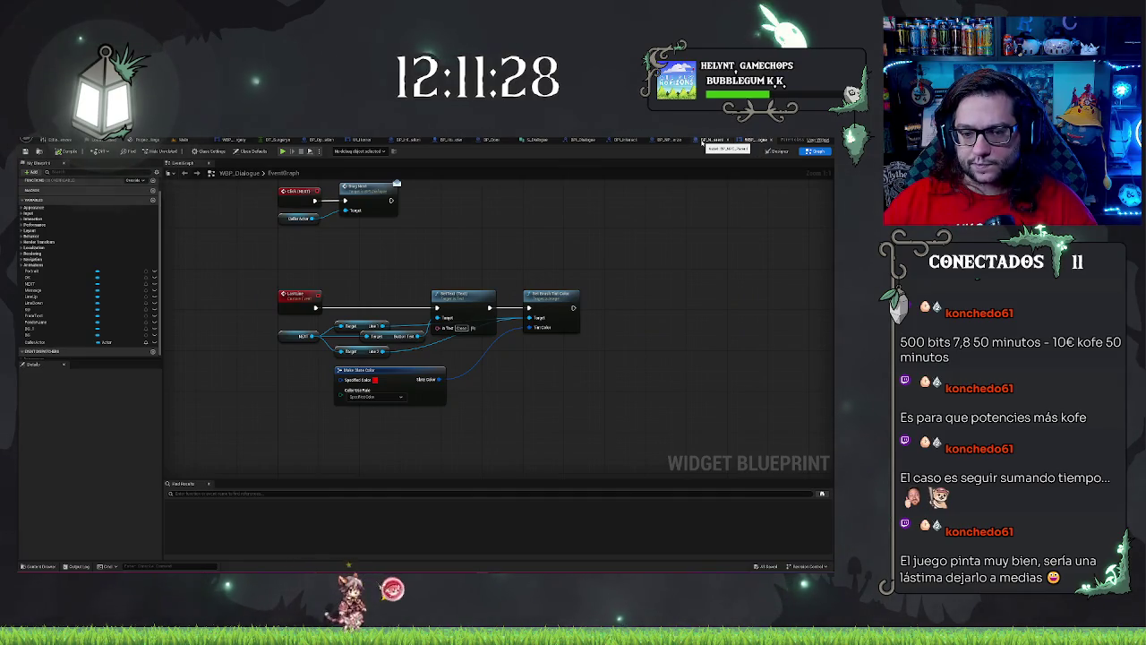
{"action": "left_click", "coordinate": [536, 141]}
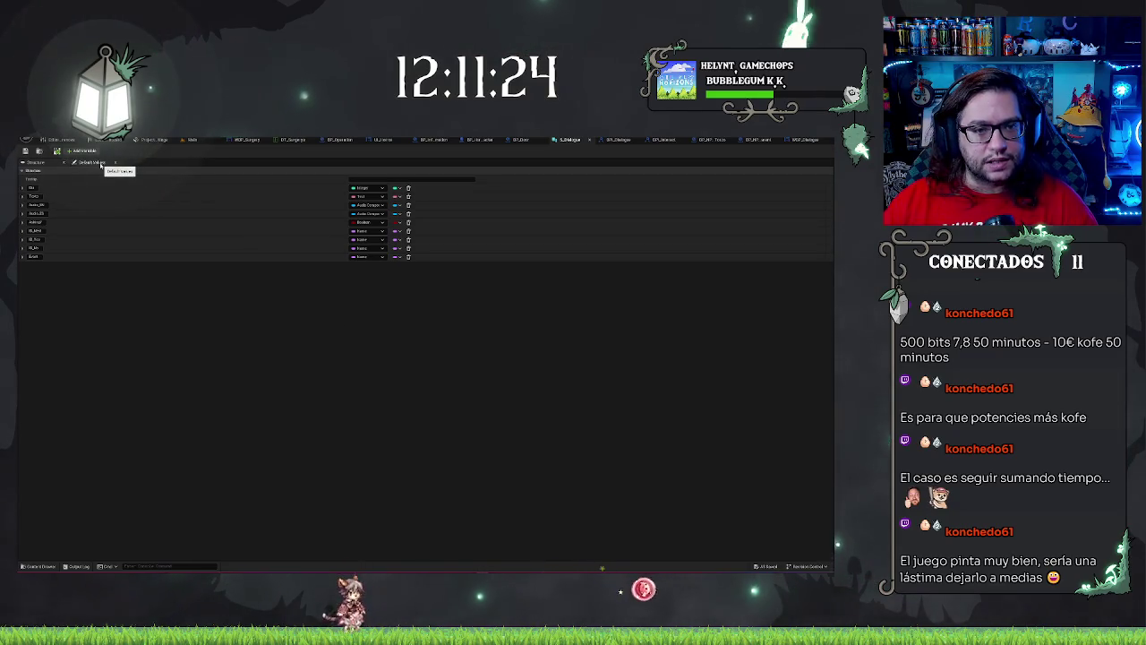
{"action": "left_click", "coordinate": [202, 141]}
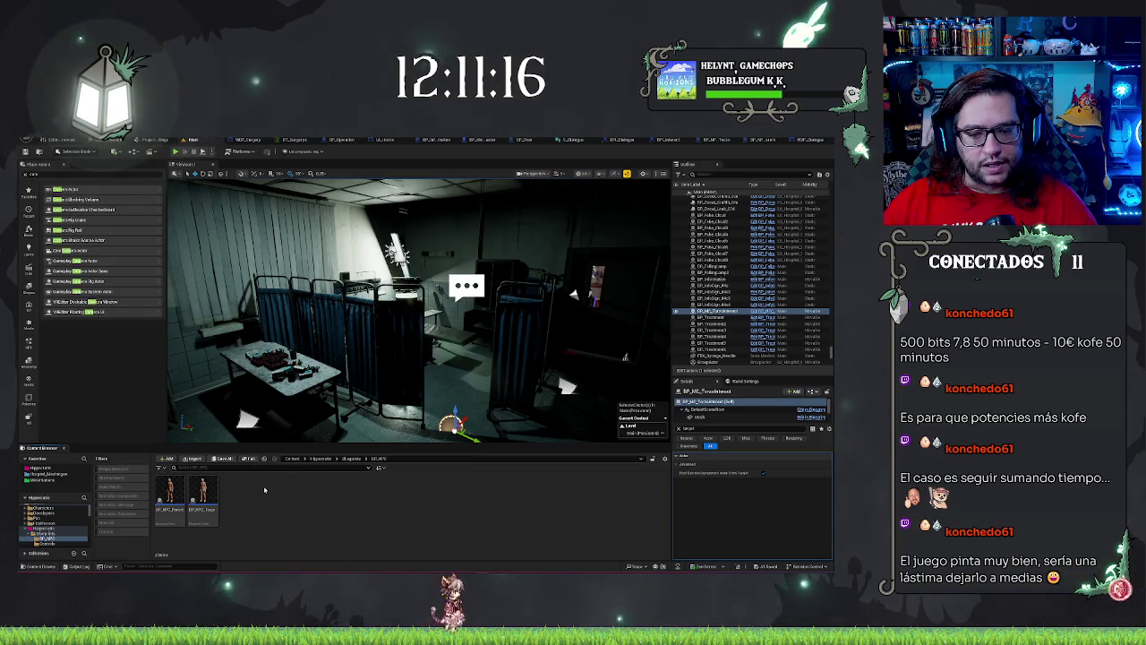
Step: Browse from the content root into Blueprints > Mechanics > Dialogues
{"action": "left_click", "coordinate": [43, 529]}
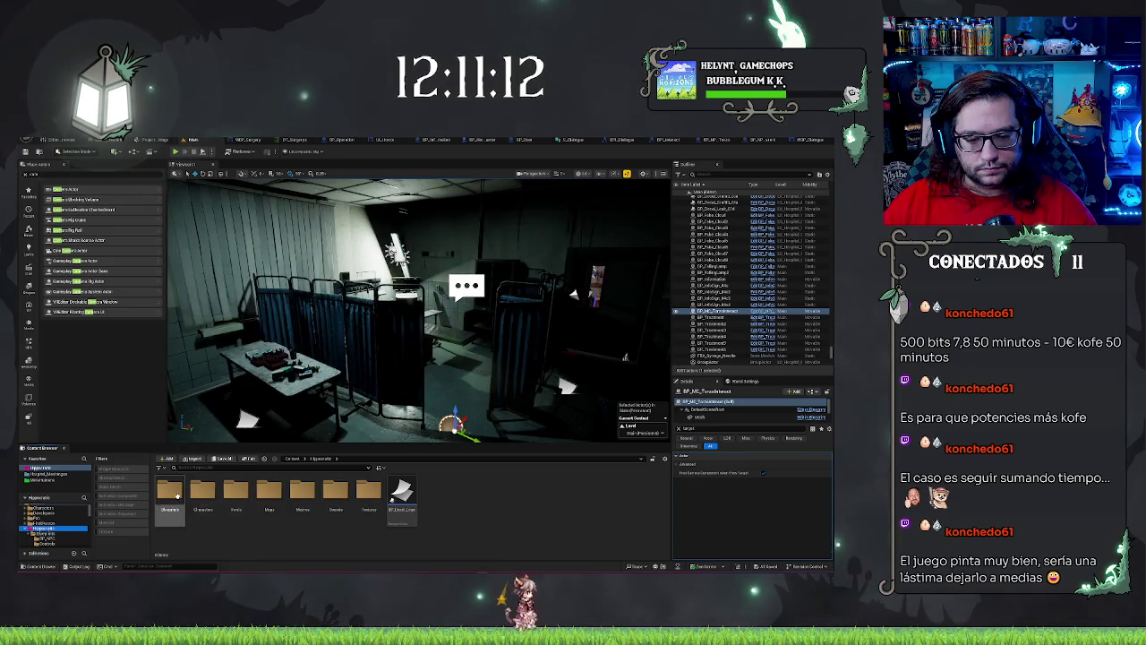
{"action": "double_click", "coordinate": [170, 491]}
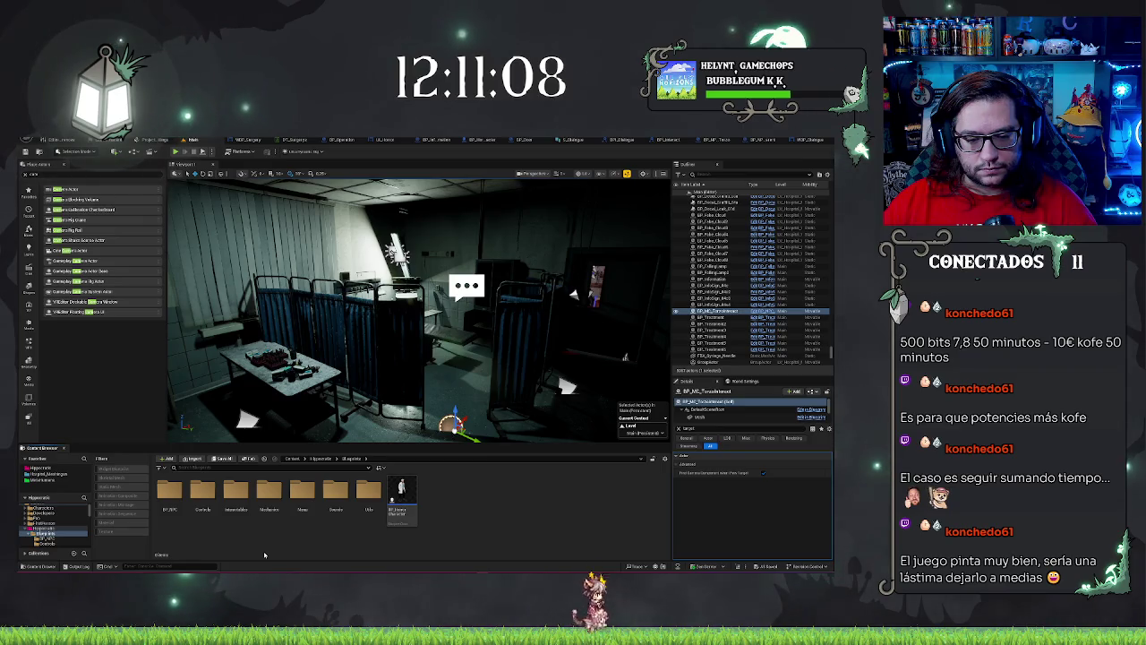
{"action": "double_click", "coordinate": [268, 493]}
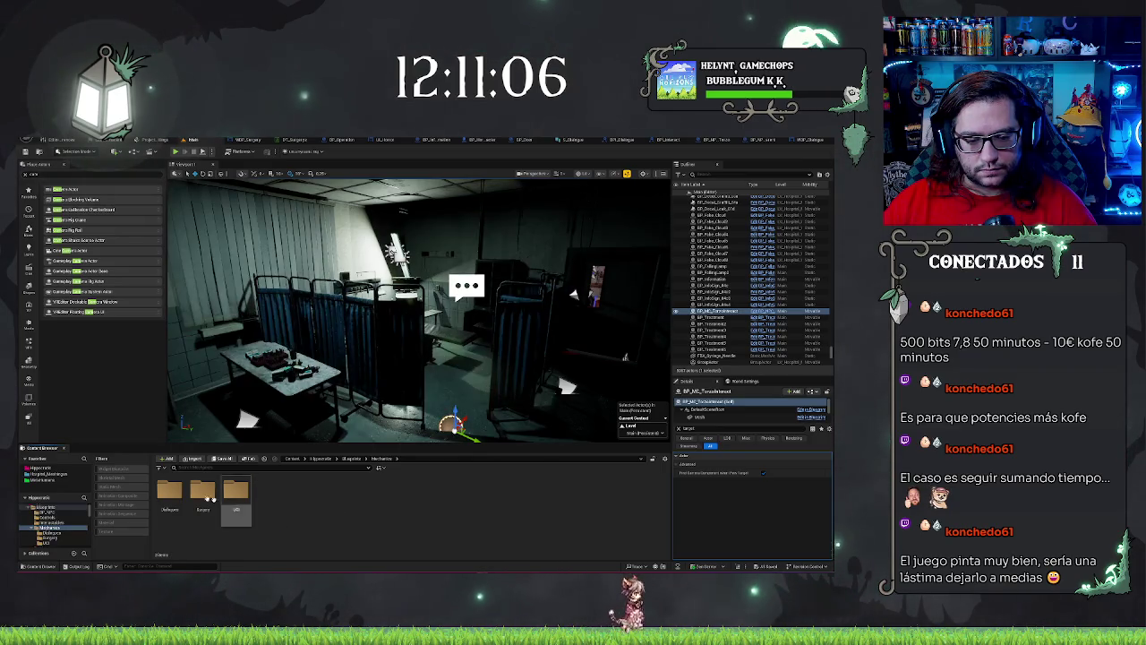
{"action": "double_click", "coordinate": [170, 491]}
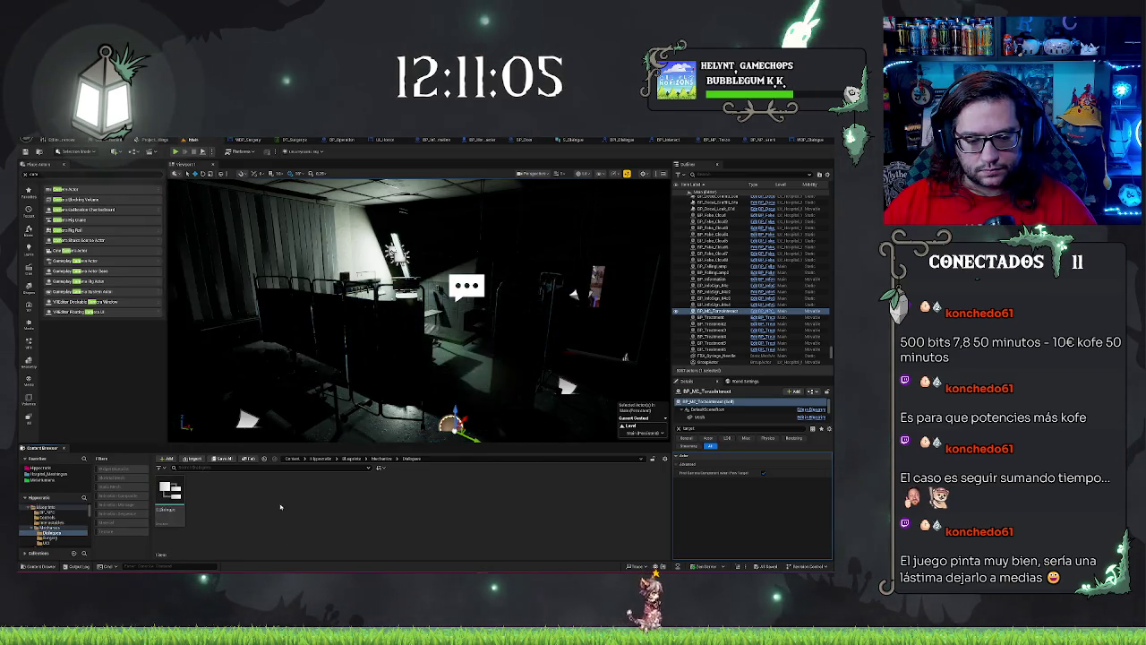
Step: Create a new Data Table asset using S_Dialogue as its row structure
{"action": "right_click", "coordinate": [208, 503]}
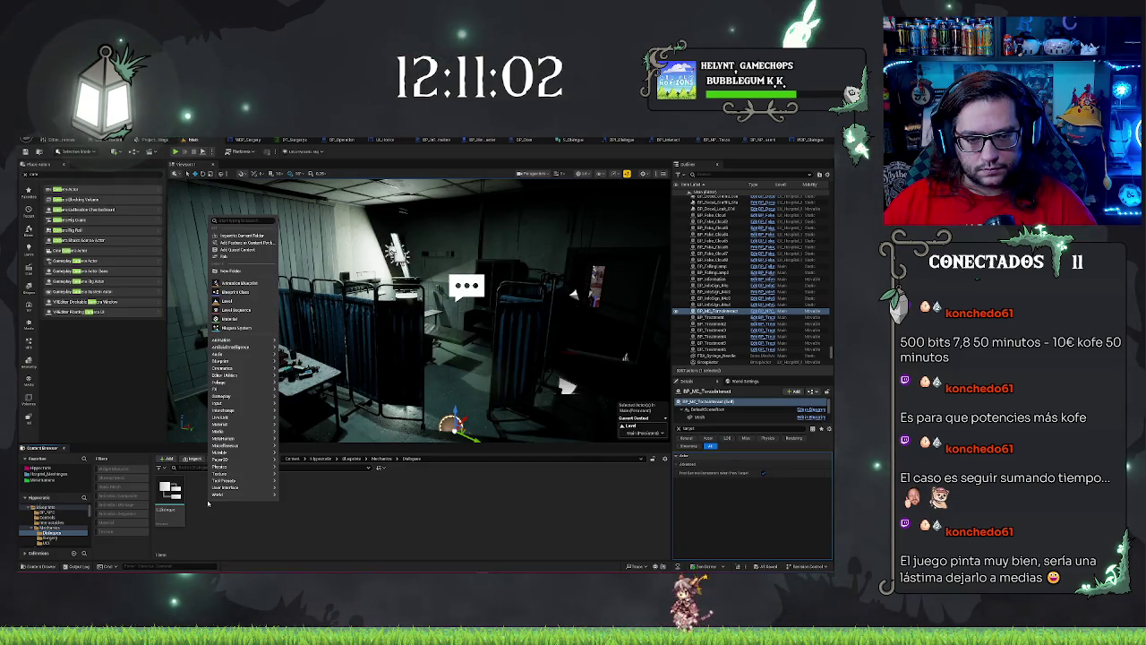
{"action": "type", "text": "datata"}
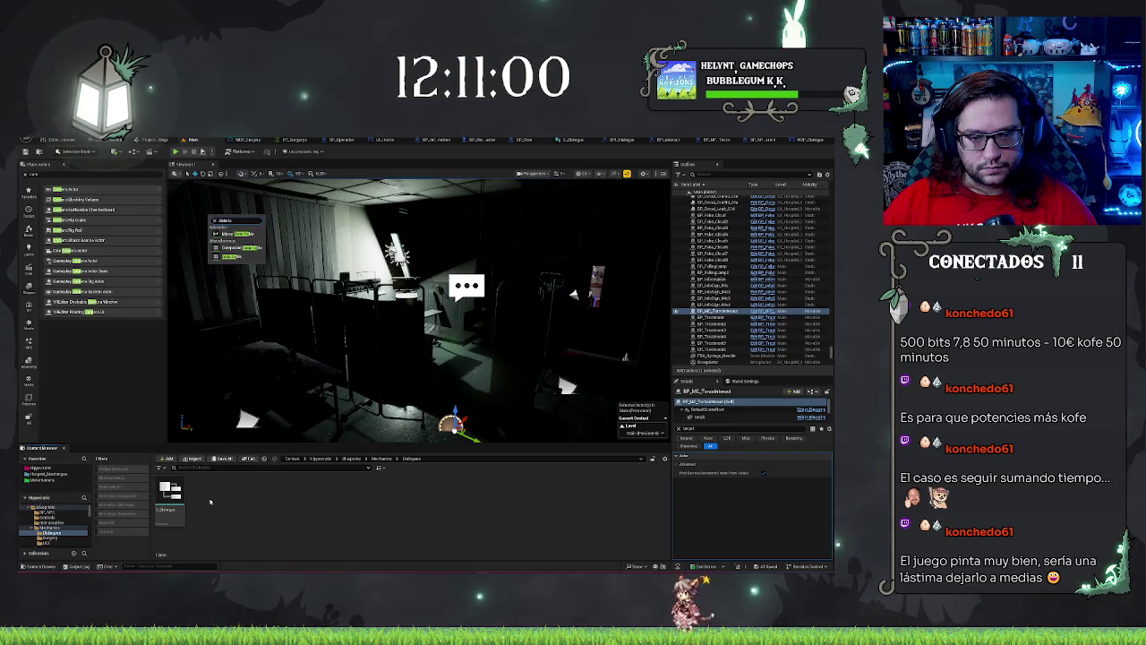
{"action": "left_click", "coordinate": [232, 258]}
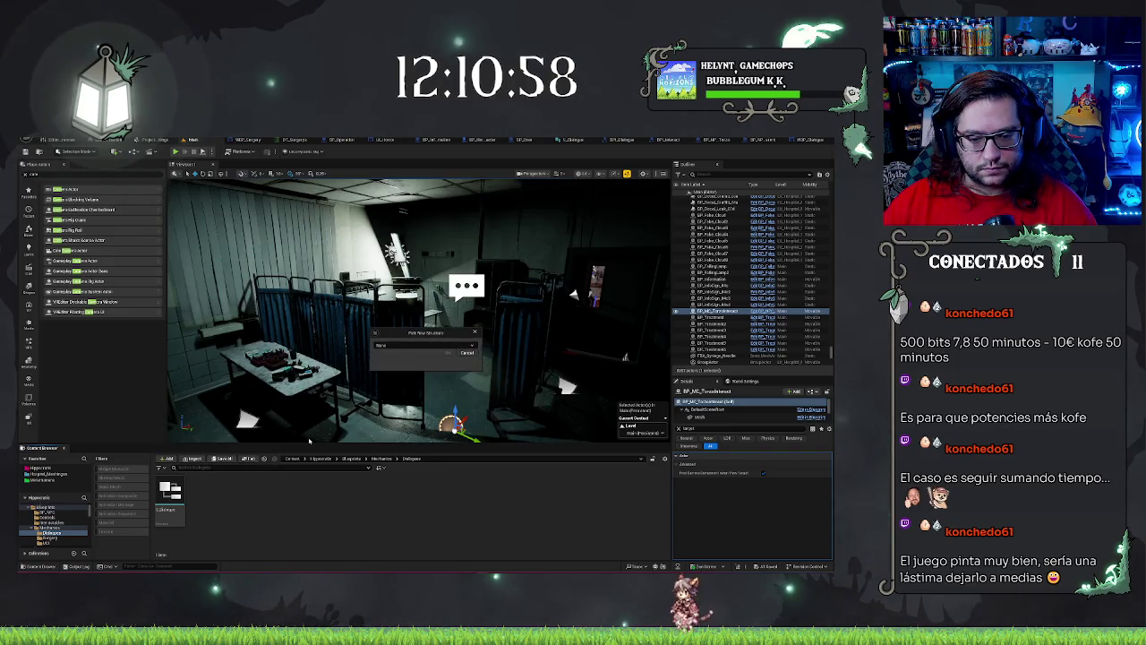
{"action": "left_click", "coordinate": [425, 345]}
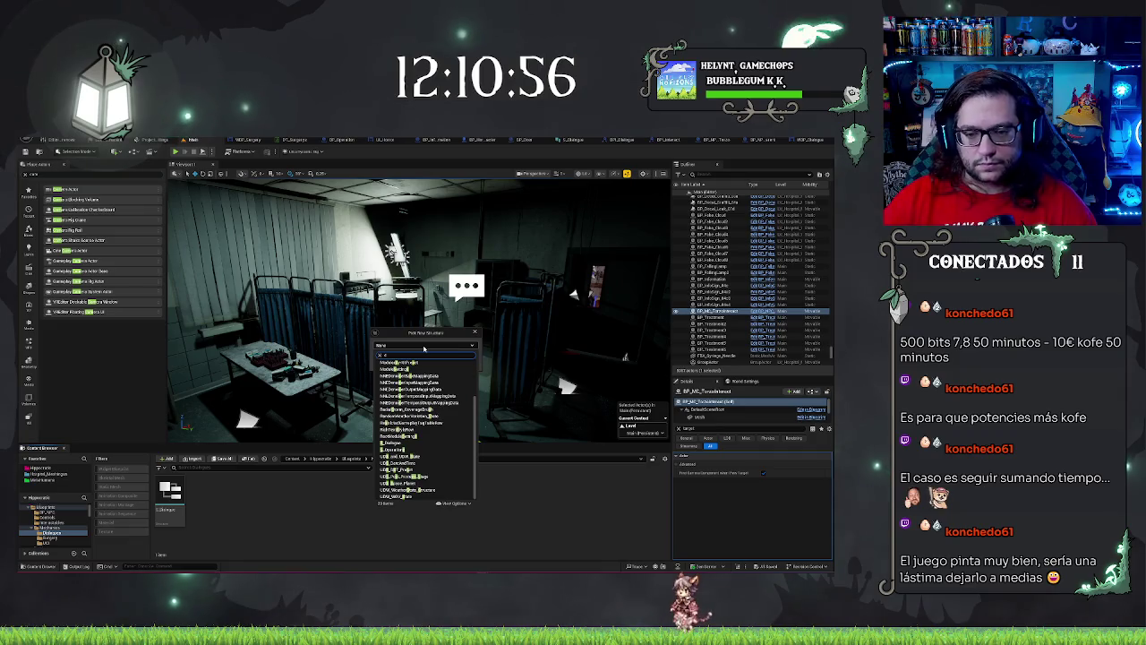
{"action": "type", "text": "s_d"}
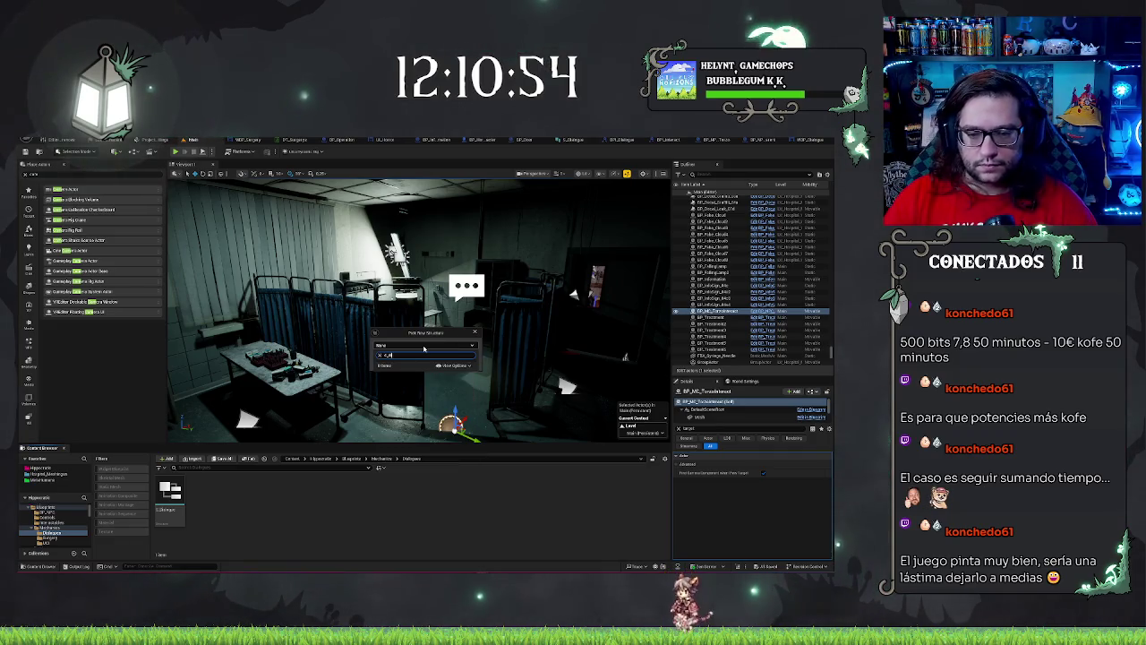
{"action": "type", "text": "i"}
{"action": "left_click", "coordinate": [391, 362]}
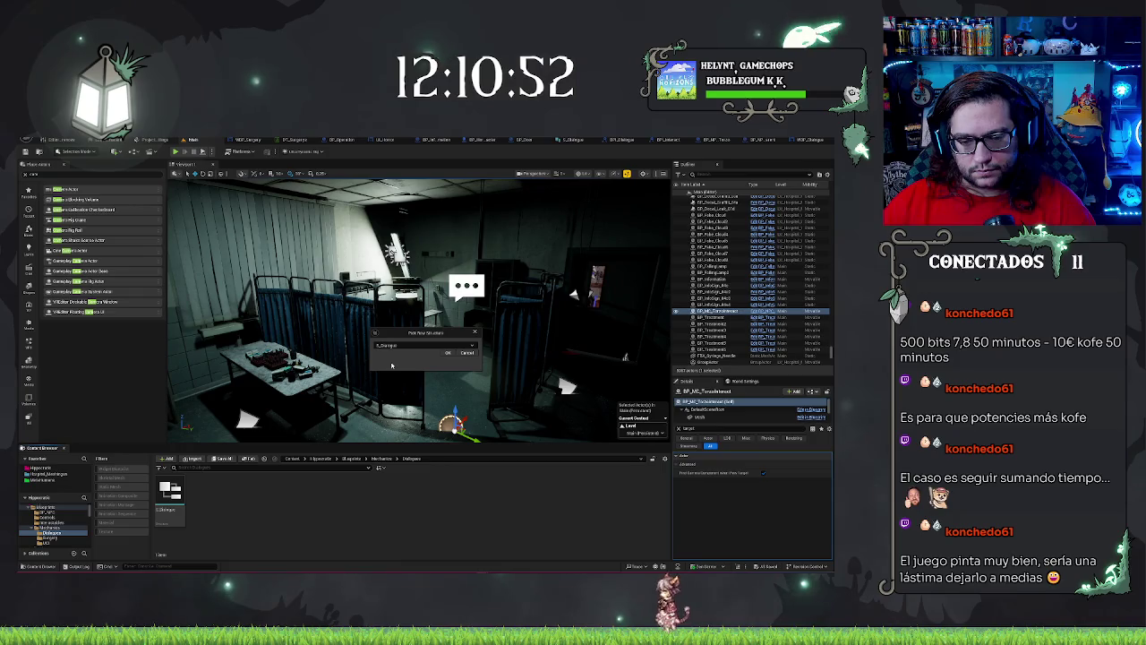
{"action": "left_click", "coordinate": [447, 353]}
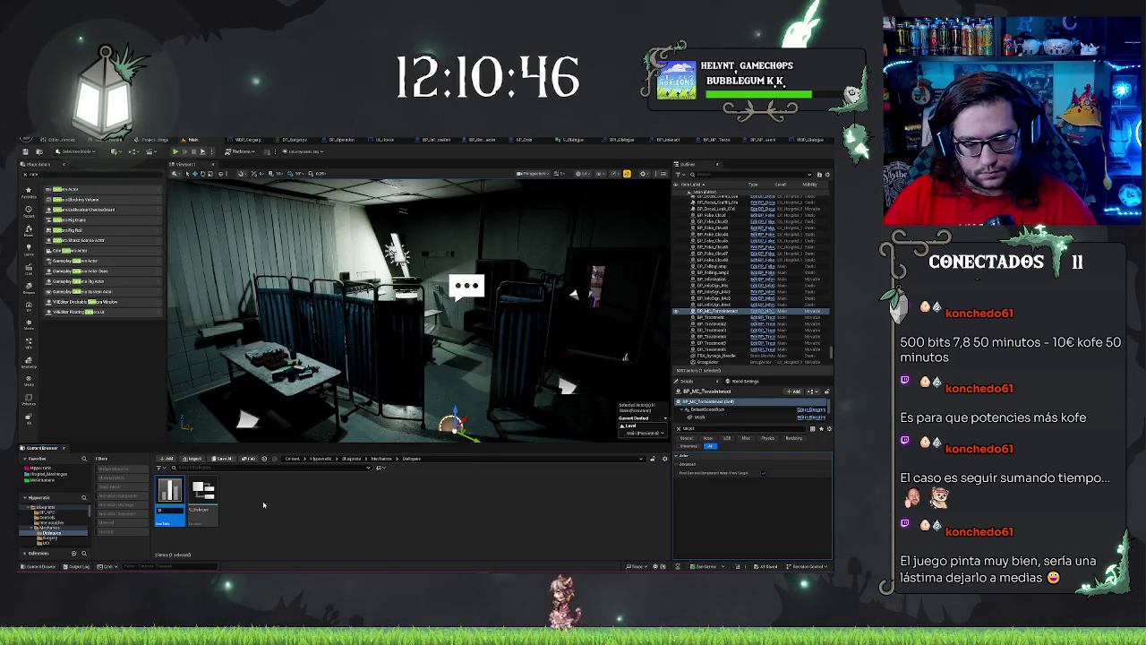
Step: Name the new dialogue data table and open it in the editor
{"action": "type", "text": "T_Dialog"}
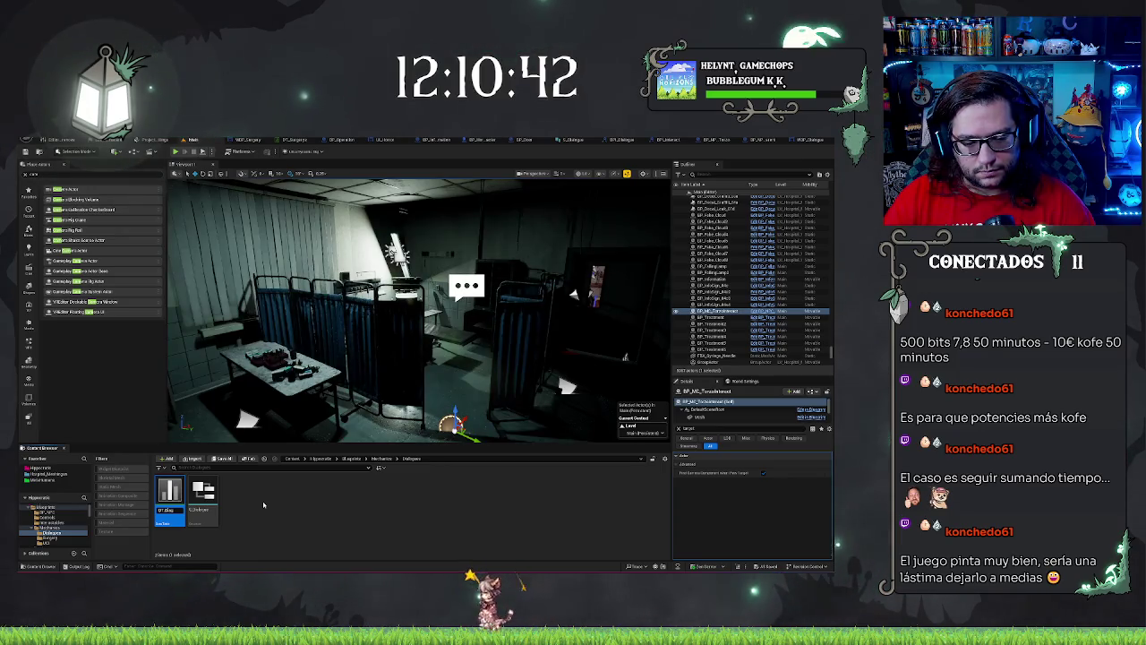
{"action": "key", "text": "BackSpace"}
{"action": "key", "text": "BackSpace"}
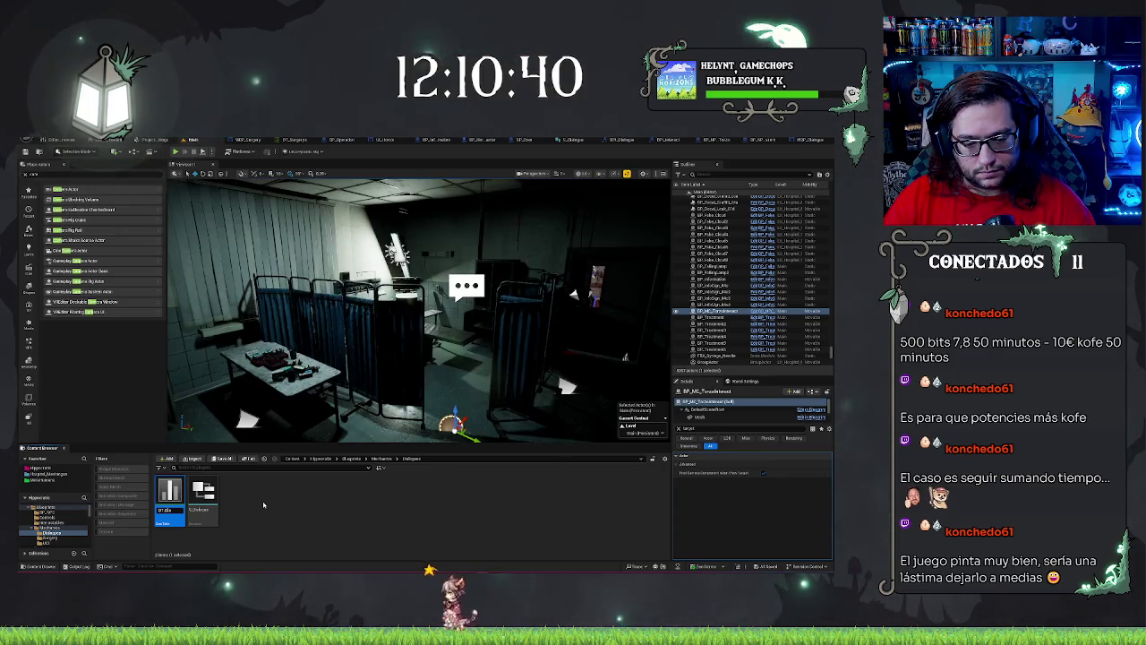
{"action": "type", "text": "E"}
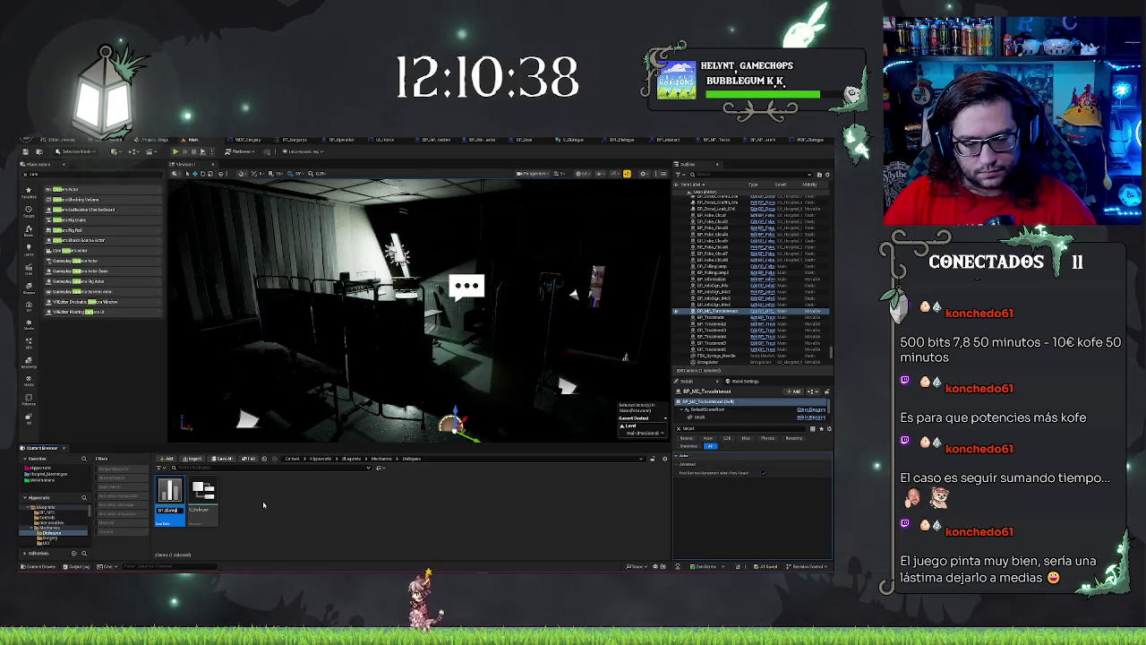
{"action": "type", "text": "nferm"}
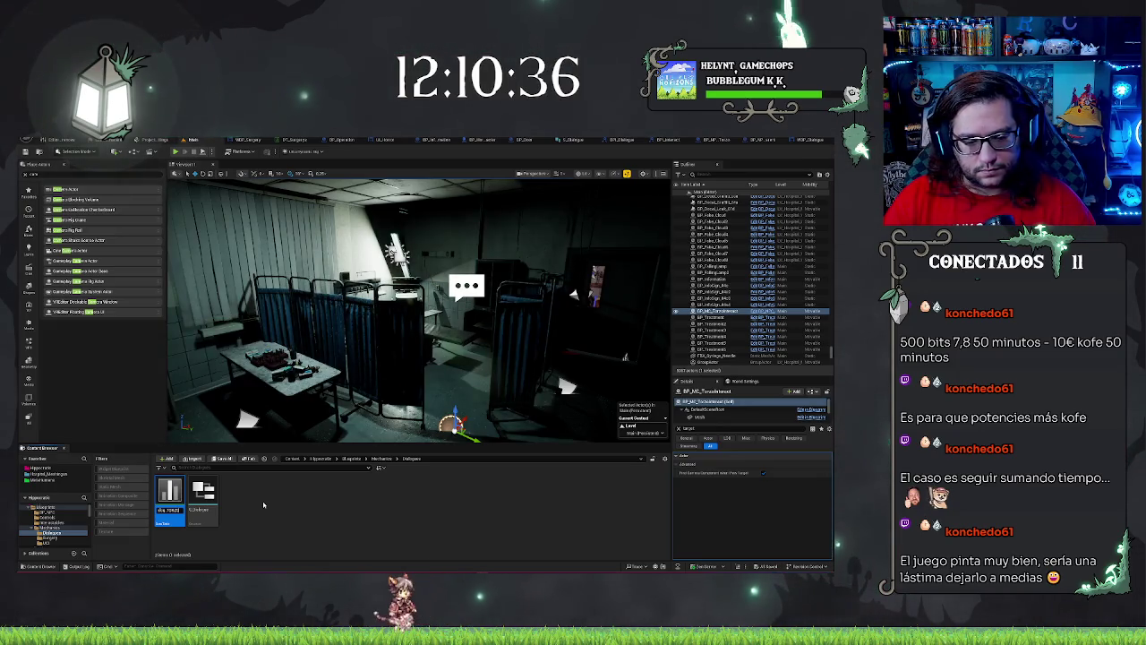
{"action": "key", "text": "Return"}
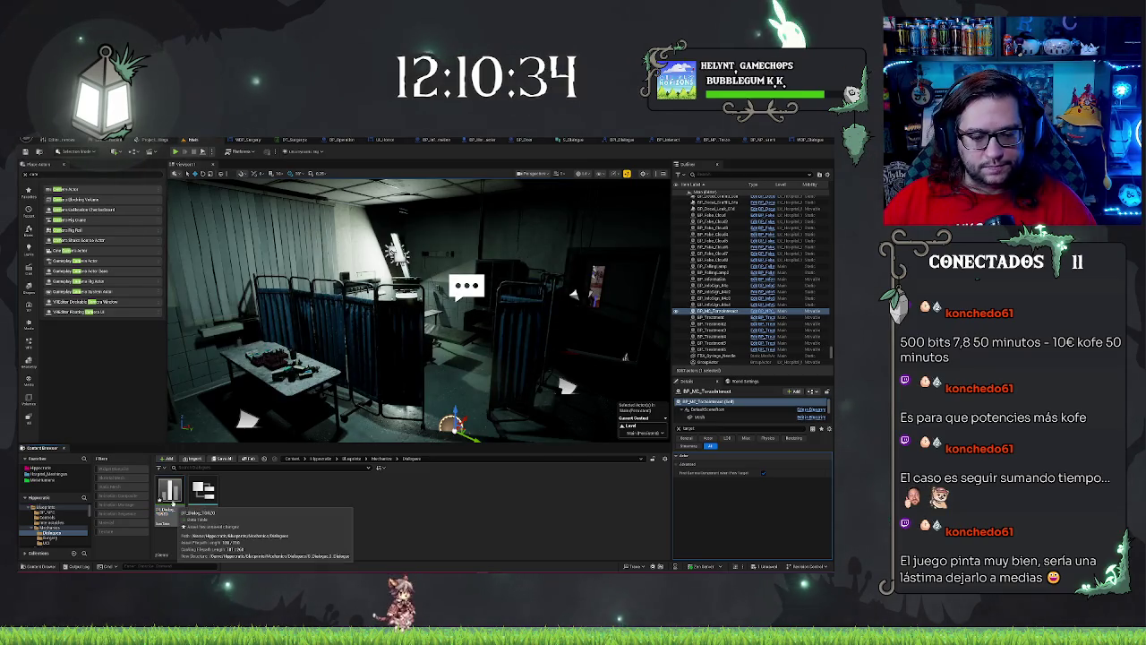
{"action": "double_click", "coordinate": [170, 503]}
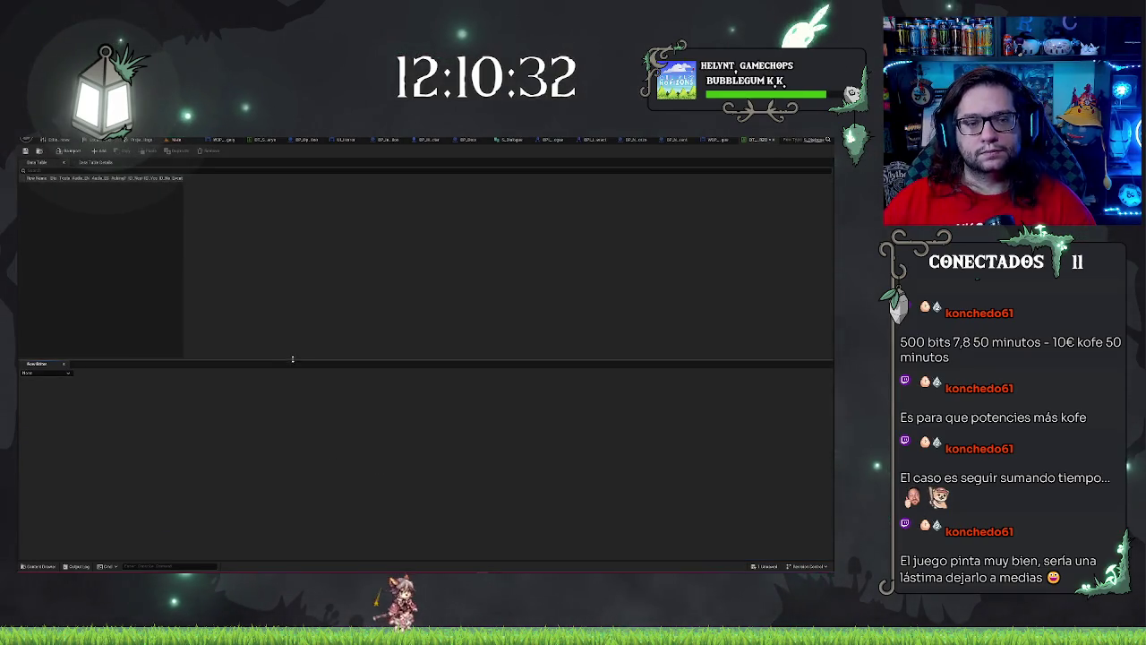
Step: Add a new row to the dialogue data table
{"action": "left_click", "coordinate": [96, 151]}
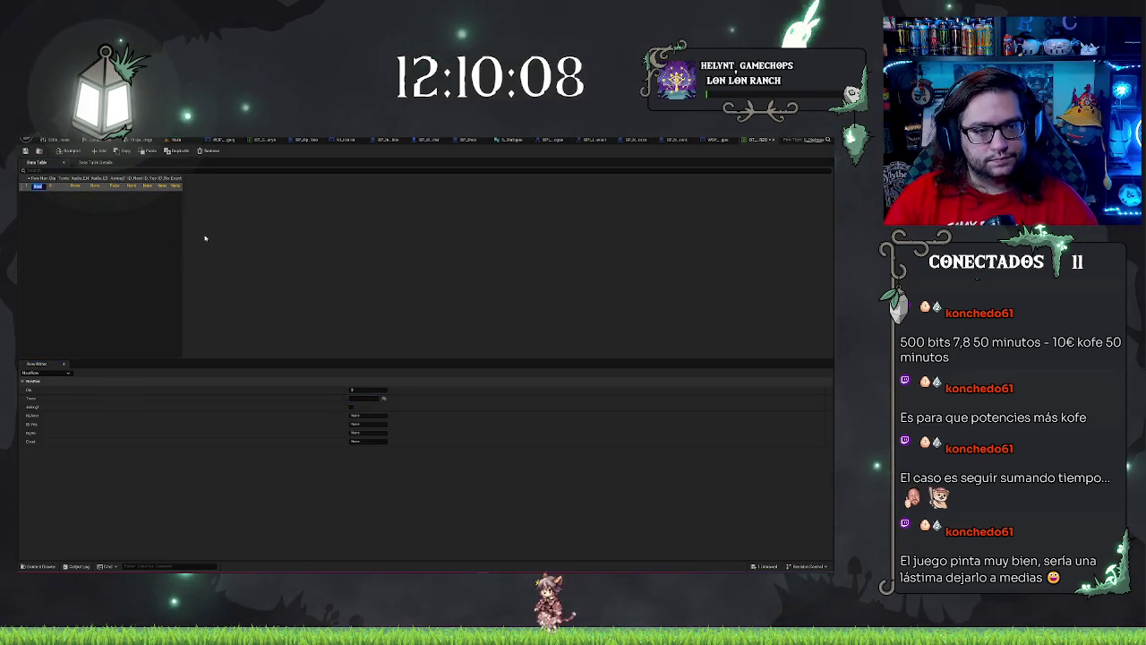
Step: Name the first row Start and enter its dialogue line ending 'an you?'
{"action": "key", "text": "Return"}
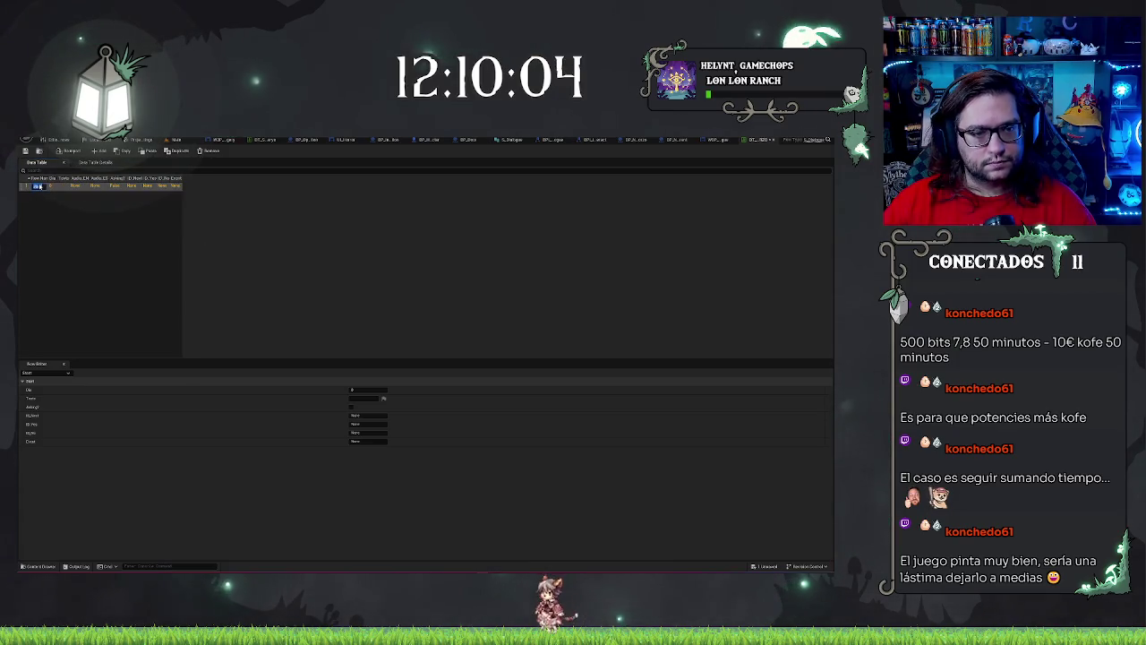
{"action": "left_click", "coordinate": [55, 210]}
{"action": "left_click", "coordinate": [34, 186]}
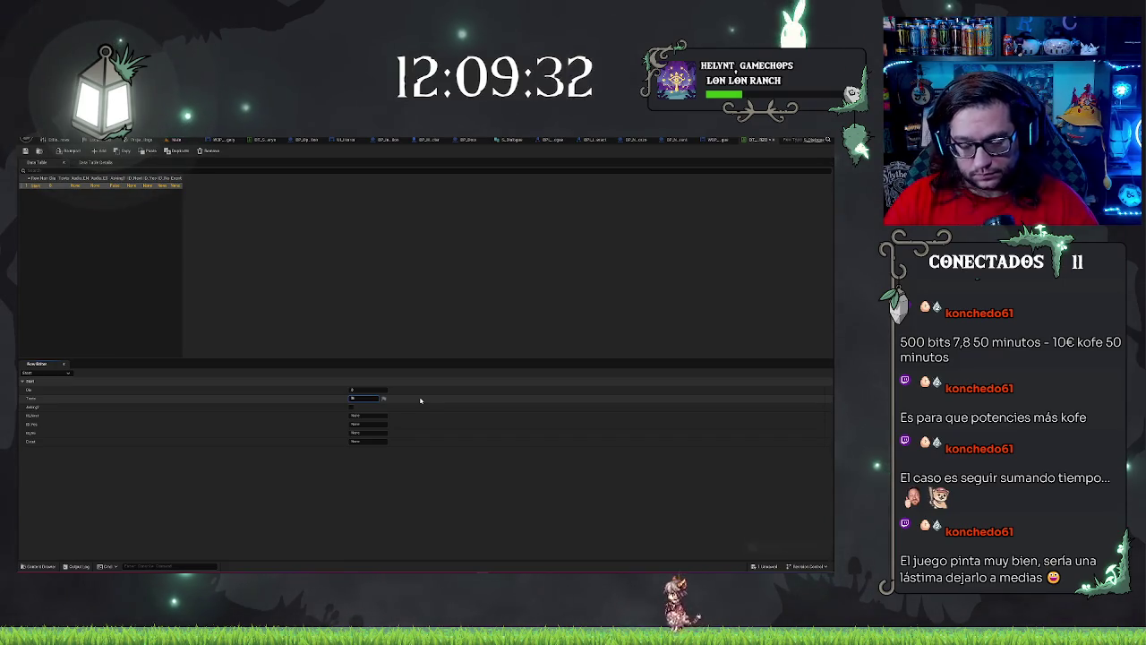
{"action": "type", "text": "an"}
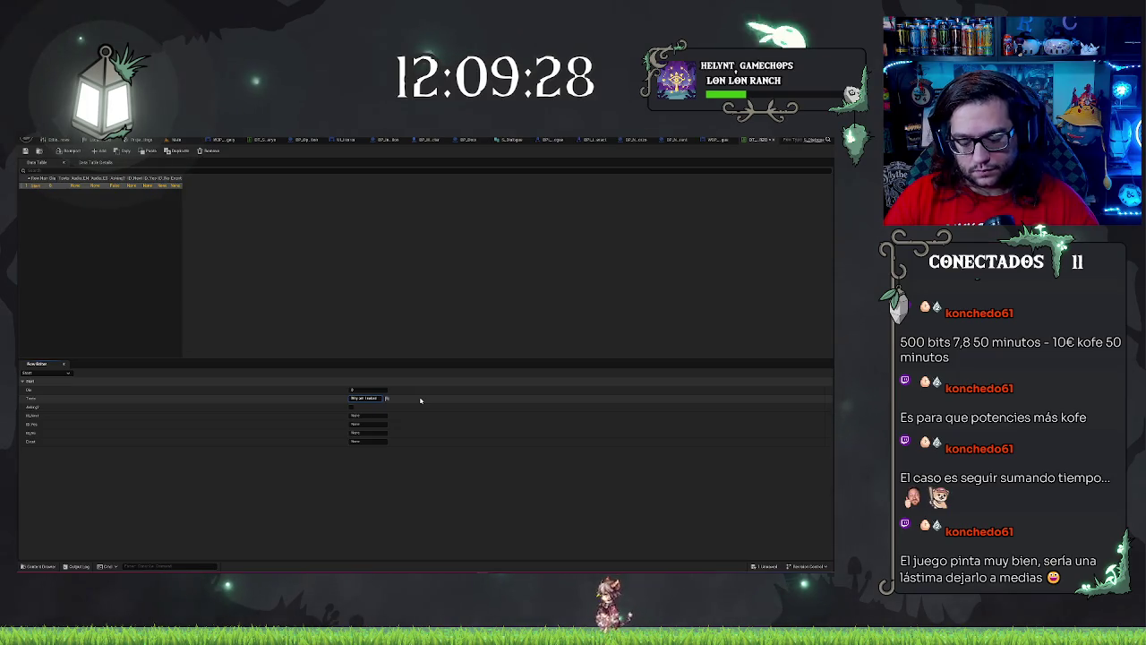
{"action": "type", "text": " you"}
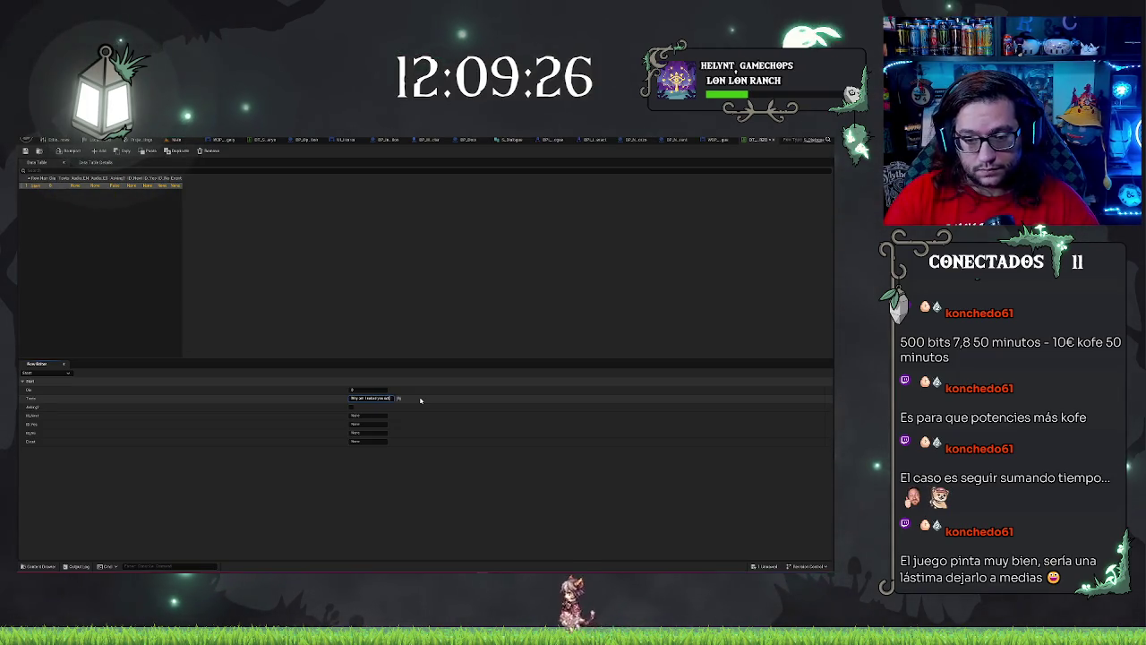
{"action": "type", "text": "?"}
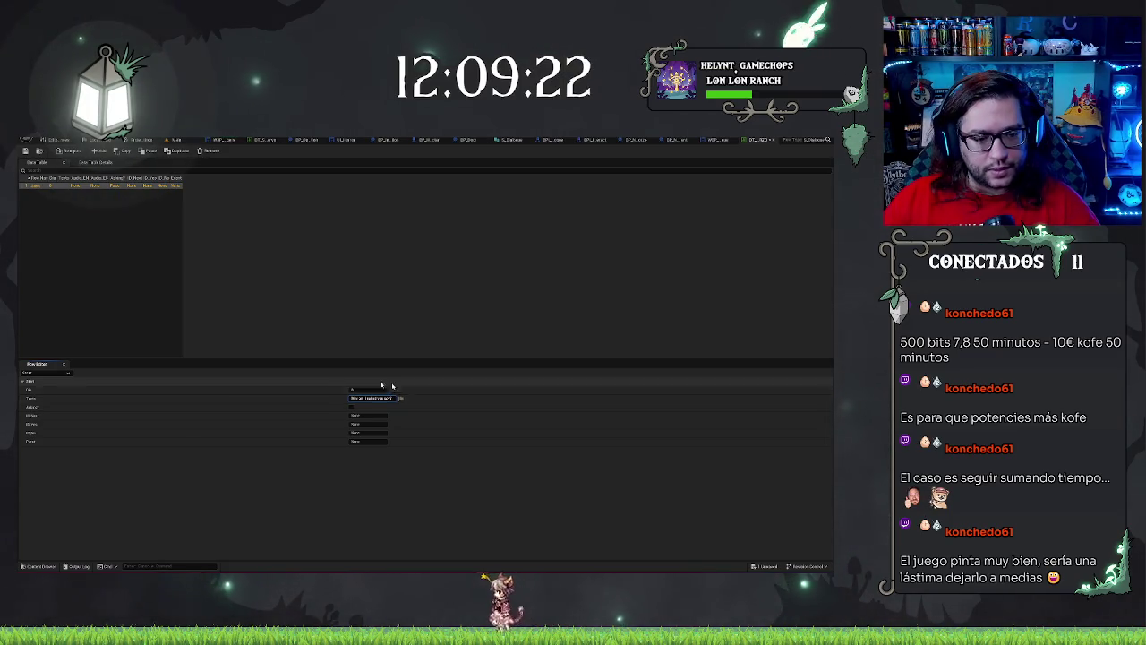
{"action": "key", "text": "Return"}
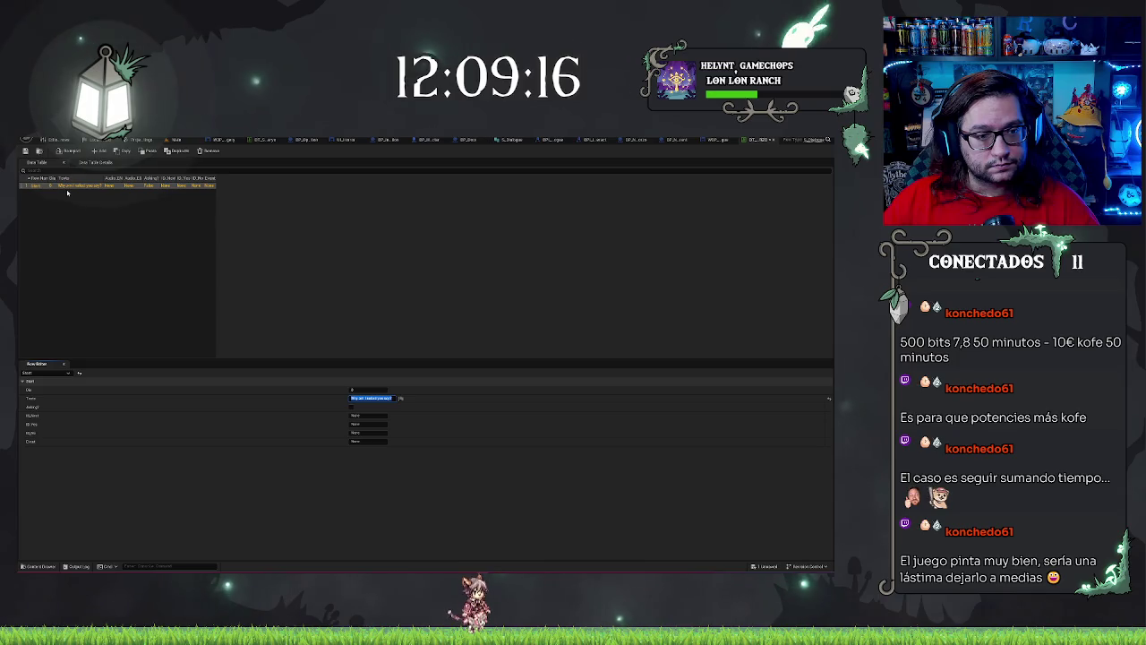
Step: Add a second row, adjust a Start dropdown value, and type the second row's line ending 'here to'
{"action": "left_click", "coordinate": [95, 152]}
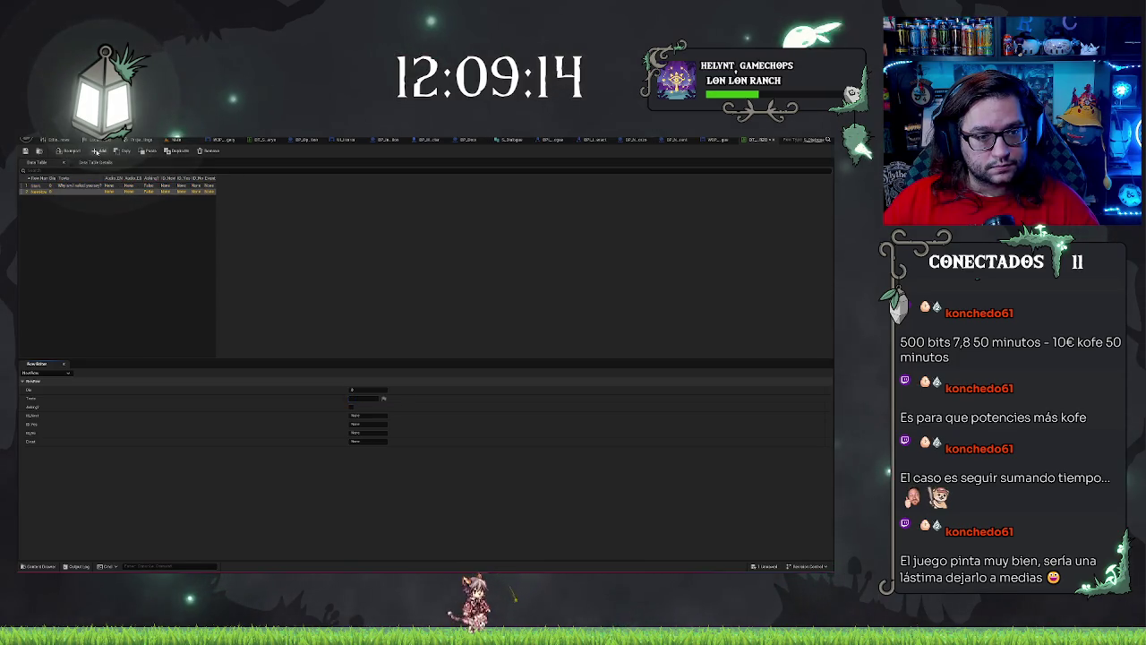
{"action": "double_click", "coordinate": [38, 191]}
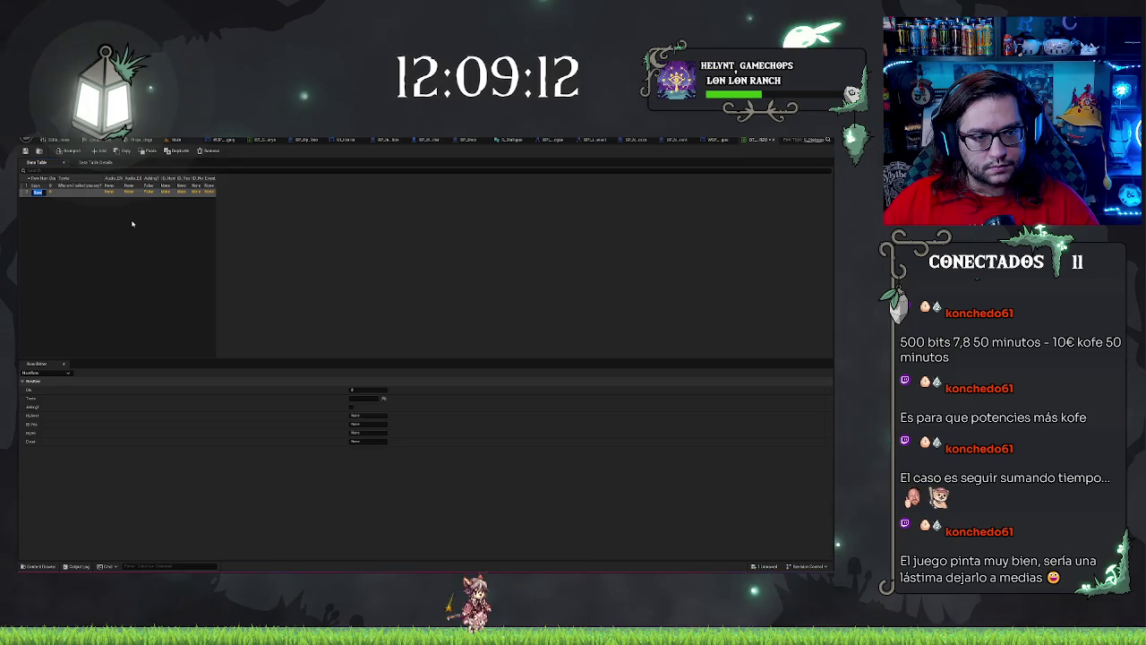
{"action": "left_click", "coordinate": [36, 186]}
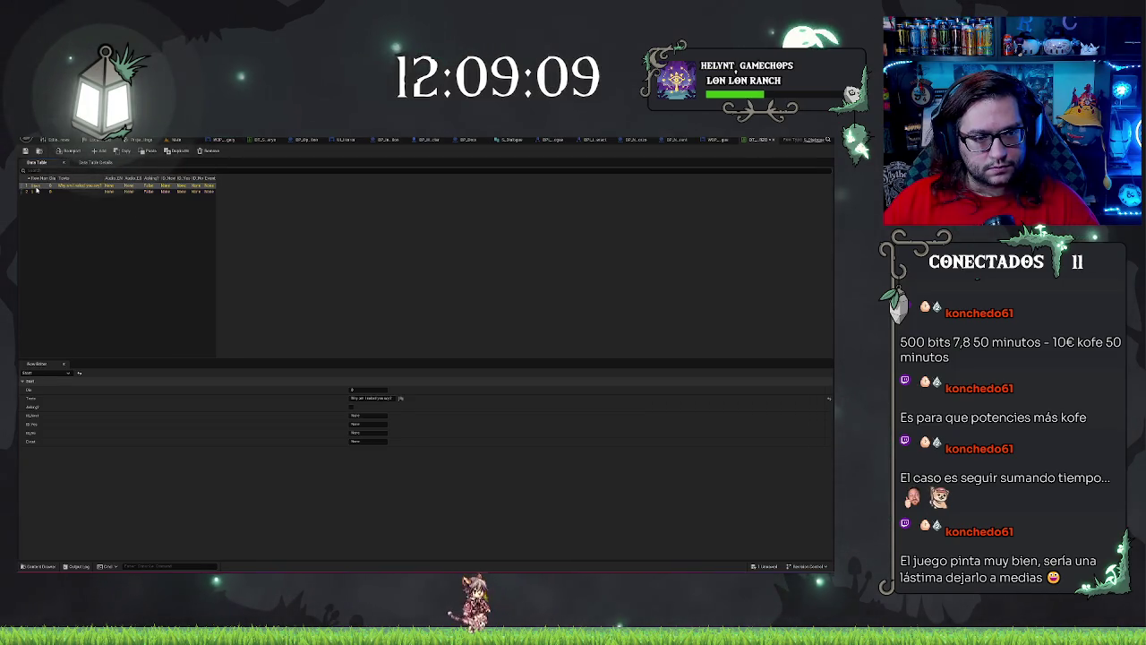
{"action": "left_click", "coordinate": [387, 417]}
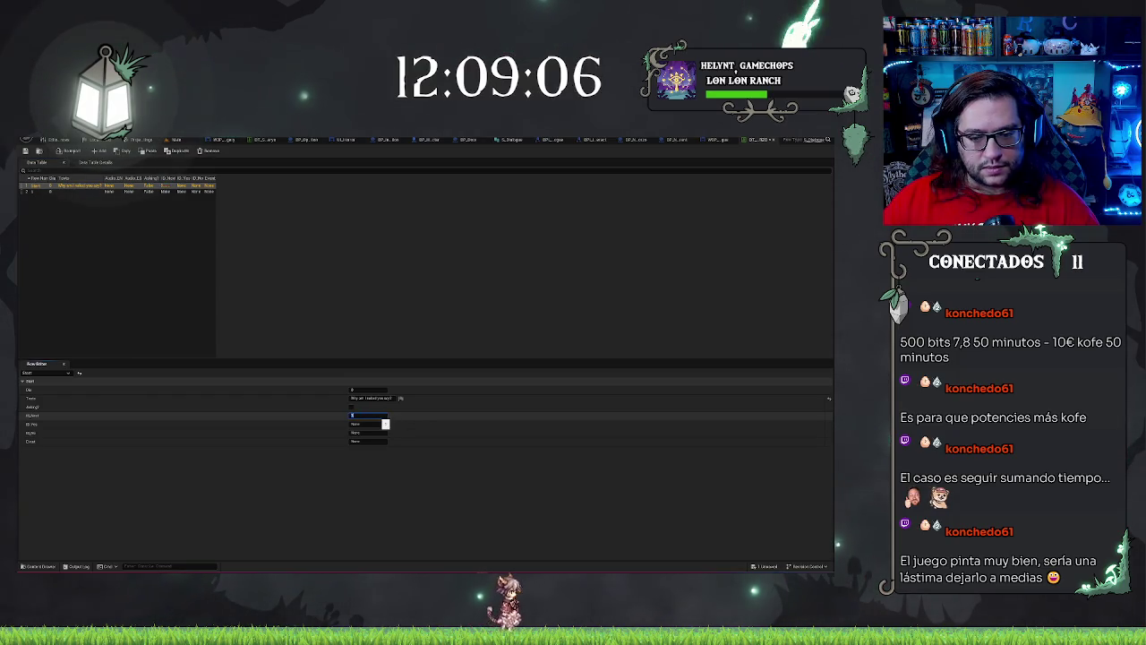
{"action": "left_click", "coordinate": [81, 230]}
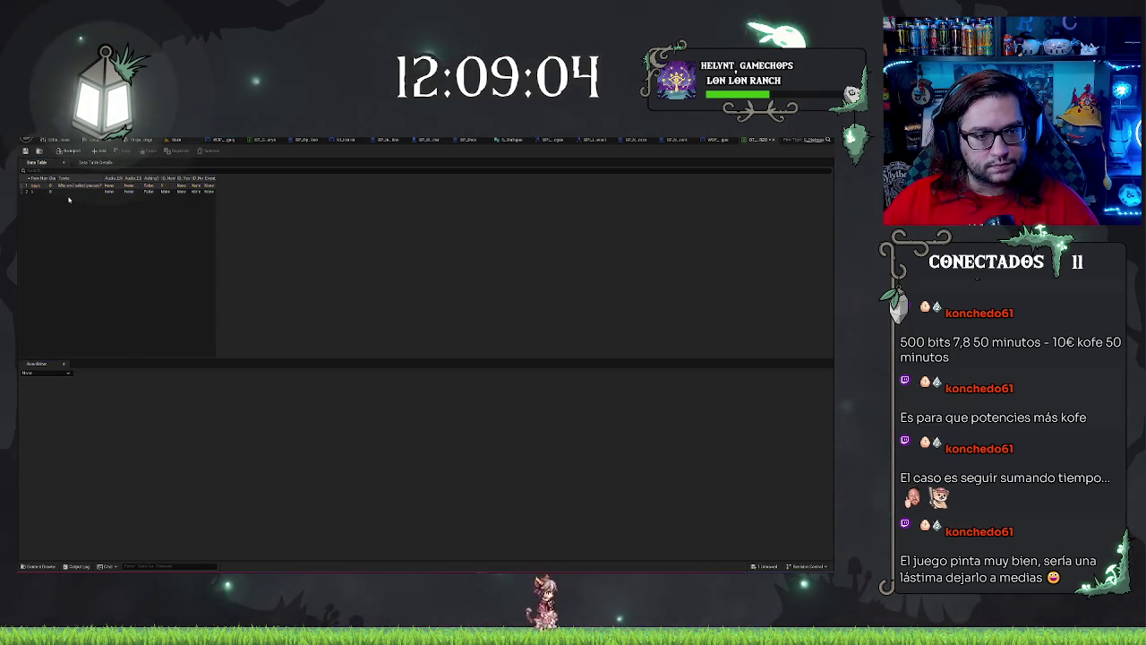
{"action": "left_click", "coordinate": [66, 192]}
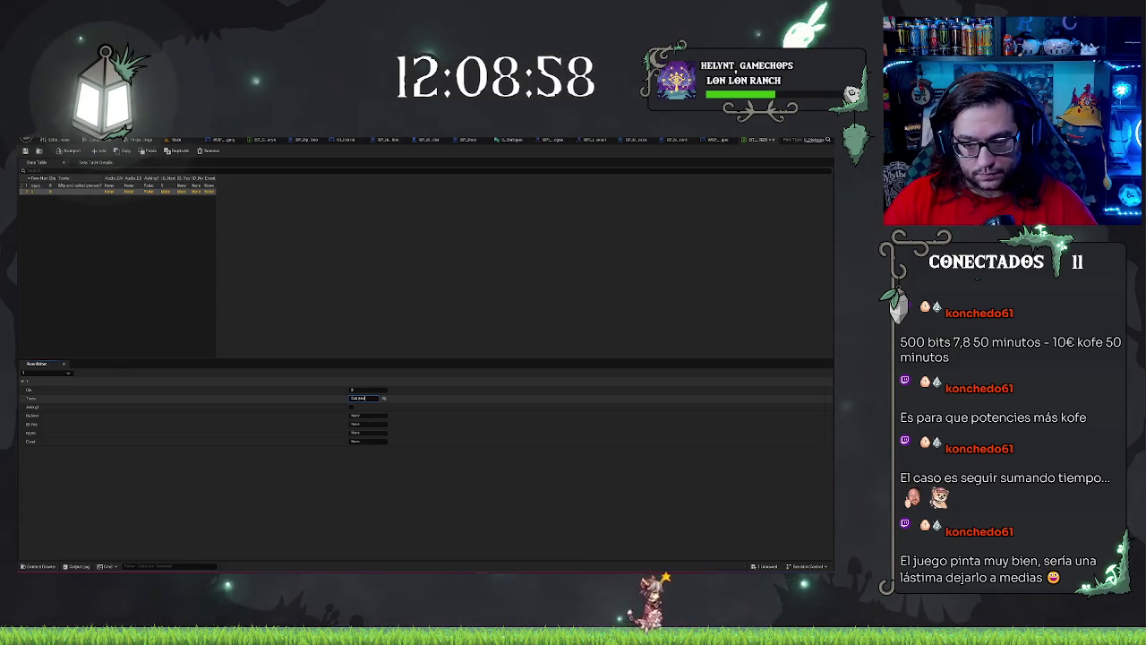
{"action": "type", "text": "here to"}
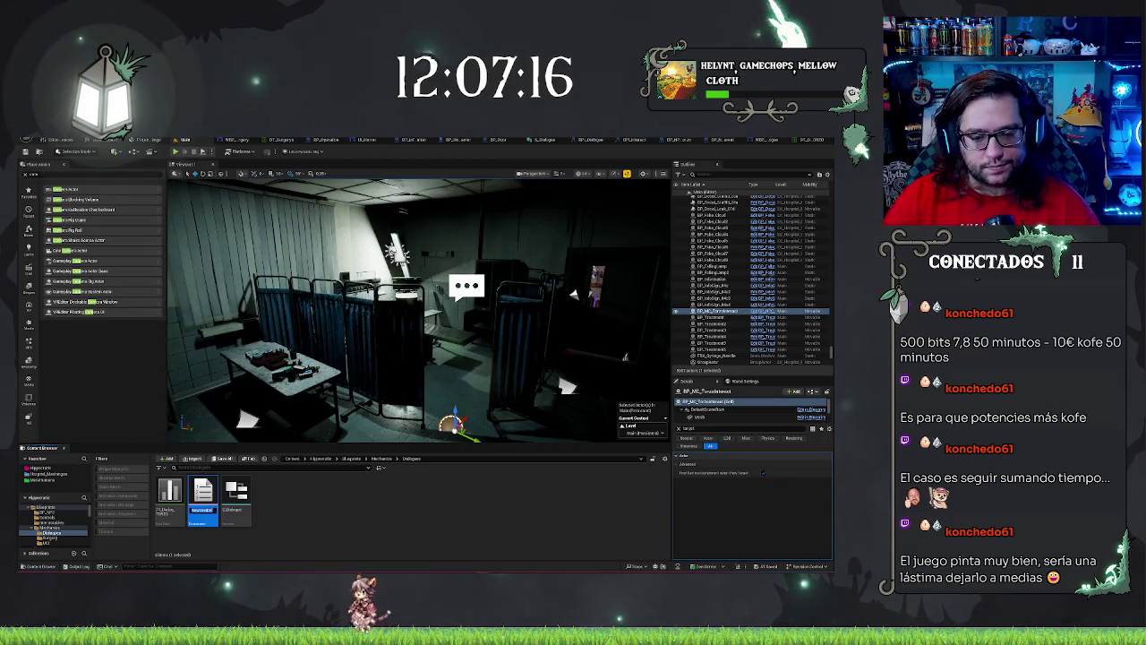
Step: Name the new dialogue-events enumeration and set its first entry's display name to Start
{"action": "type", "text": "DTDT_Dia"}
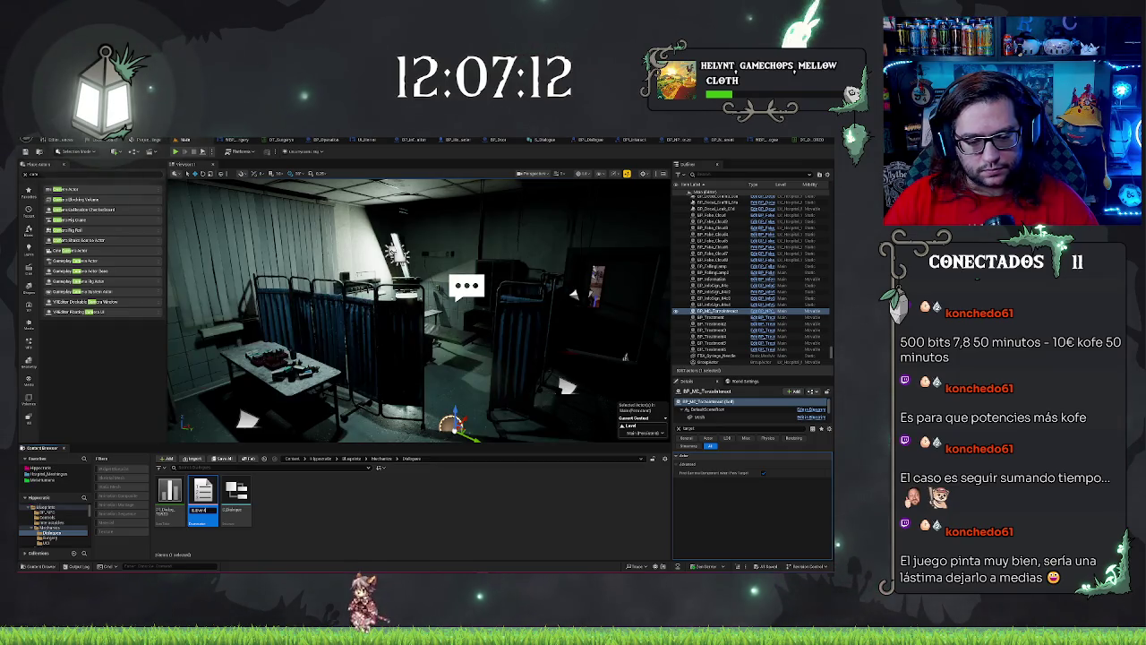
{"action": "type", "text": "log"}
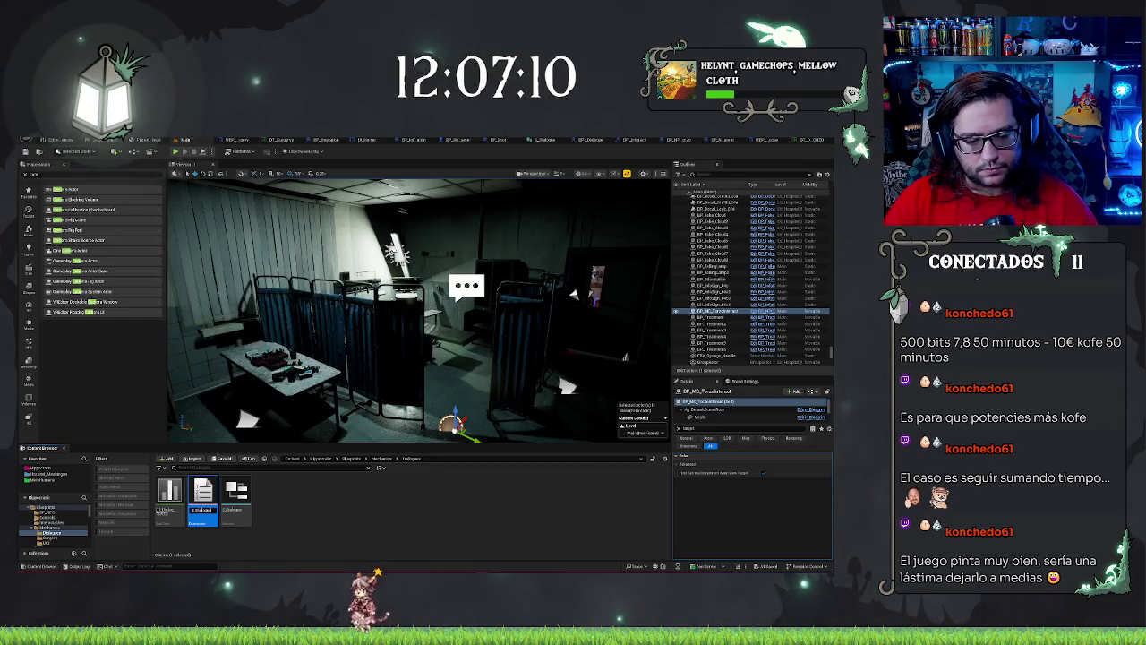
{"action": "type", "text": "ue"}
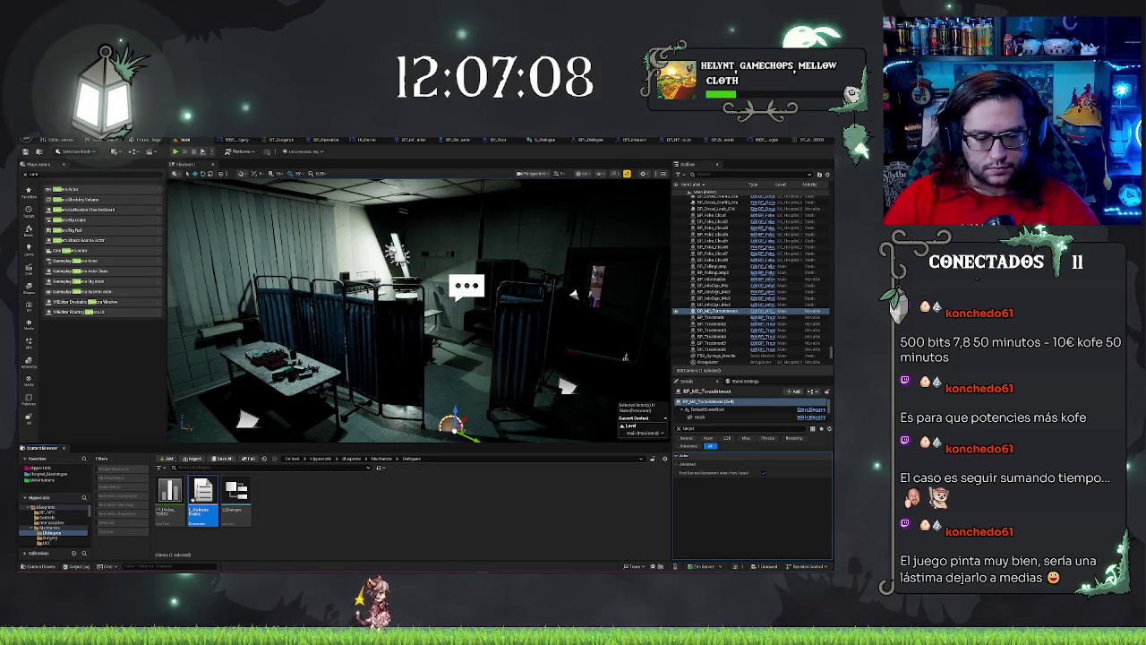
{"action": "key", "text": "Return"}
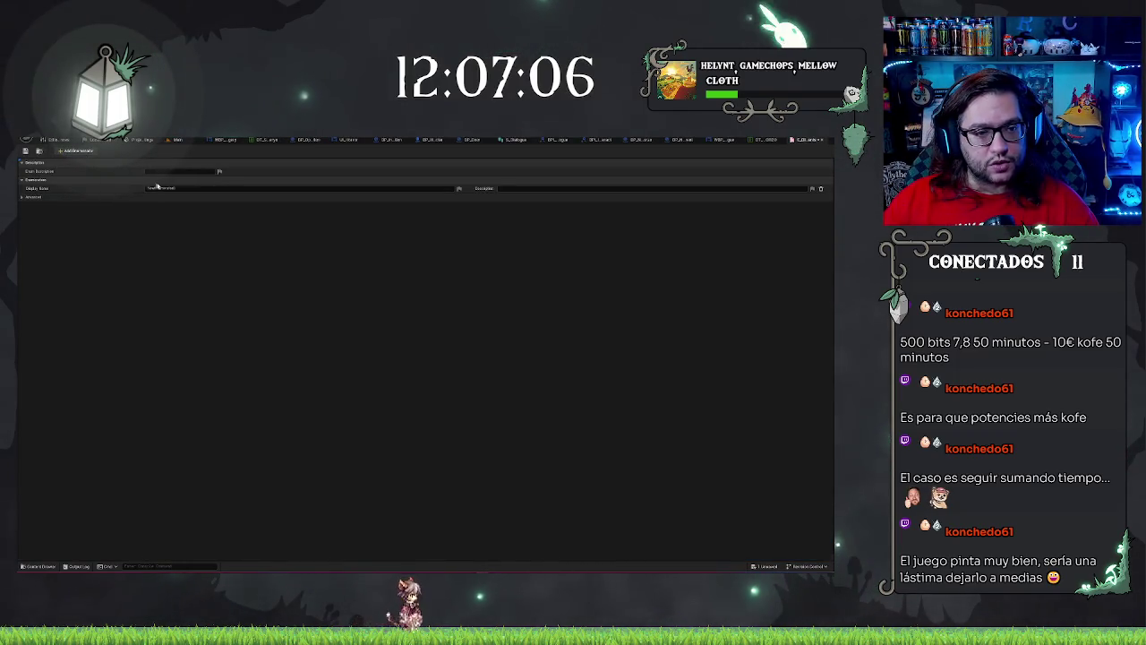
{"action": "left_click", "coordinate": [157, 187]}
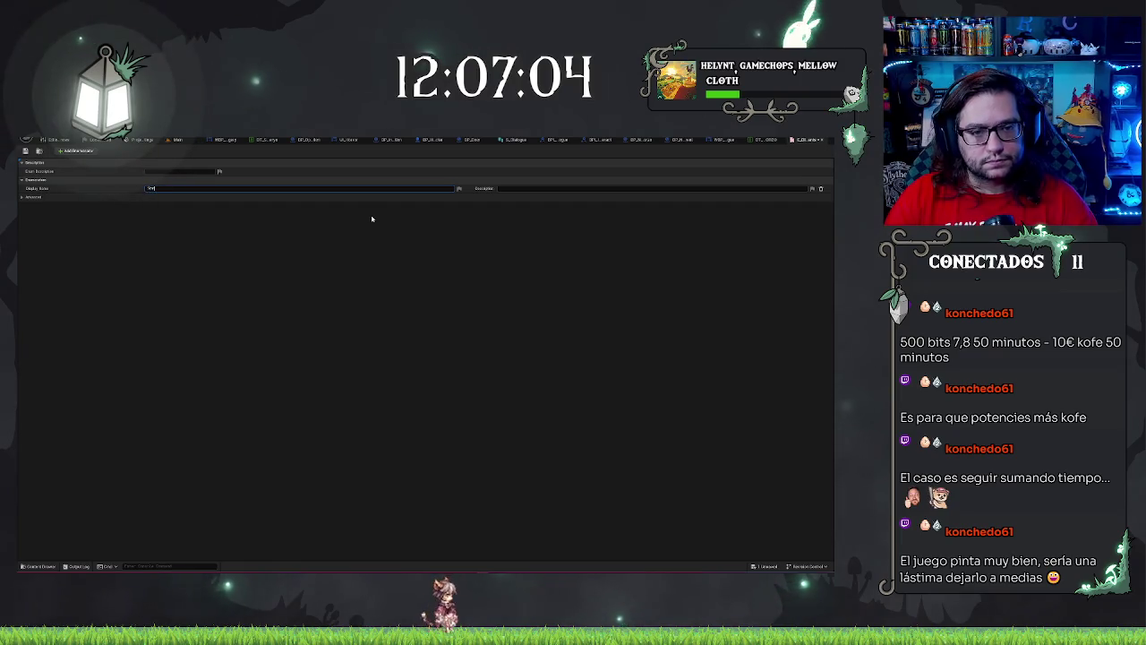
{"action": "type", "text": "Start"}
{"action": "key", "text": "Return"}
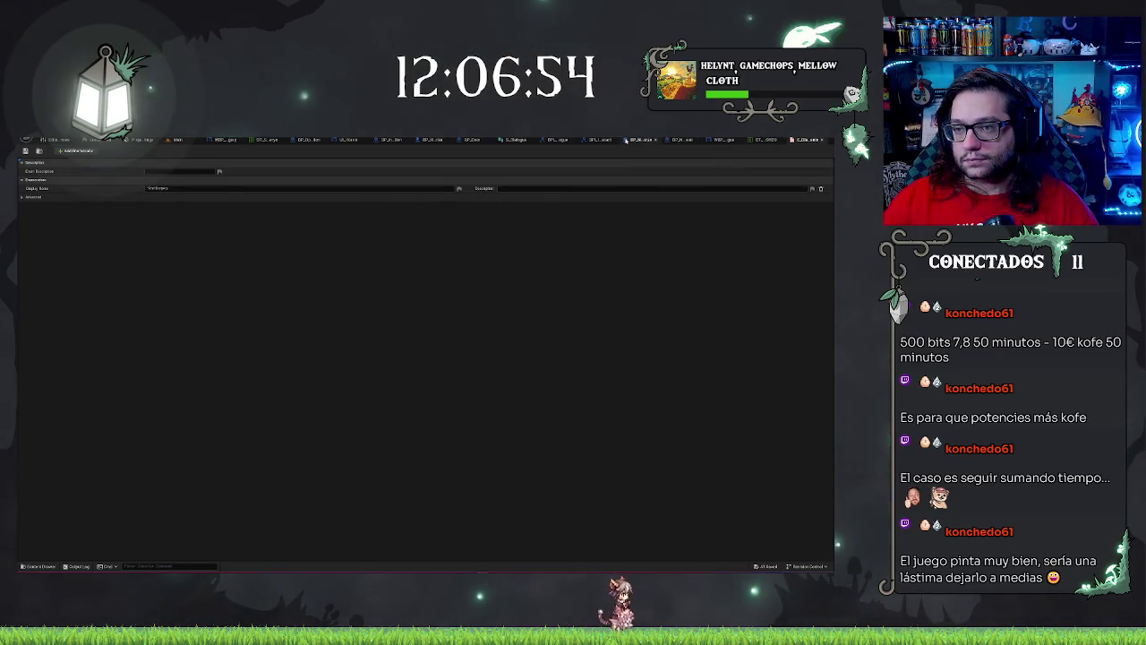
{"action": "left_click", "coordinate": [774, 139]}
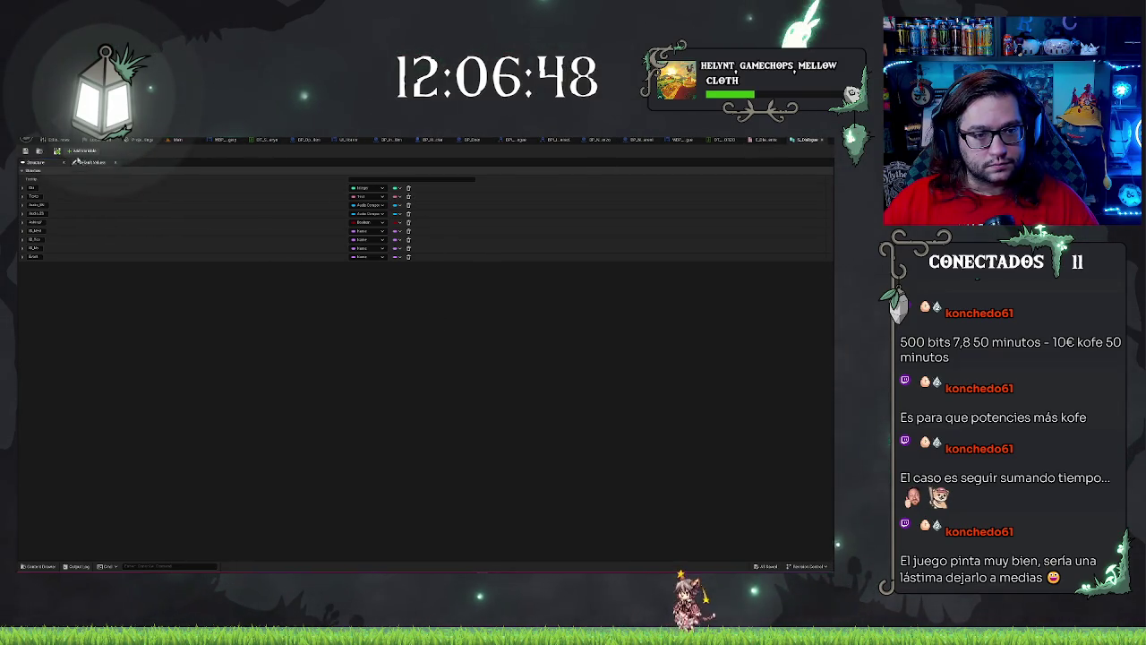
Step: Add a new Integer variable to S_Dialogue
{"action": "left_click", "coordinate": [78, 152]}
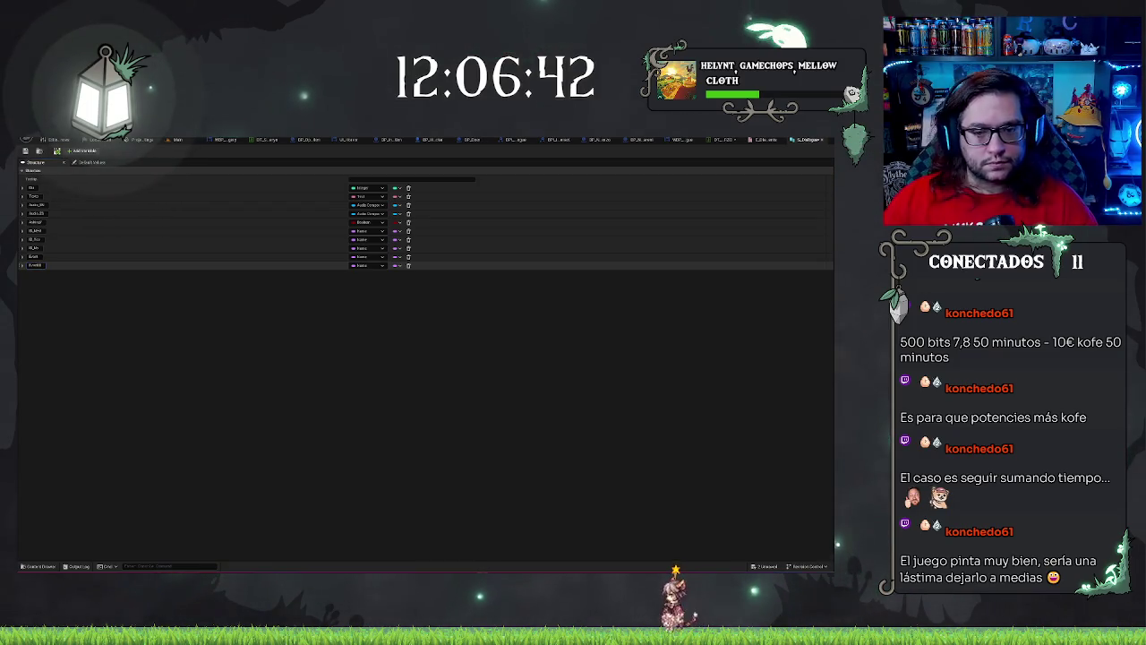
{"action": "left_click", "coordinate": [367, 265]}
{"action": "left_click", "coordinate": [376, 296]}
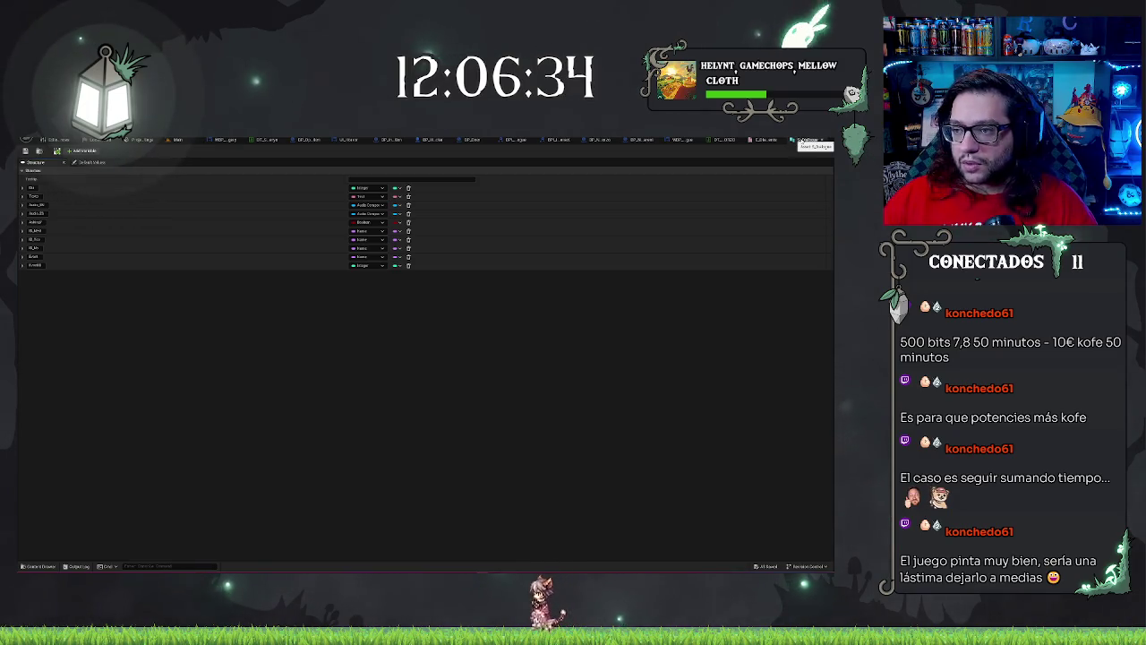
Step: Change the Event variable's type to the E Dialogue Events enum
{"action": "left_click", "coordinate": [363, 257]}
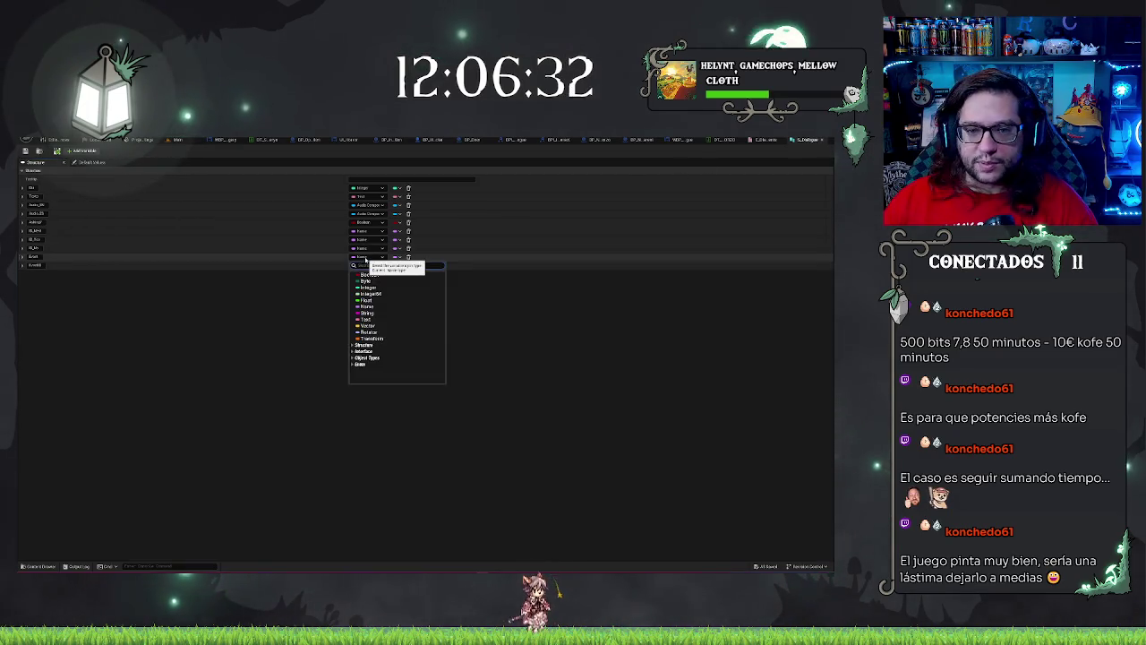
{"action": "type", "text": "e"}
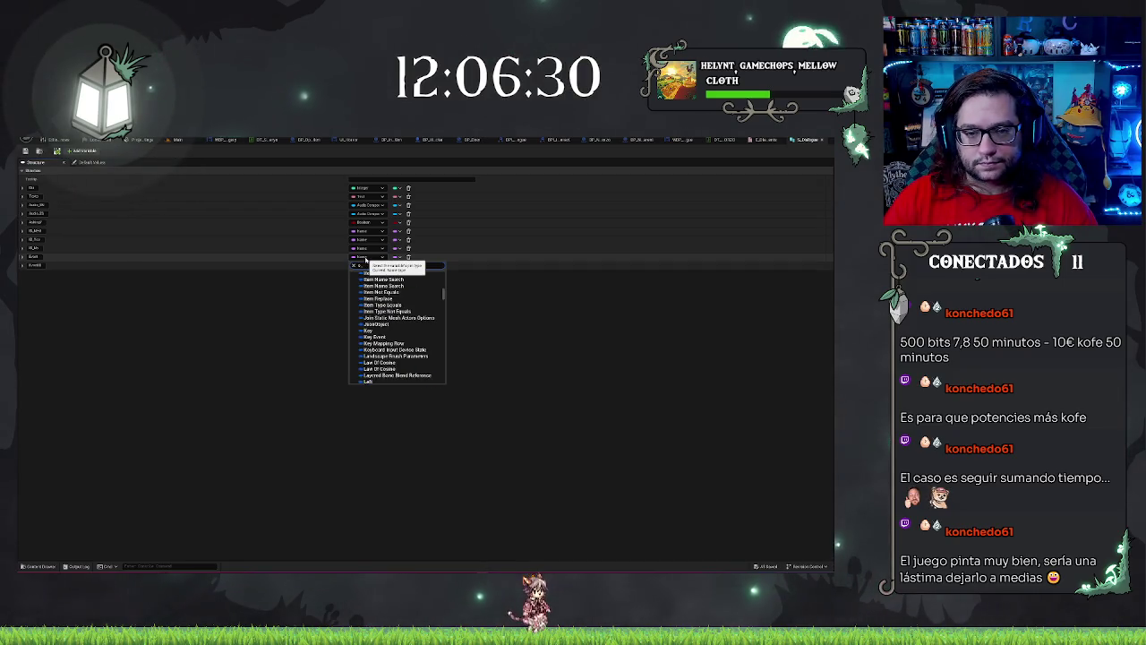
{"action": "type", "text": "v"}
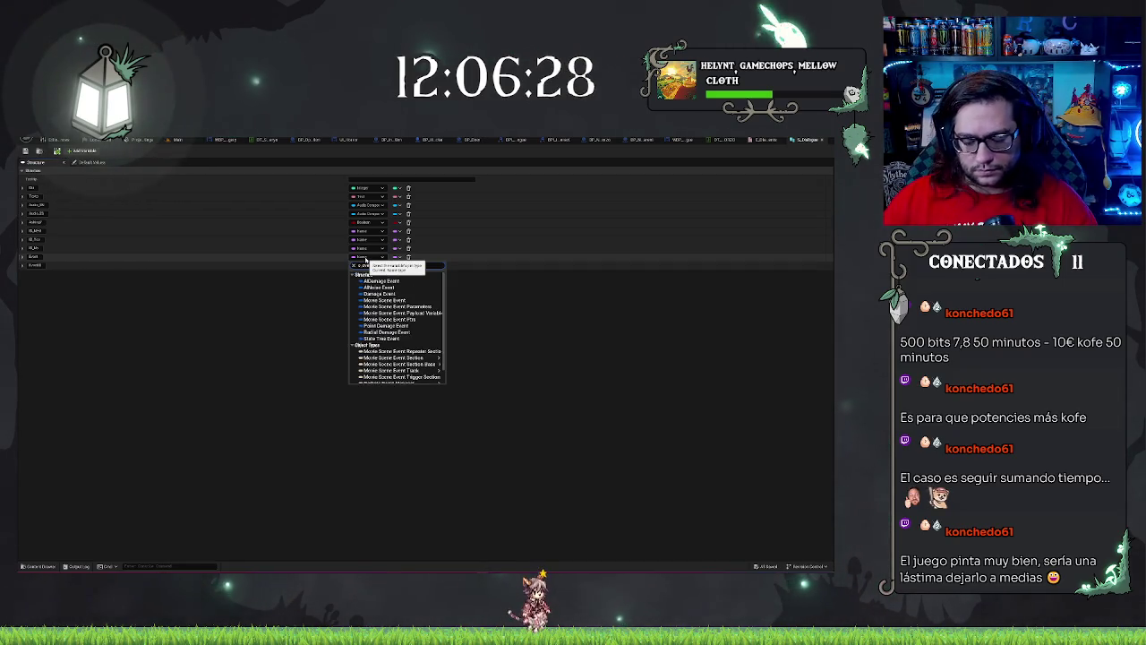
{"action": "scroll", "coordinate": [427, 348], "scroll_direction": "down", "scroll_amount": 1}
{"action": "mouse_move", "coordinate": [427, 348]}
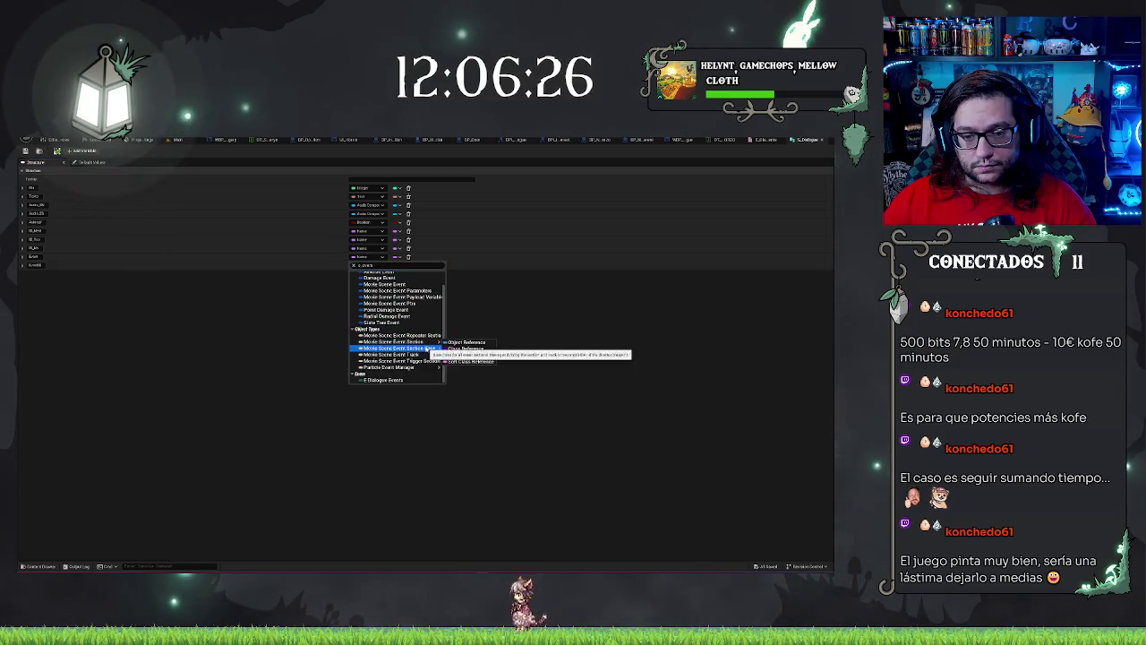
{"action": "left_click", "coordinate": [383, 379]}
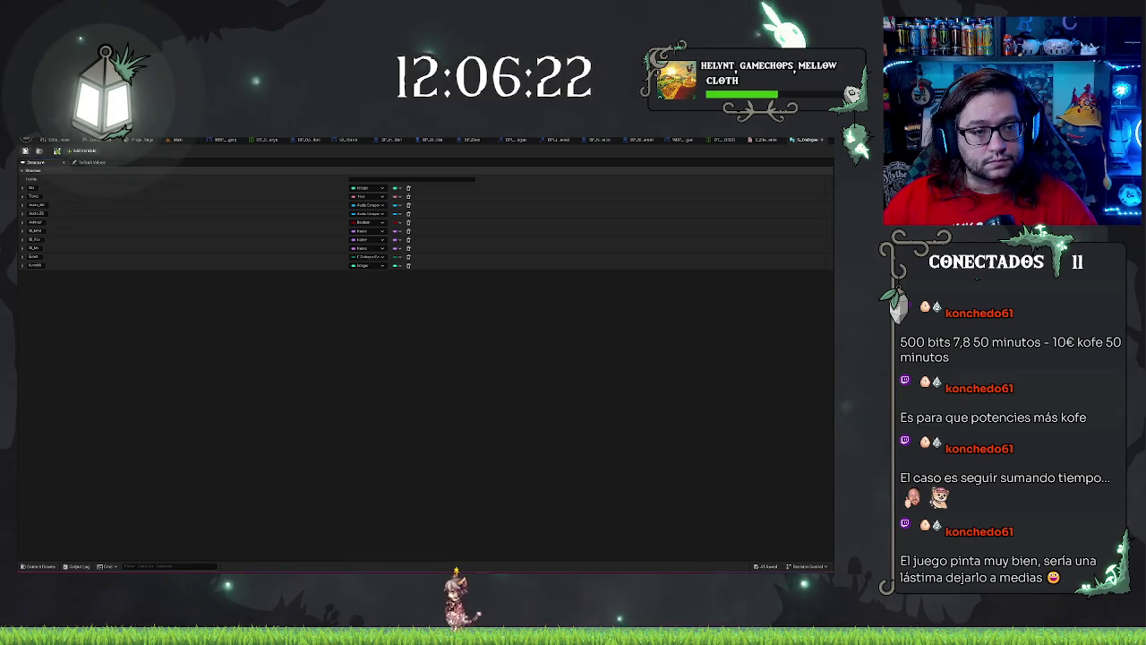
{"action": "left_click", "coordinate": [178, 140]}
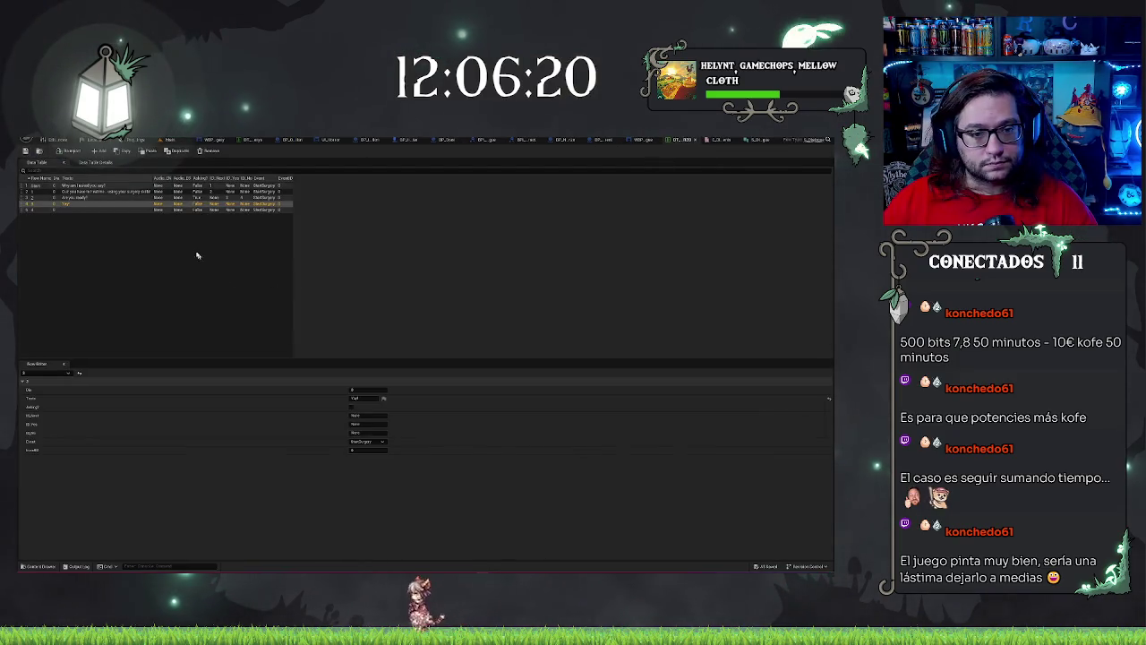
Step: Enter row 5's EventID value and save the data table
{"action": "left_click", "coordinate": [135, 230]}
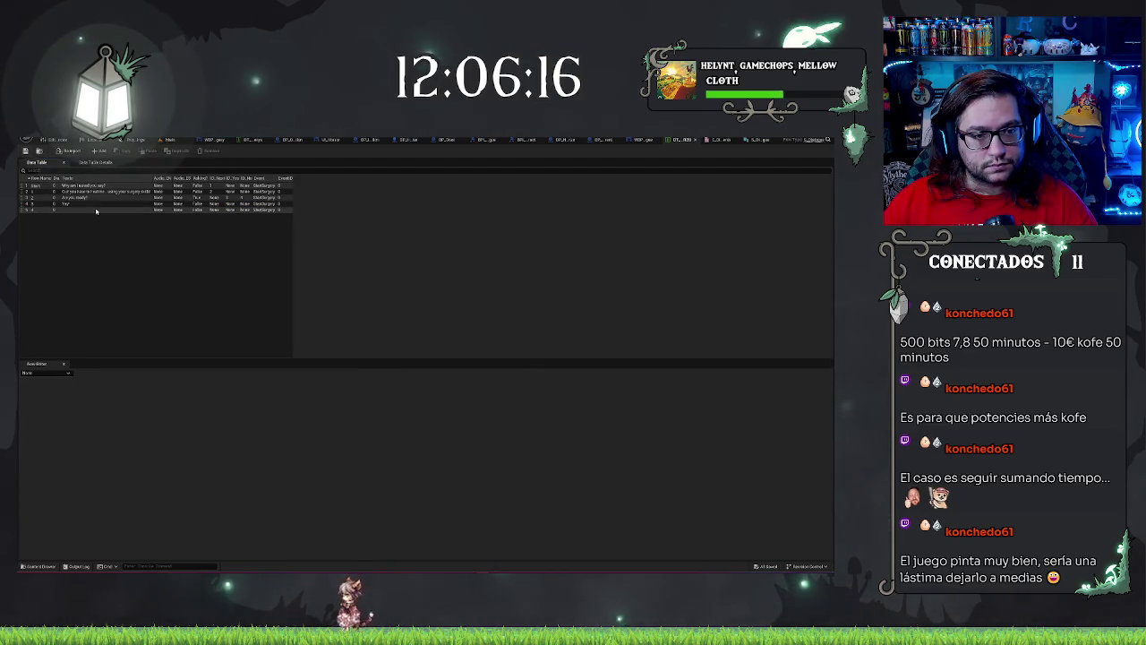
{"action": "left_click", "coordinate": [96, 210]}
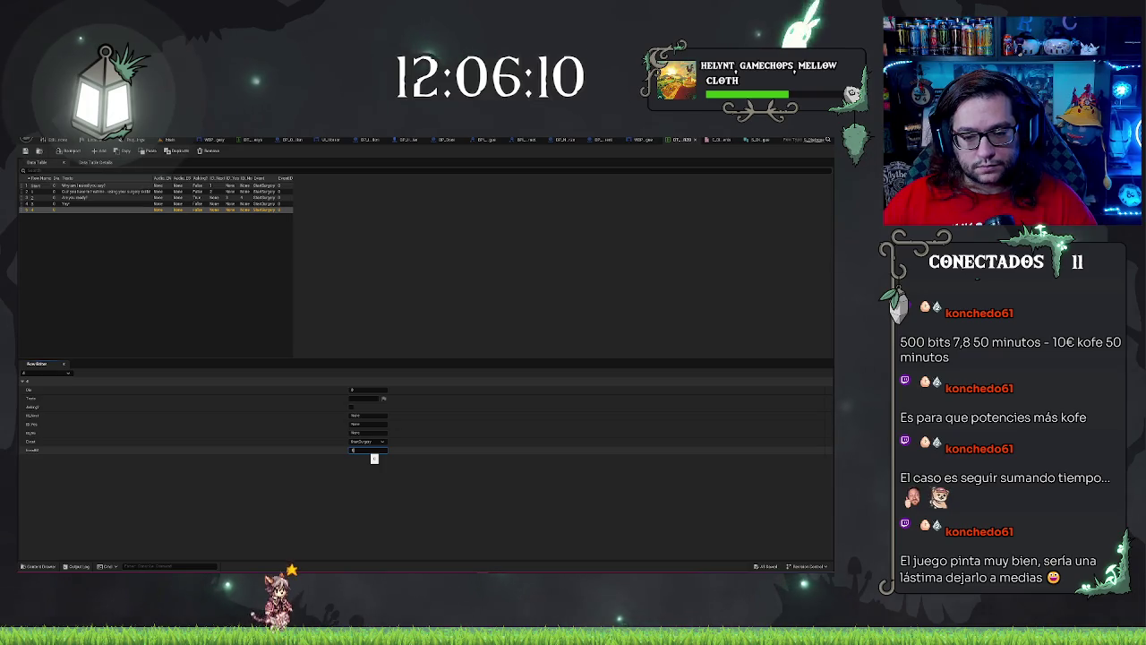
{"action": "key", "text": "Return"}
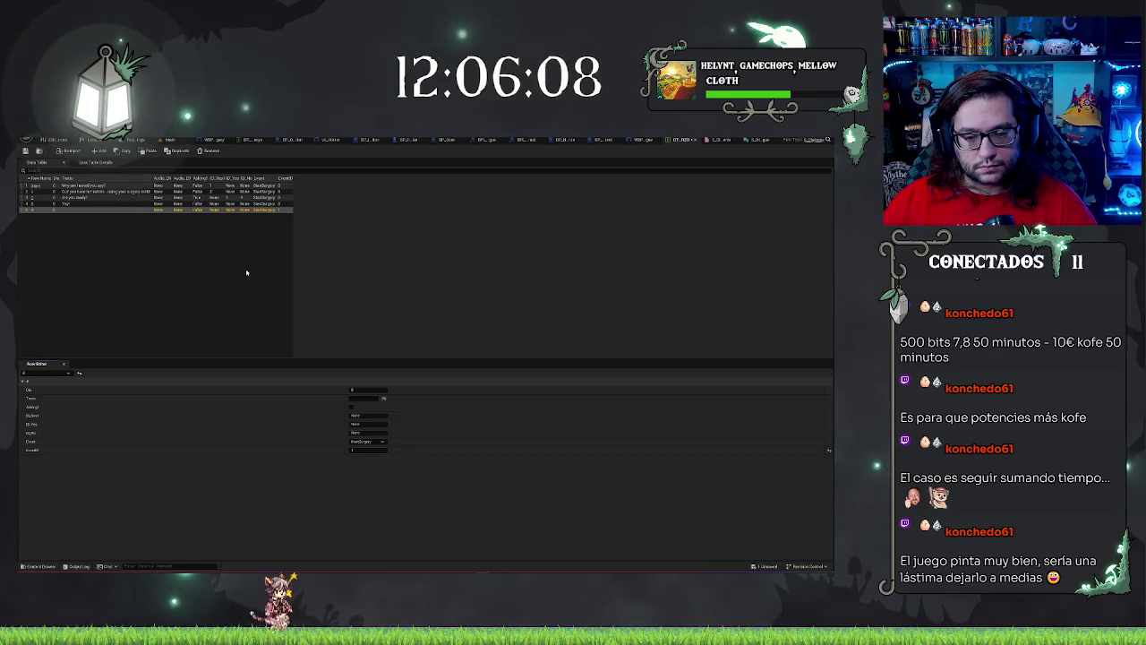
{"action": "key", "text": "ctrl+s"}
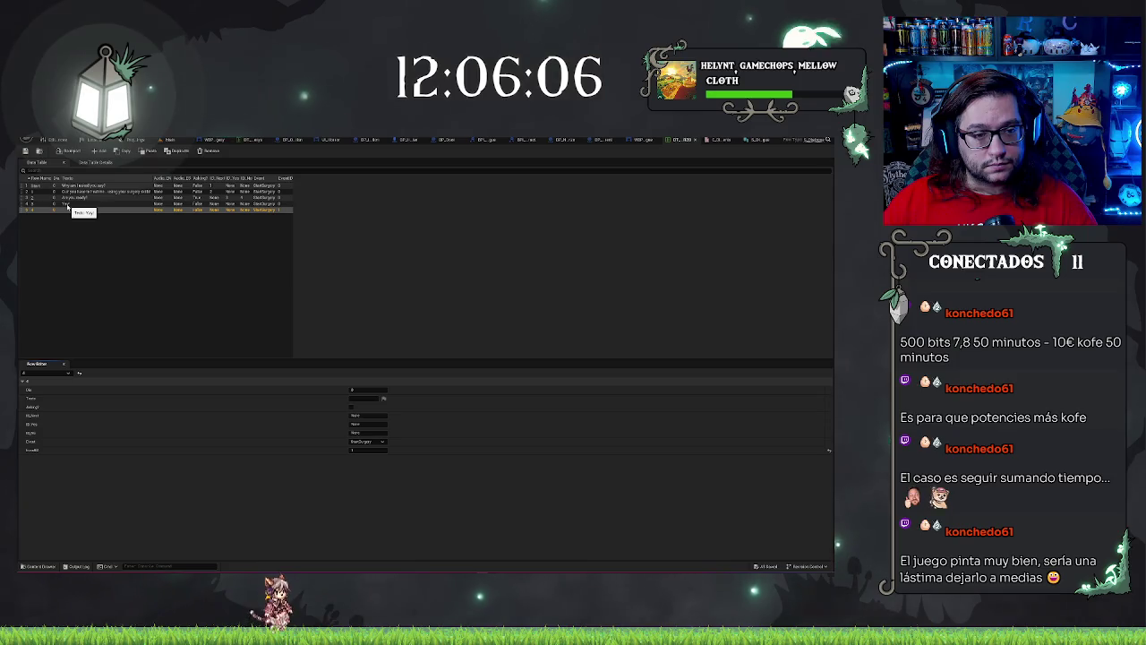
Step: Set the Yay row's EventID to 1
{"action": "left_click", "coordinate": [71, 204]}
{"action": "left_click", "coordinate": [369, 449]}
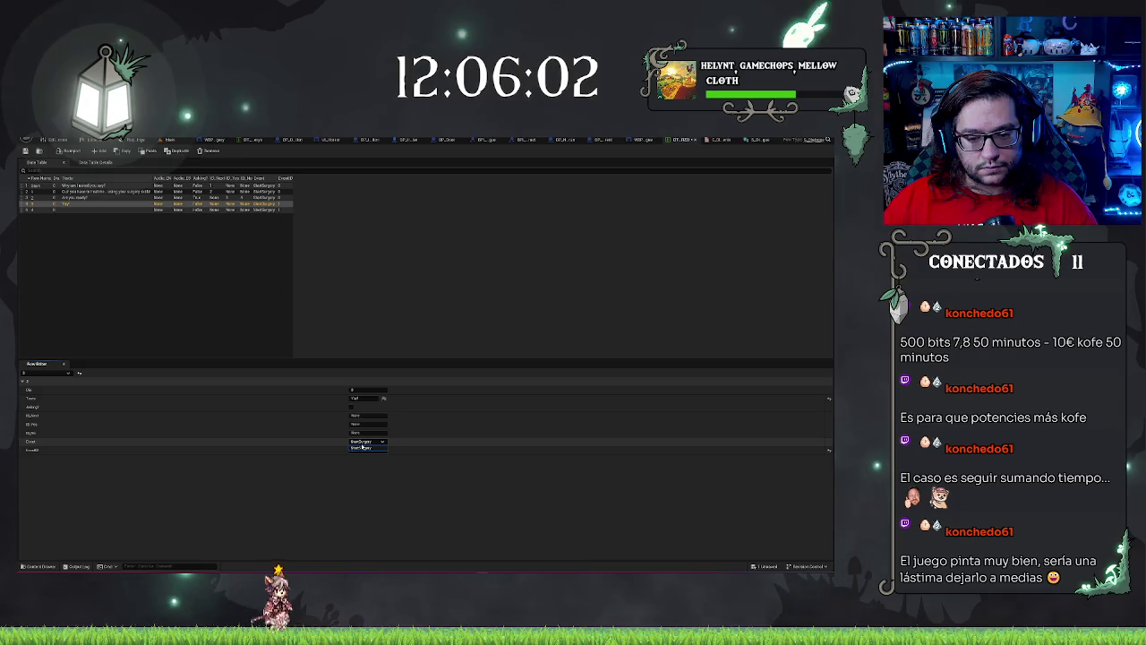
{"action": "key", "text": "Return"}
{"action": "left_click", "coordinate": [805, 140]}
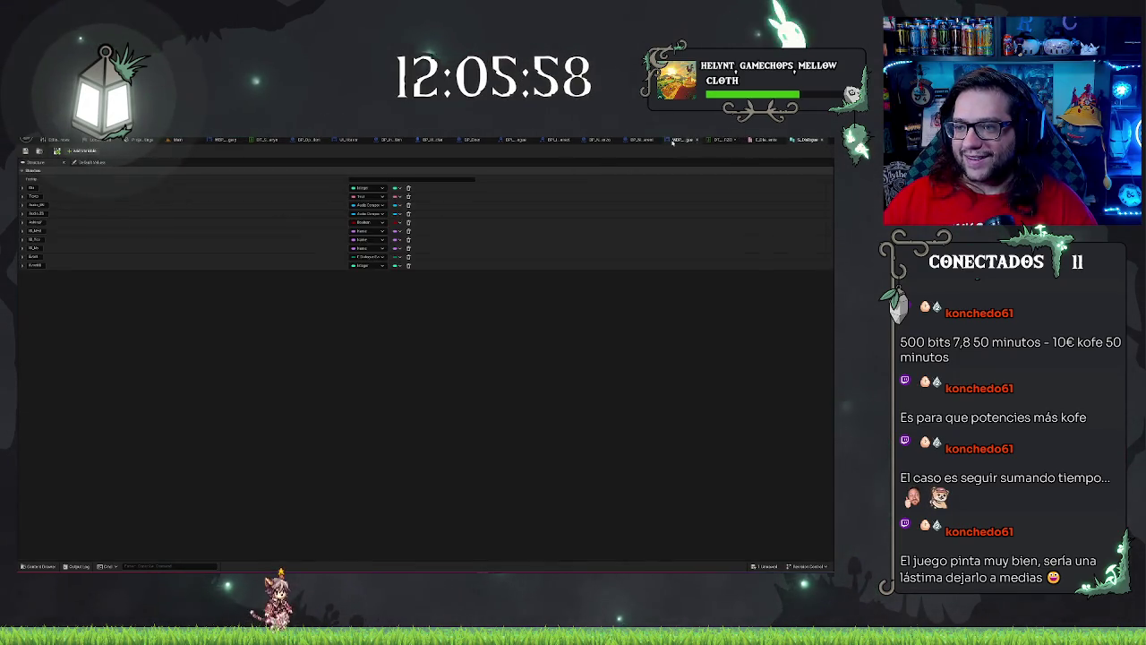
Step: Add a second enumeration entry, rename the first to None, and save the enumeration
{"action": "left_click", "coordinate": [764, 140]}
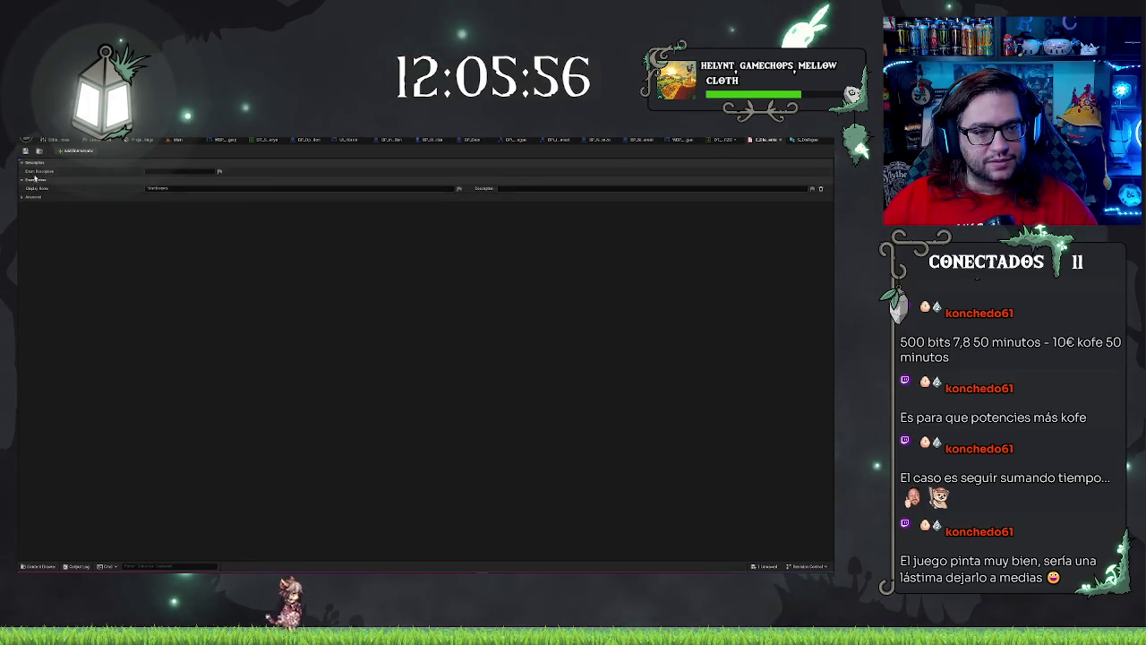
{"action": "left_click", "coordinate": [73, 152]}
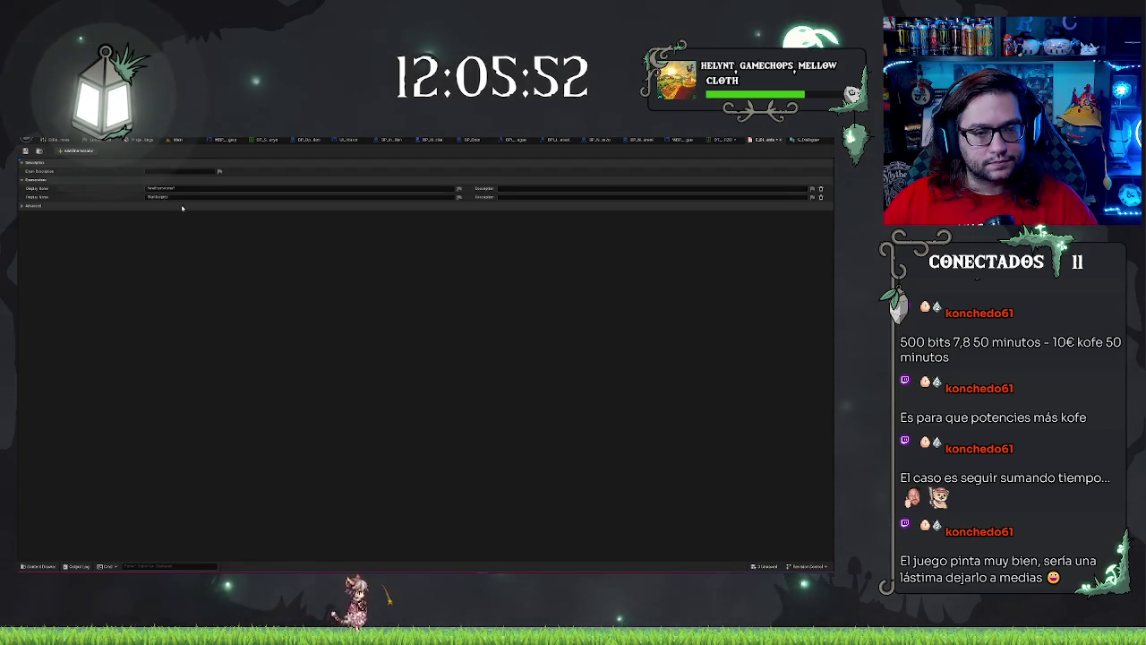
{"action": "left_click", "coordinate": [170, 188]}
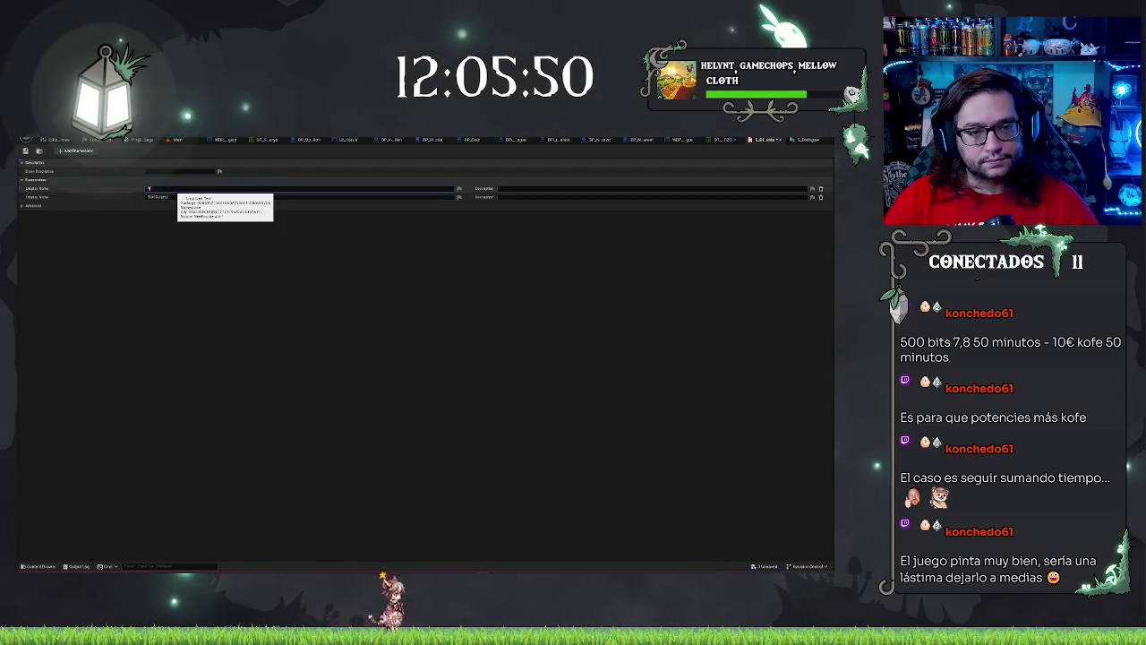
{"action": "type", "text": "None"}
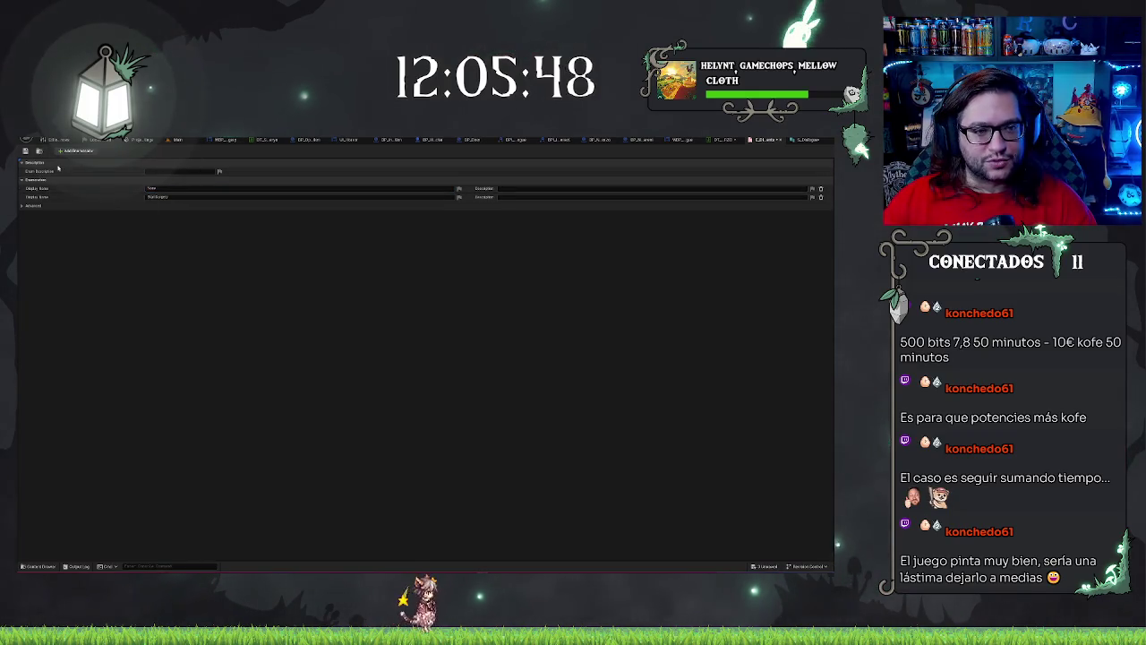
{"action": "key", "text": "ctrl+s"}
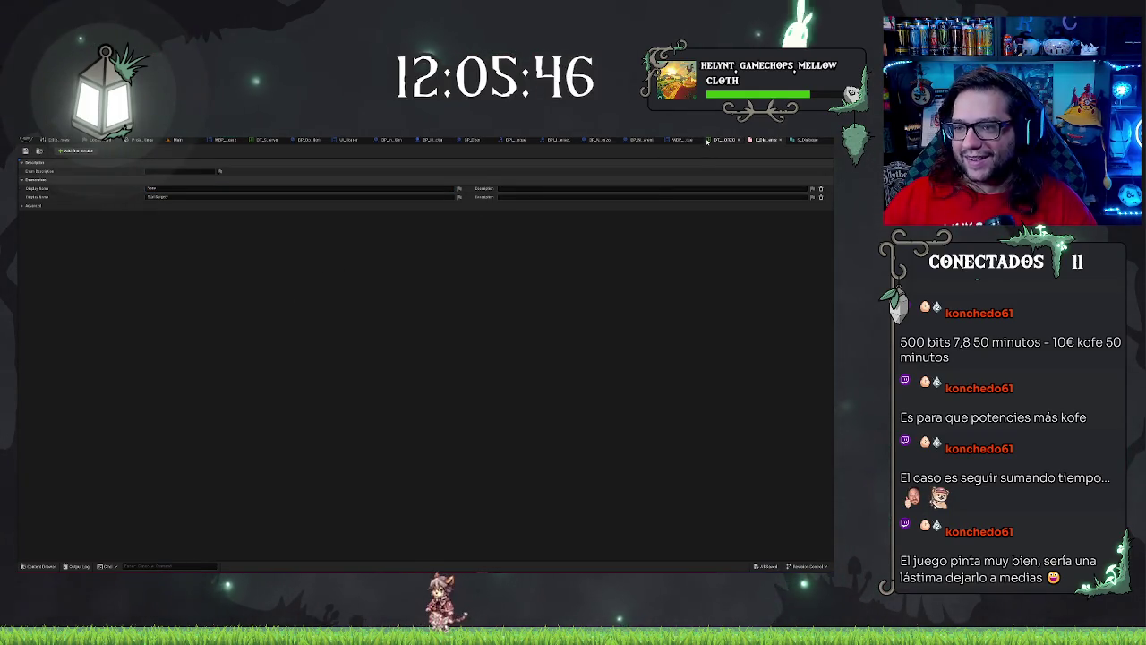
Step: Set the S_Dialogue Event member's default value to None
{"action": "left_click", "coordinate": [799, 140]}
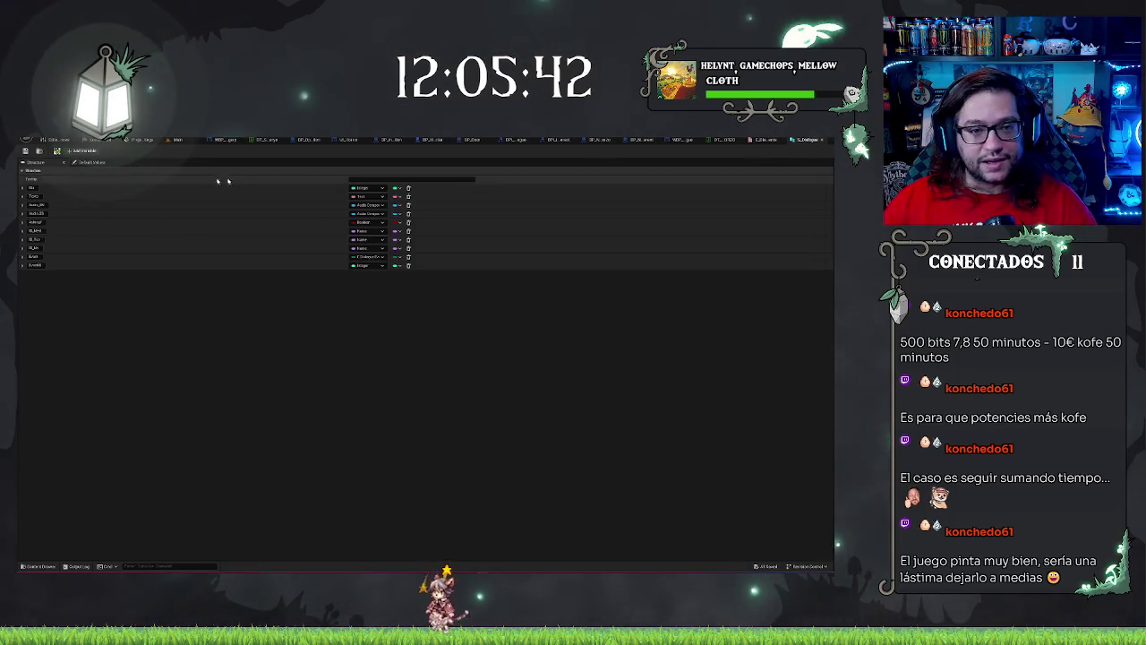
{"action": "left_click", "coordinate": [97, 163]}
{"action": "left_click", "coordinate": [367, 267]}
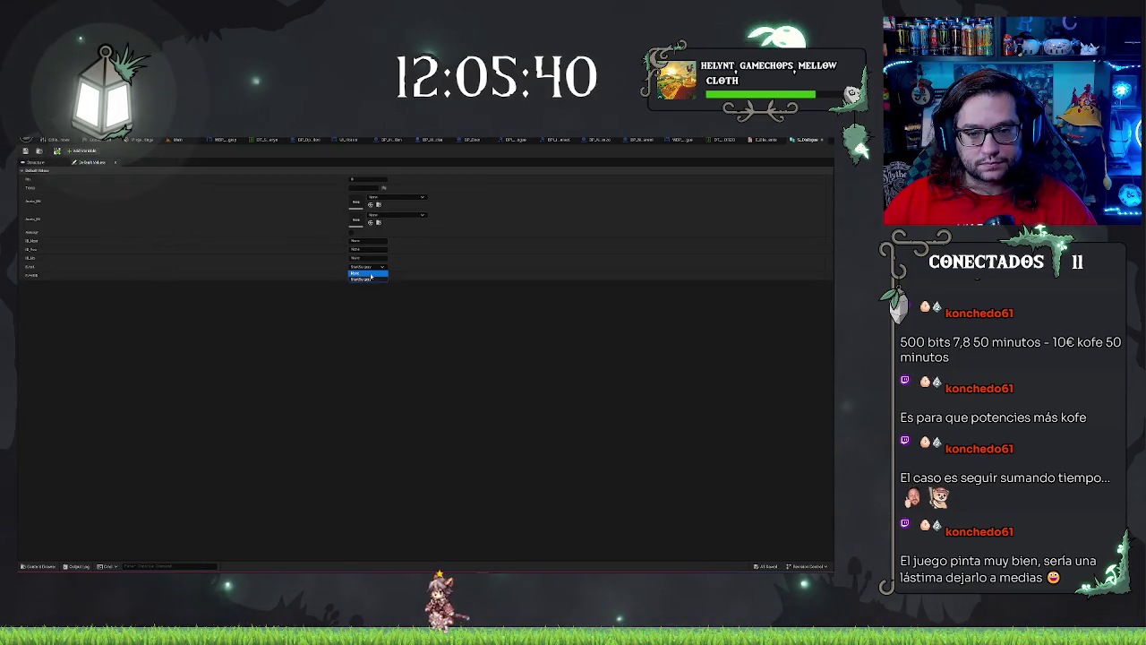
{"action": "left_click", "coordinate": [369, 272]}
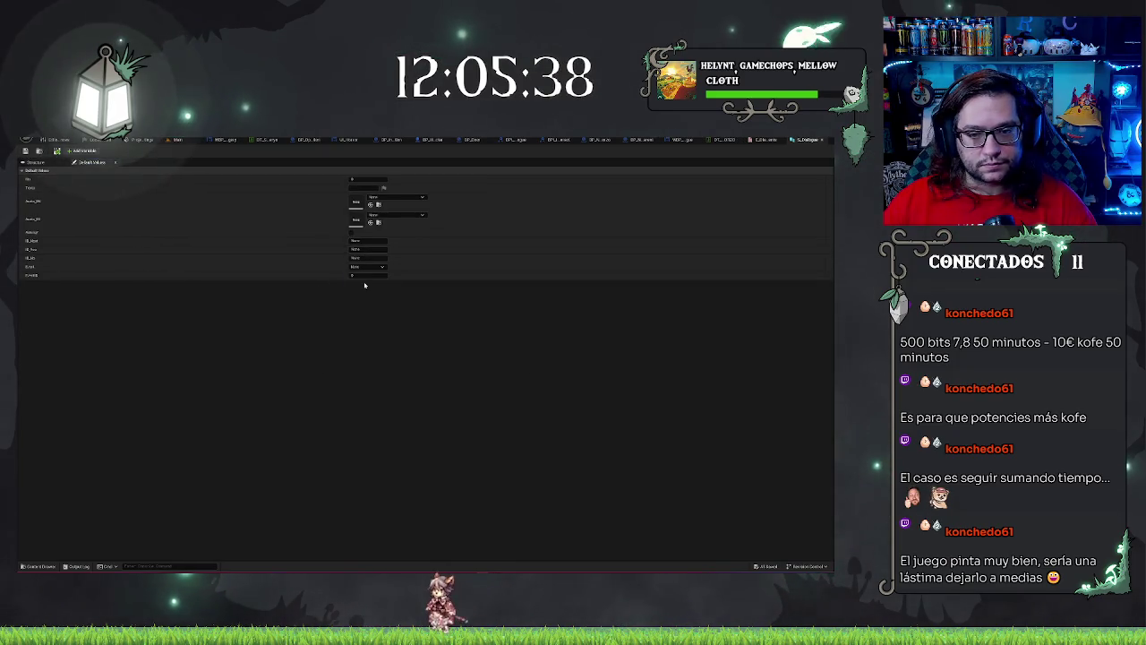
{"action": "left_click", "coordinate": [758, 141]}
{"action": "left_click", "coordinate": [724, 139]}
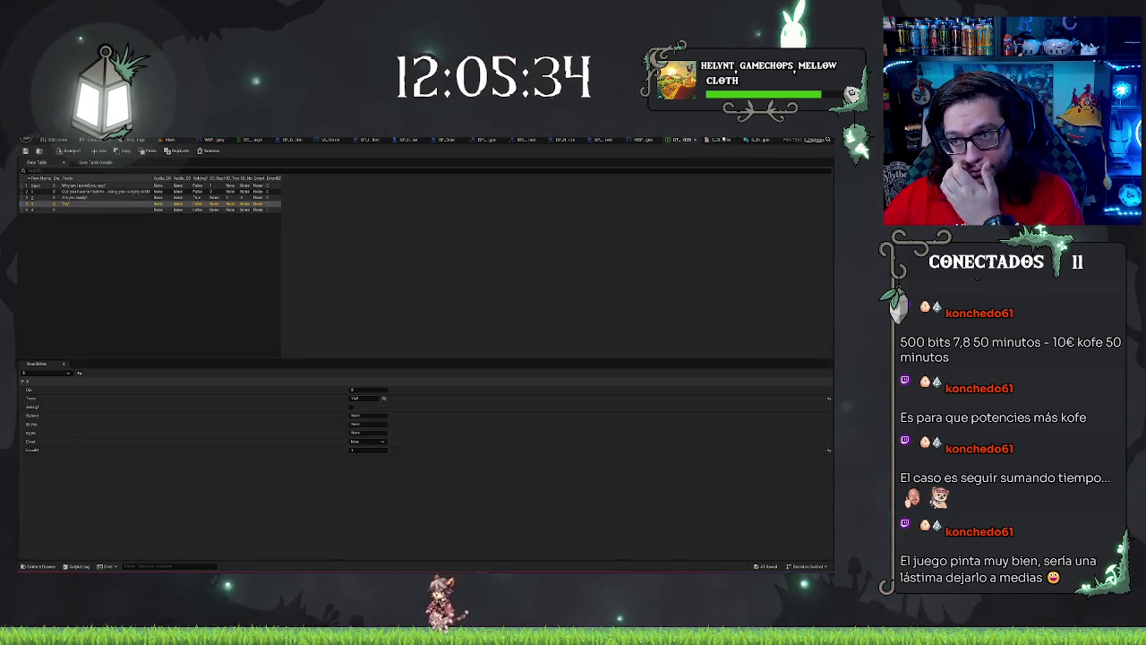
Step: Review the first rows of the table and set row 4's event to BranSurgery
{"action": "left_click", "coordinate": [74, 192]}
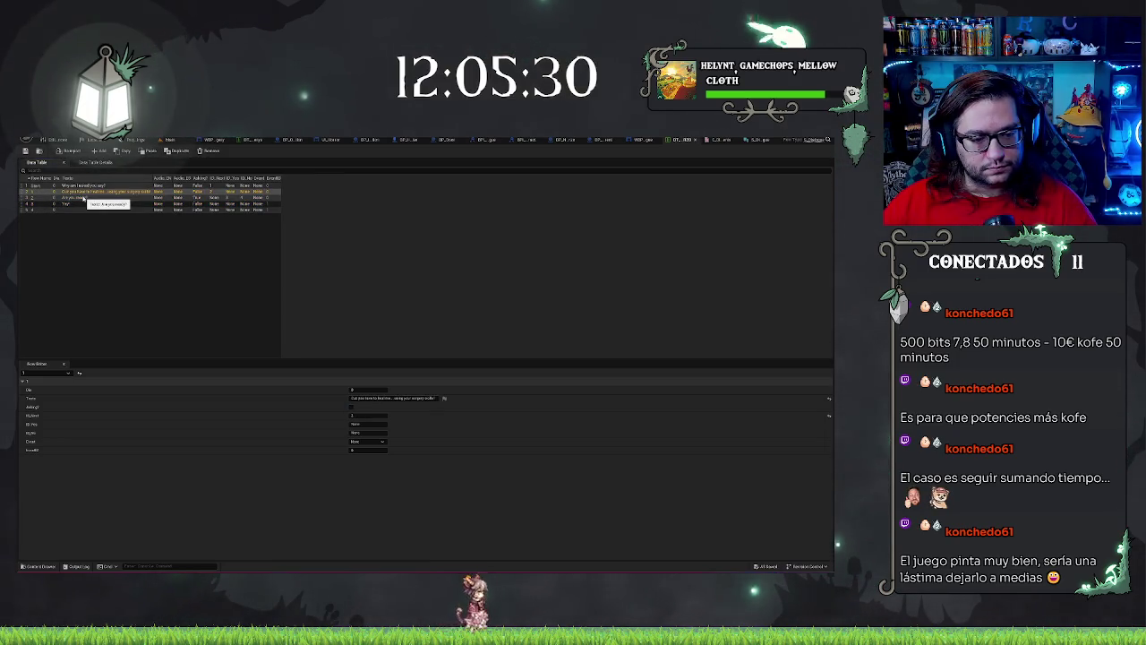
{"action": "key", "text": "Up"}
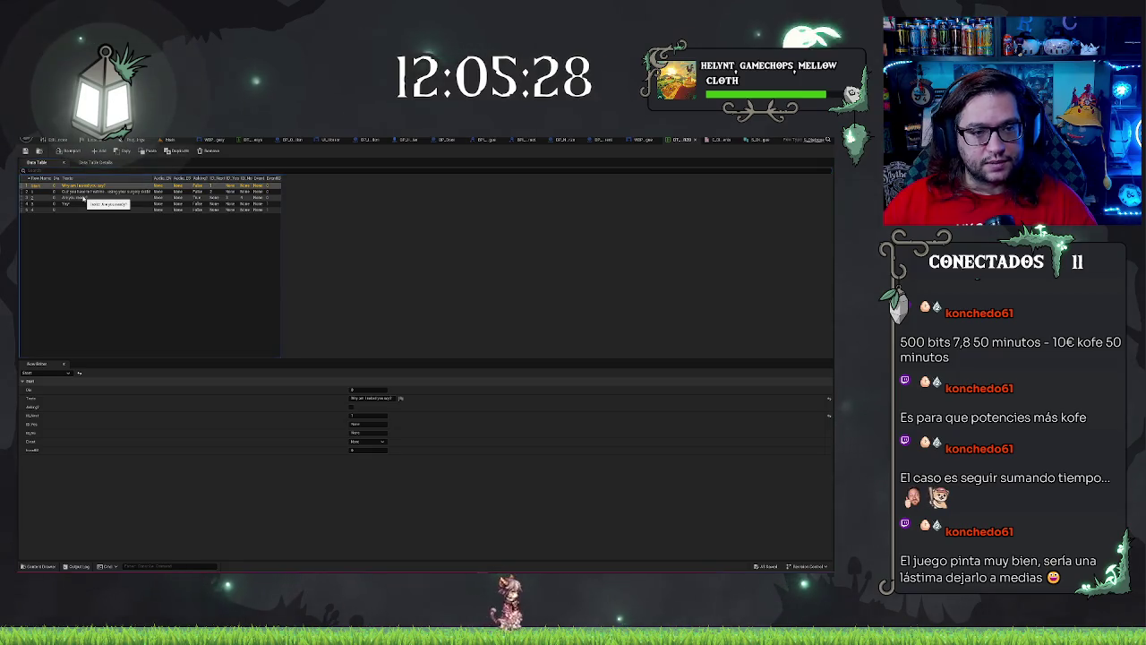
{"action": "left_click", "coordinate": [86, 191]}
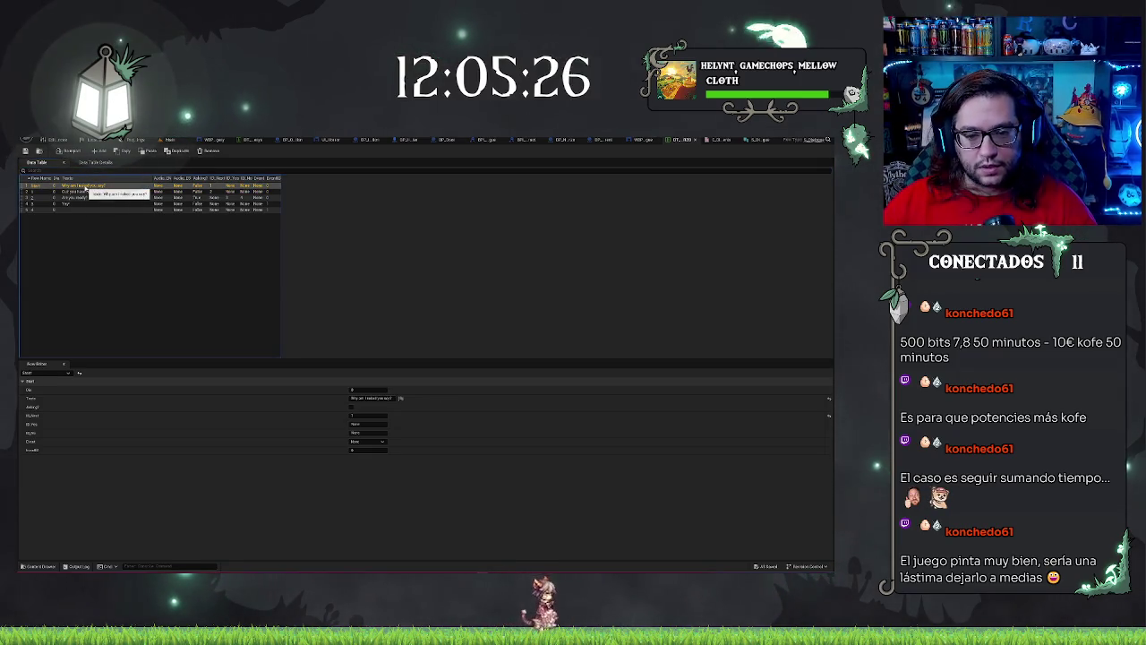
{"action": "key", "text": "Down"}
{"action": "key", "text": "Down"}
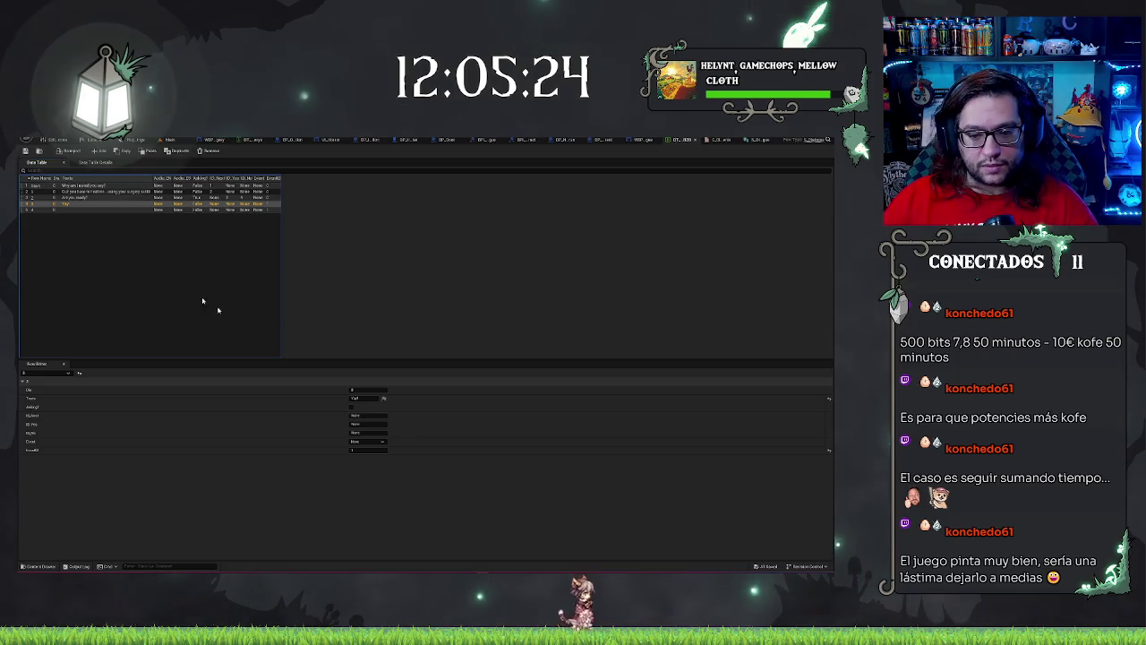
{"action": "left_click", "coordinate": [371, 441]}
{"action": "left_click", "coordinate": [363, 453]}
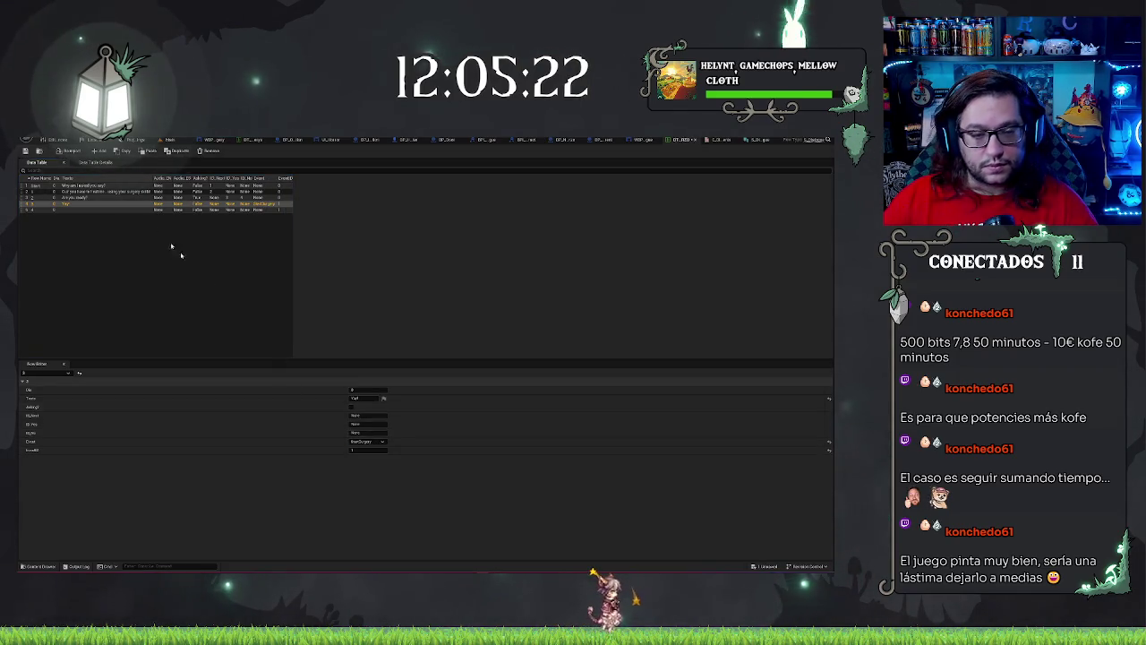
Step: Give row 5 the dialogue line 'you too if you' and save the data table
{"action": "left_click", "coordinate": [88, 208]}
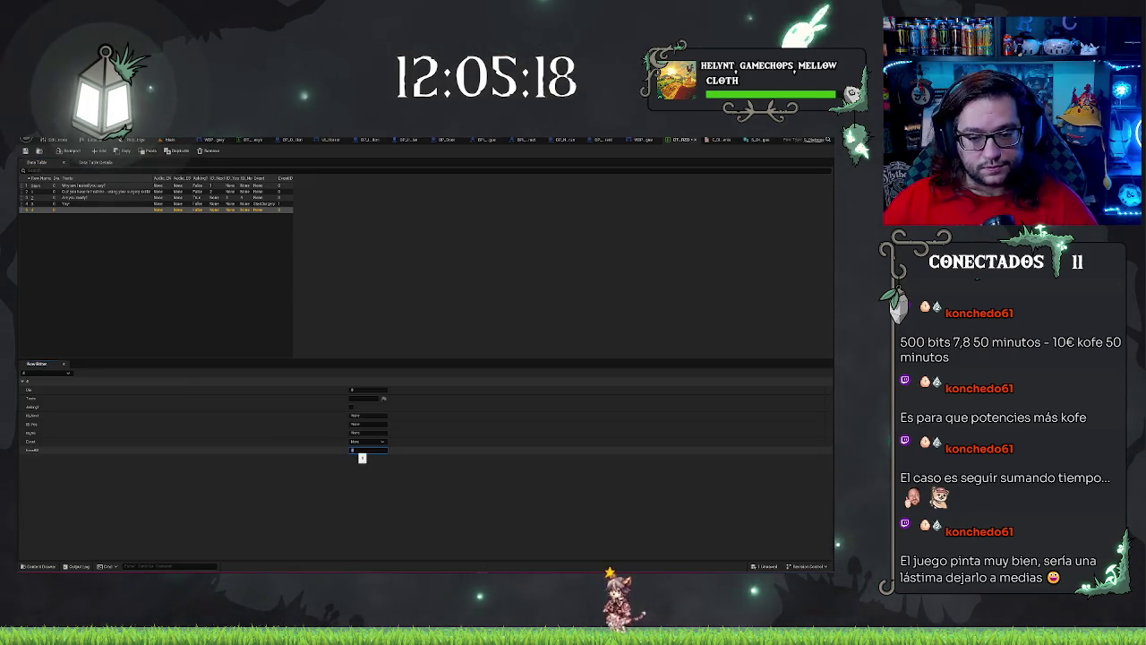
{"action": "left_click", "coordinate": [362, 398]}
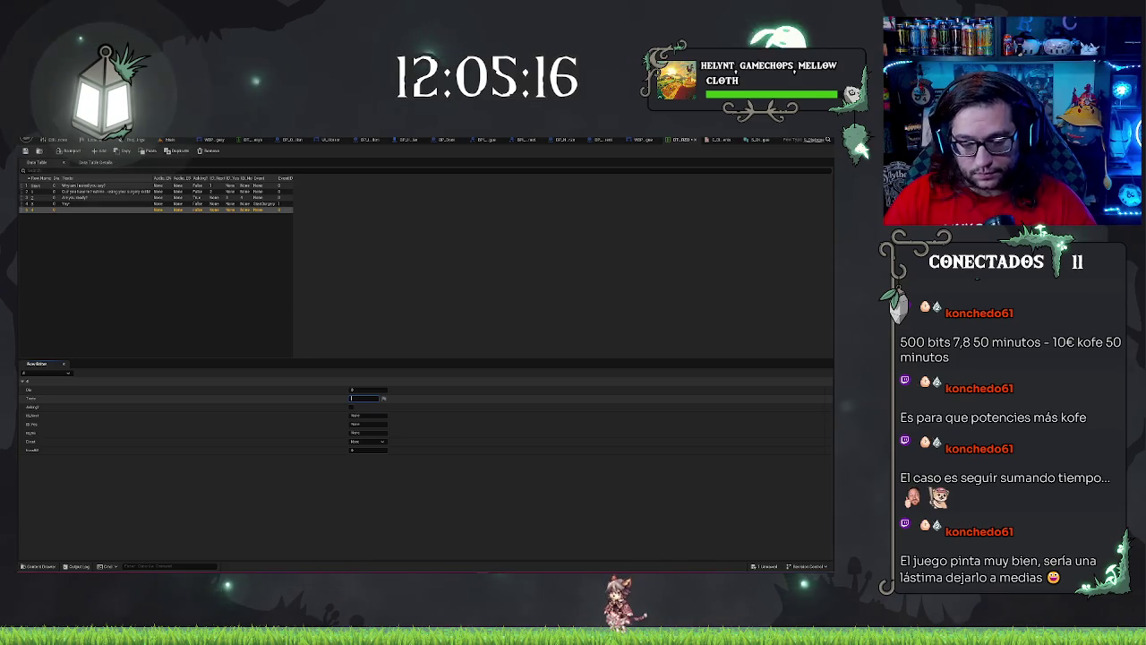
{"action": "type", "text": "you"}
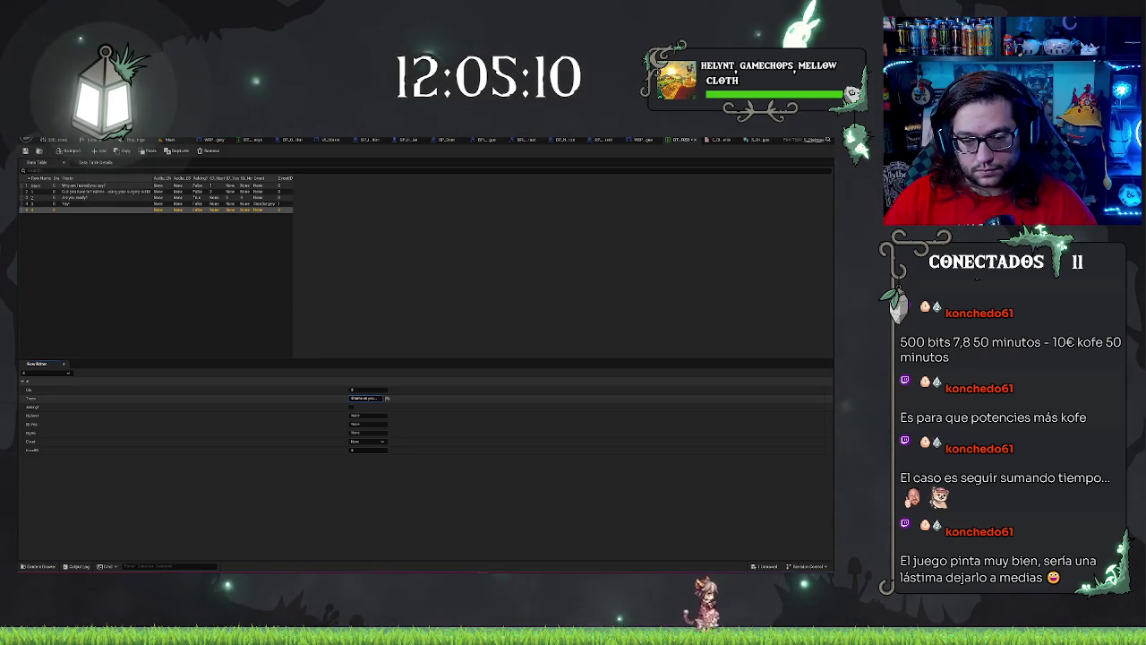
{"action": "type", "text": " to"}
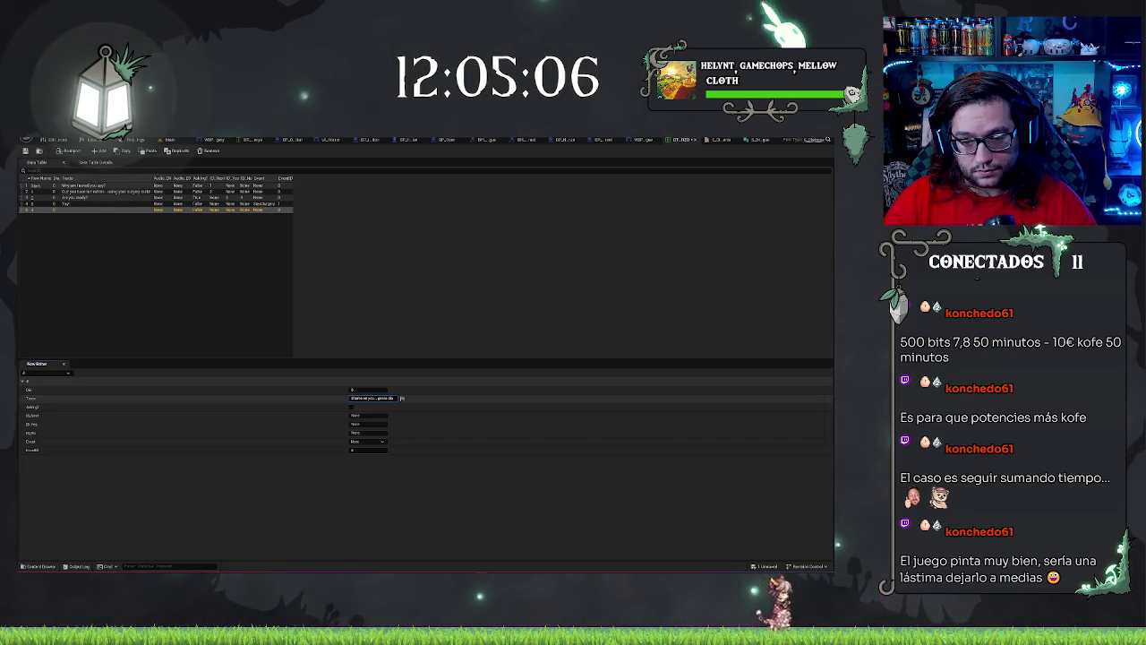
{"action": "type", "text": "o"}
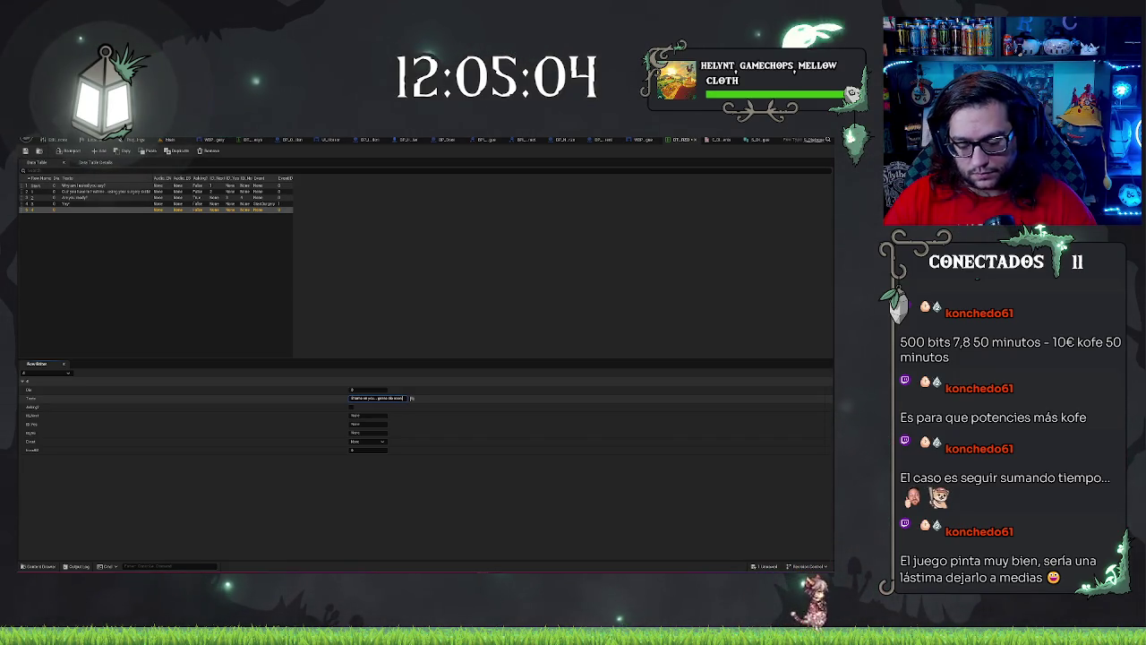
{"action": "type", "text": " if you"}
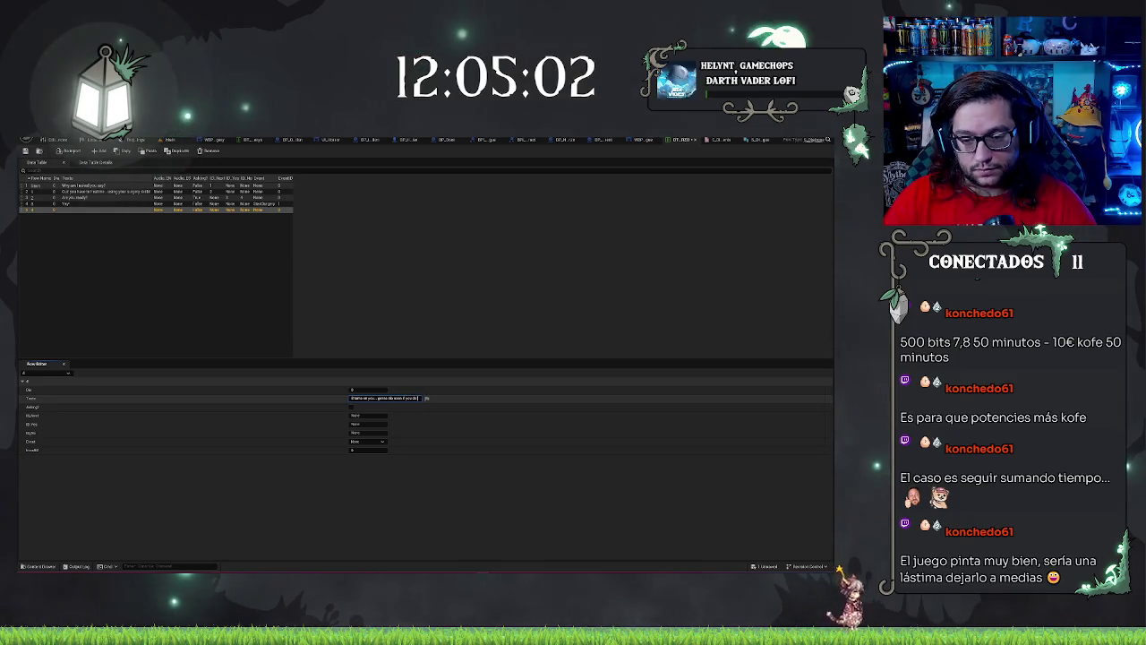
{"action": "type", "text": "o"}
{"action": "key", "text": "BackSpace"}
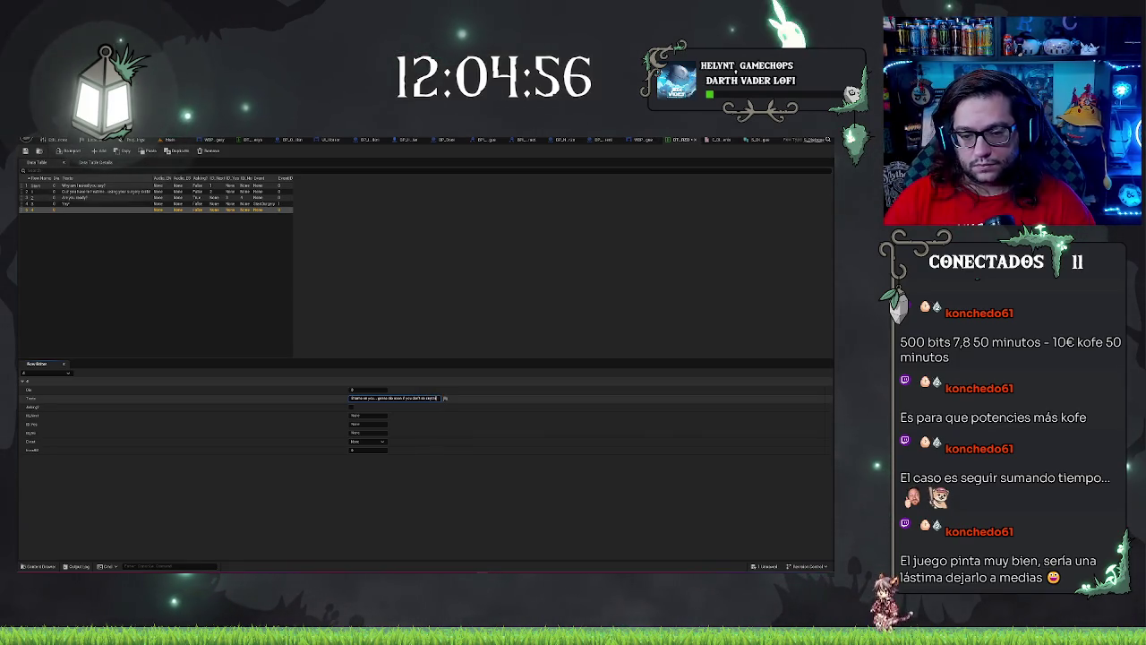
{"action": "key", "text": "Return"}
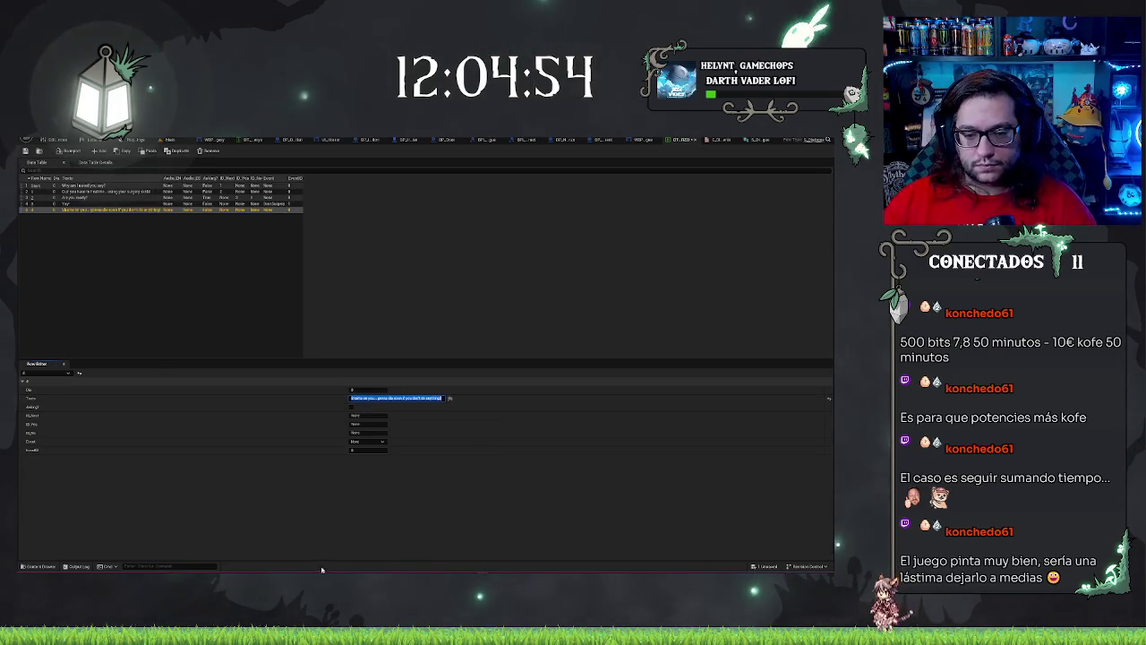
{"action": "left_click", "coordinate": [329, 521]}
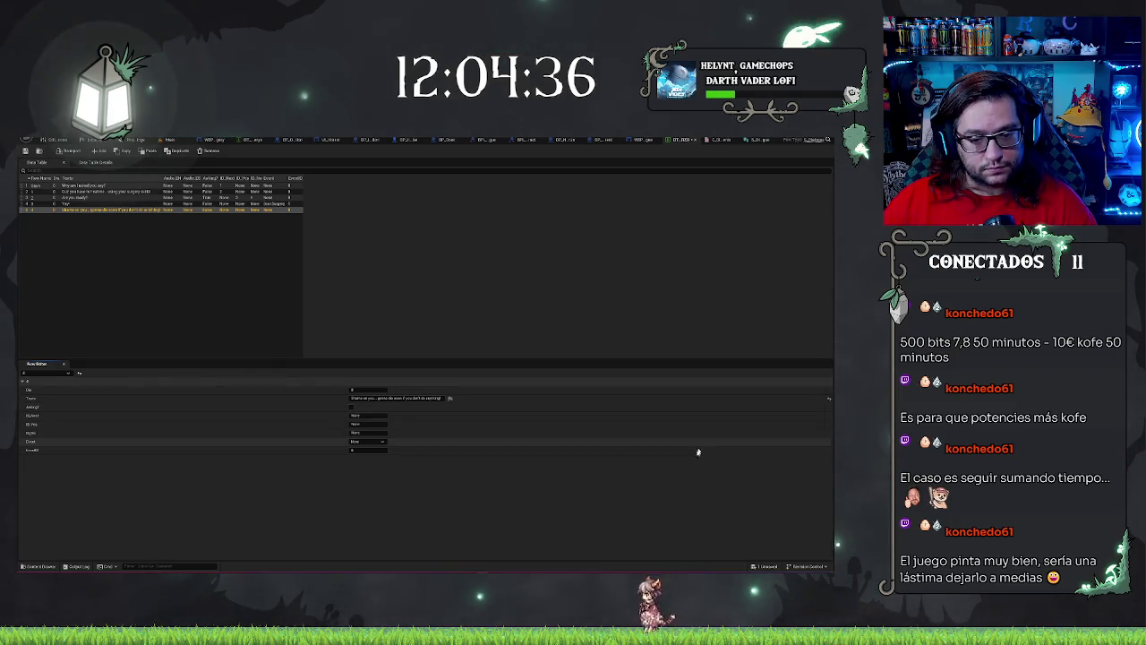
{"action": "left_click", "coordinate": [223, 279]}
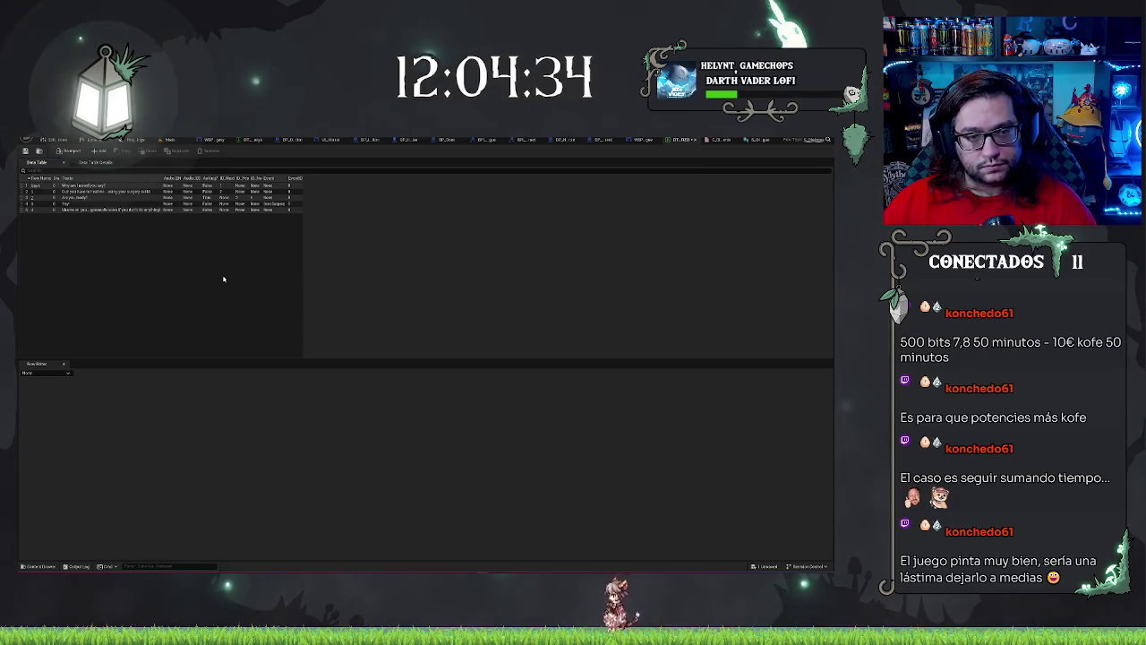
{"action": "key", "text": "ctrl+s"}
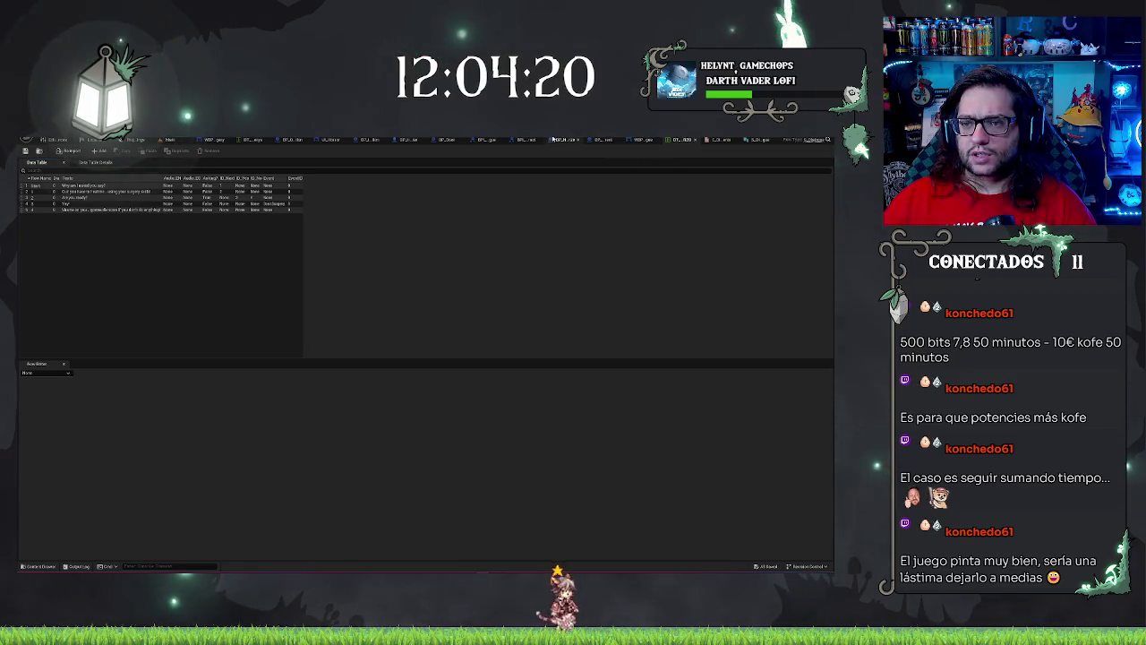
Step: In BP_NPC_Parent, change the DT_Dialogue variable's type to Data Table > Object Reference
{"action": "left_click", "coordinate": [601, 140]}
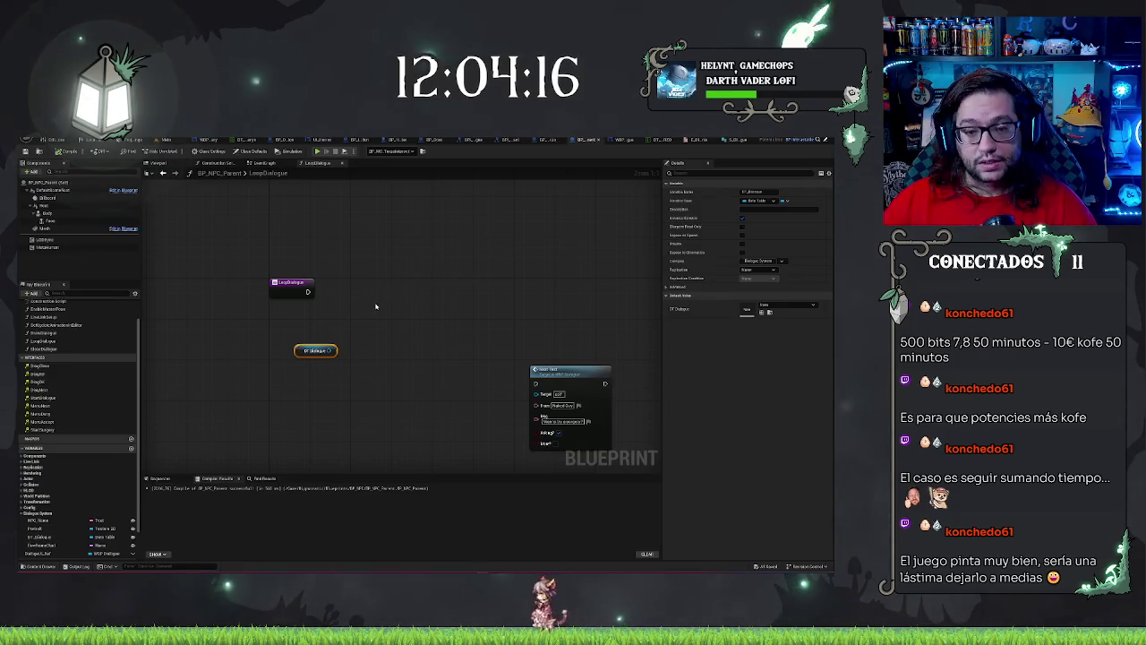
{"action": "scroll", "coordinate": [80, 507], "scroll_direction": "down", "scroll_amount": 2}
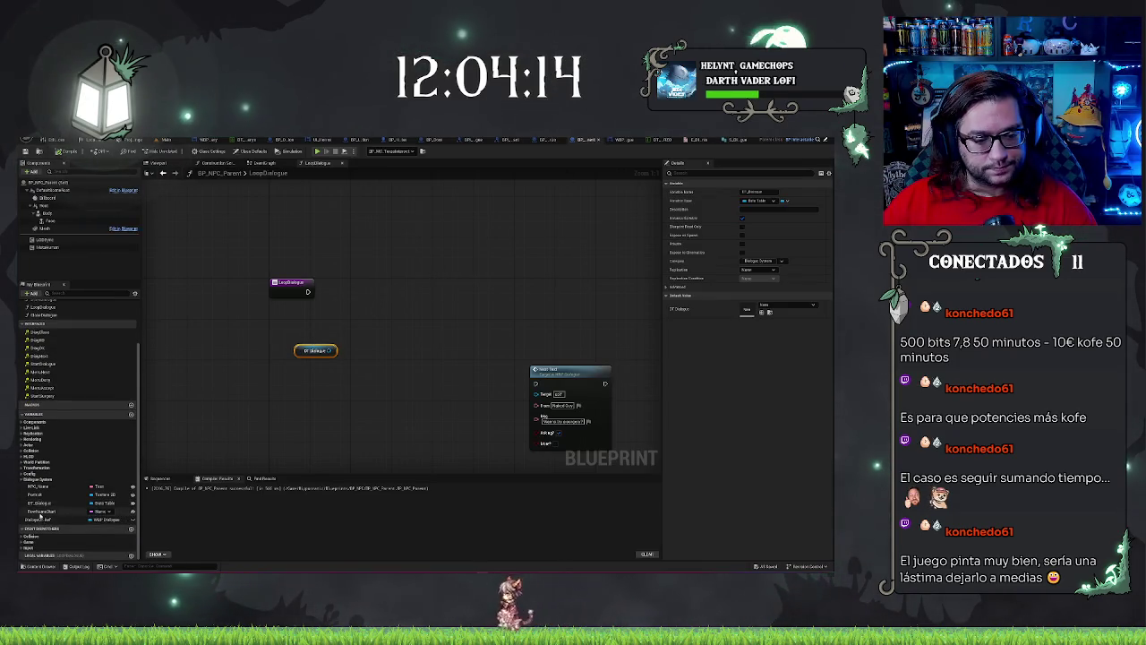
{"action": "left_click", "coordinate": [100, 503]}
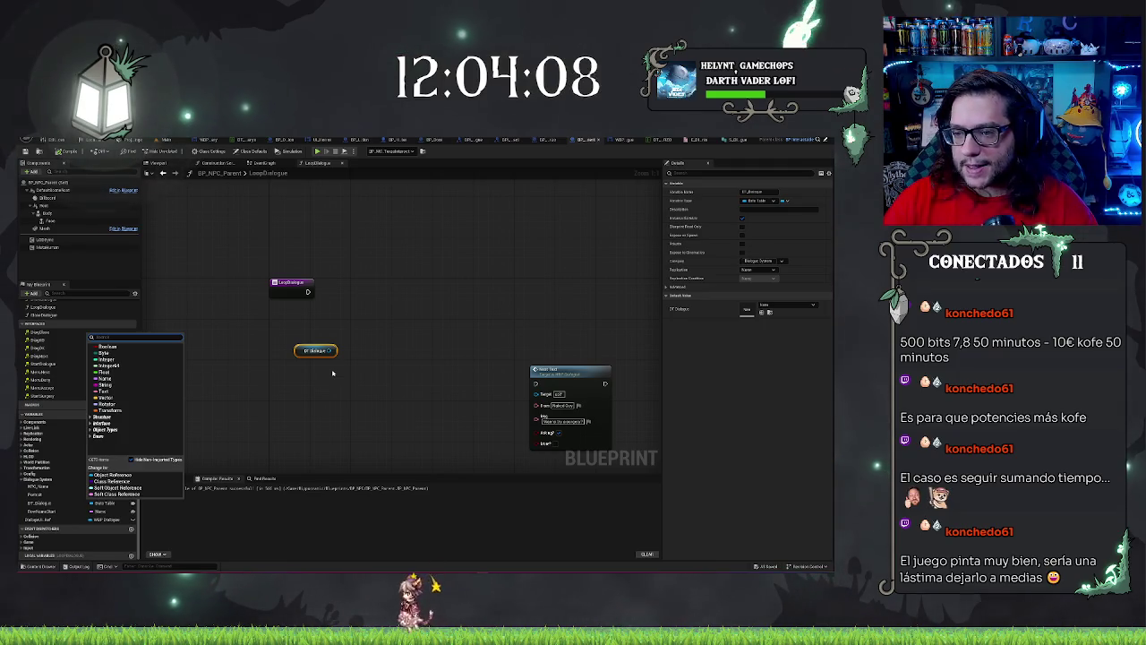
{"action": "type", "text": "dialog"}
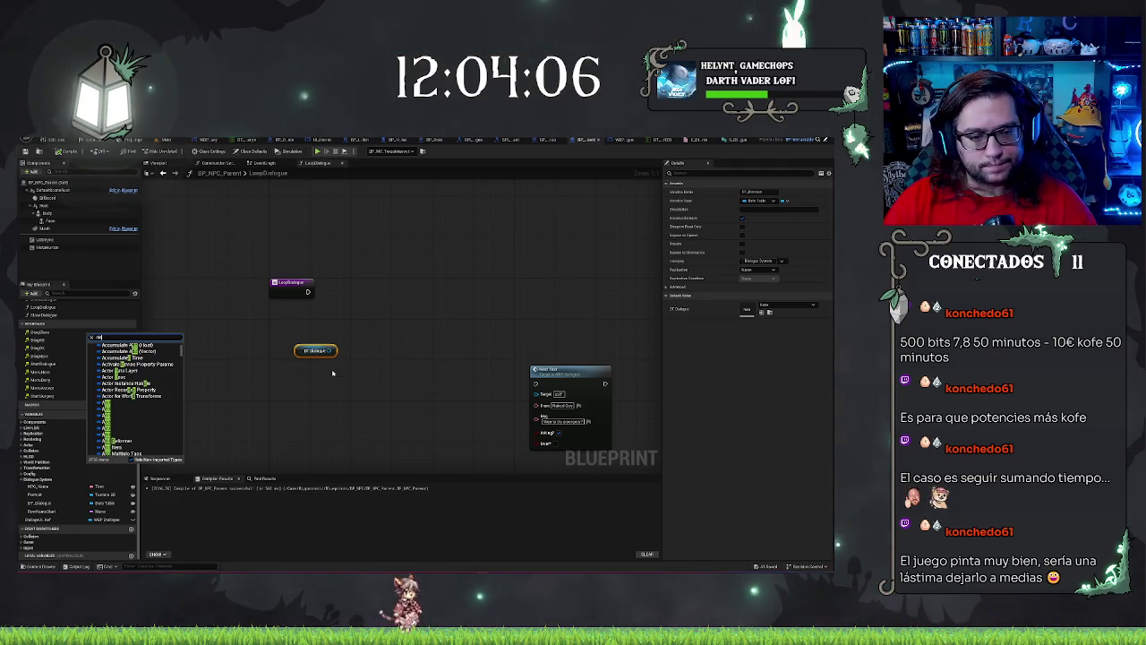
{"action": "key", "text": "BackSpace"}
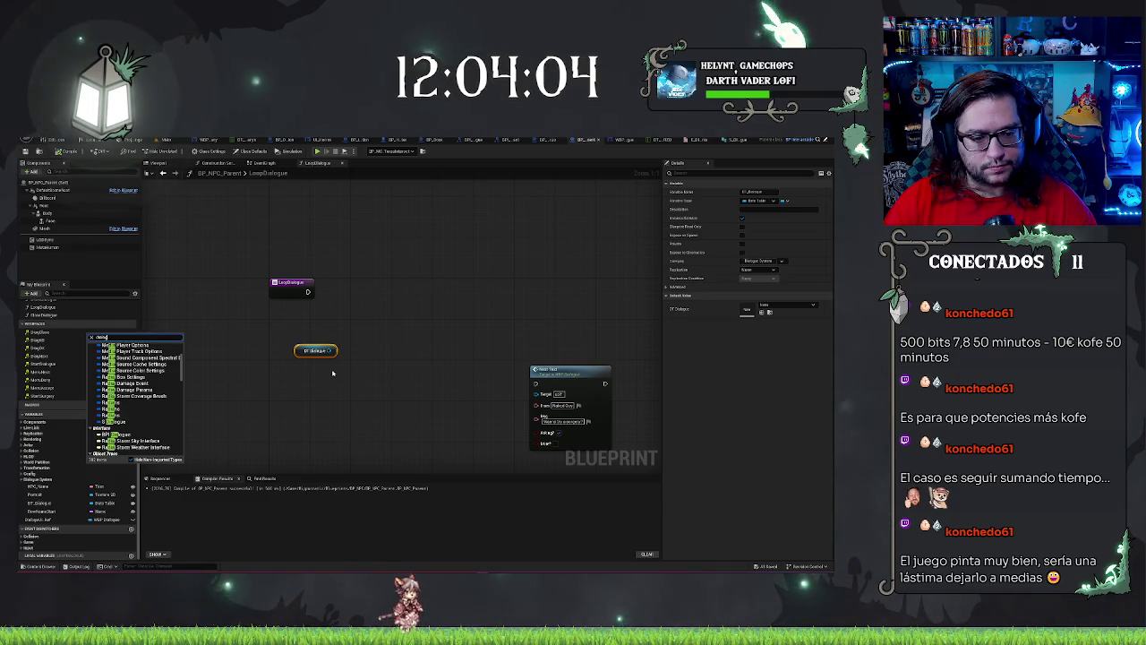
{"action": "type", "text": "log"}
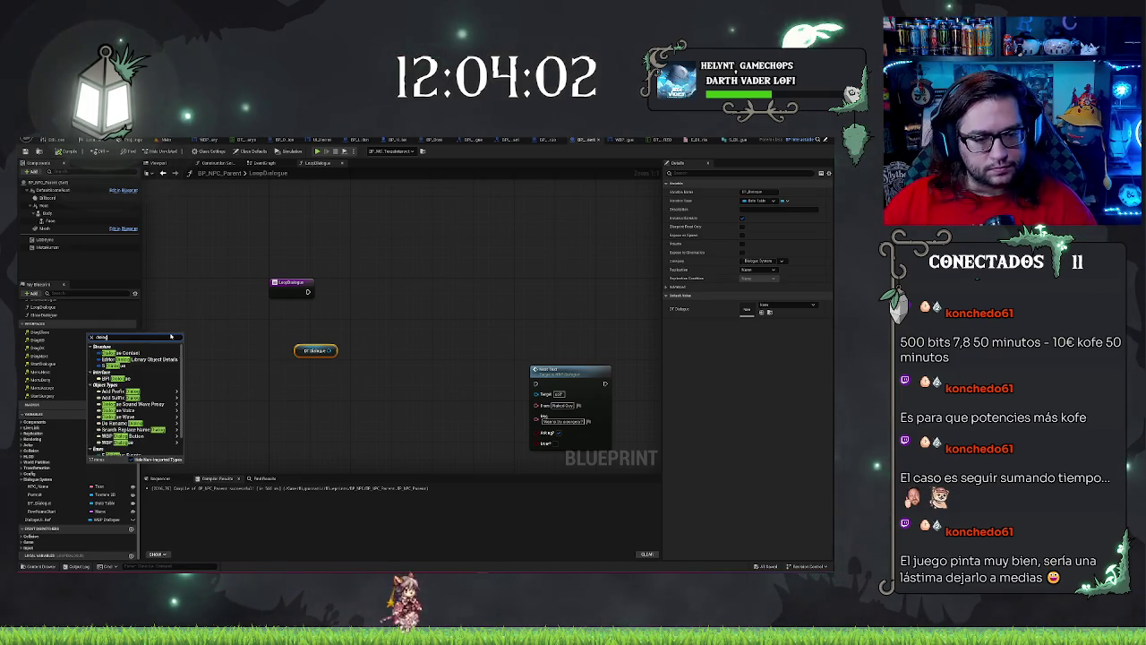
{"action": "mouse_move", "coordinate": [160, 418]}
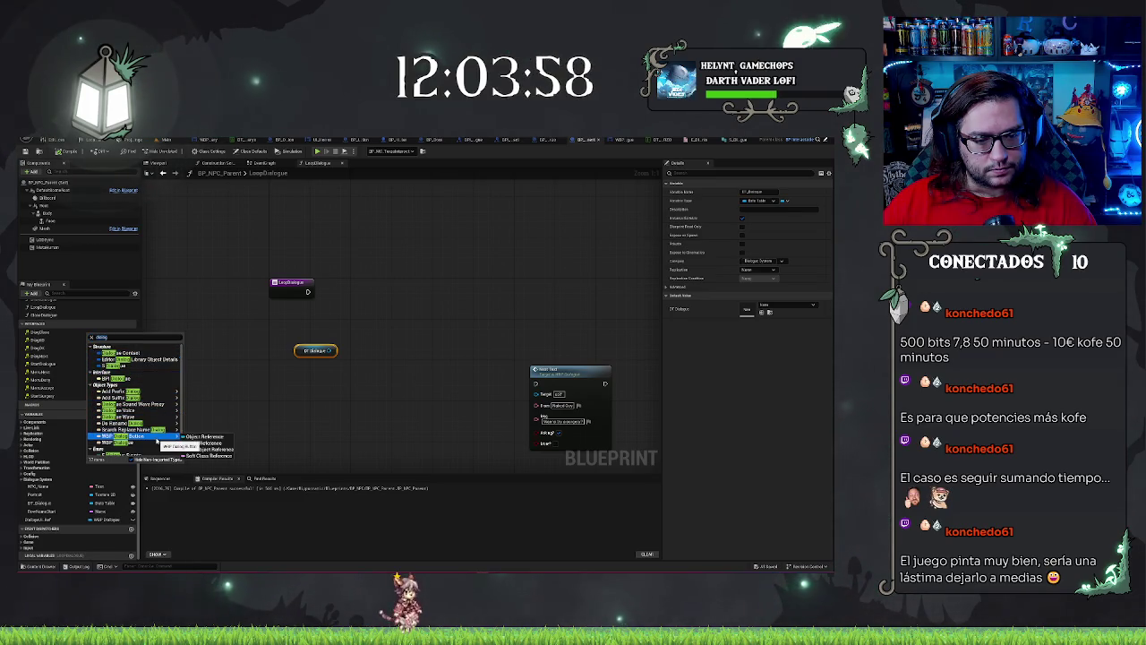
{"action": "mouse_move", "coordinate": [148, 393]}
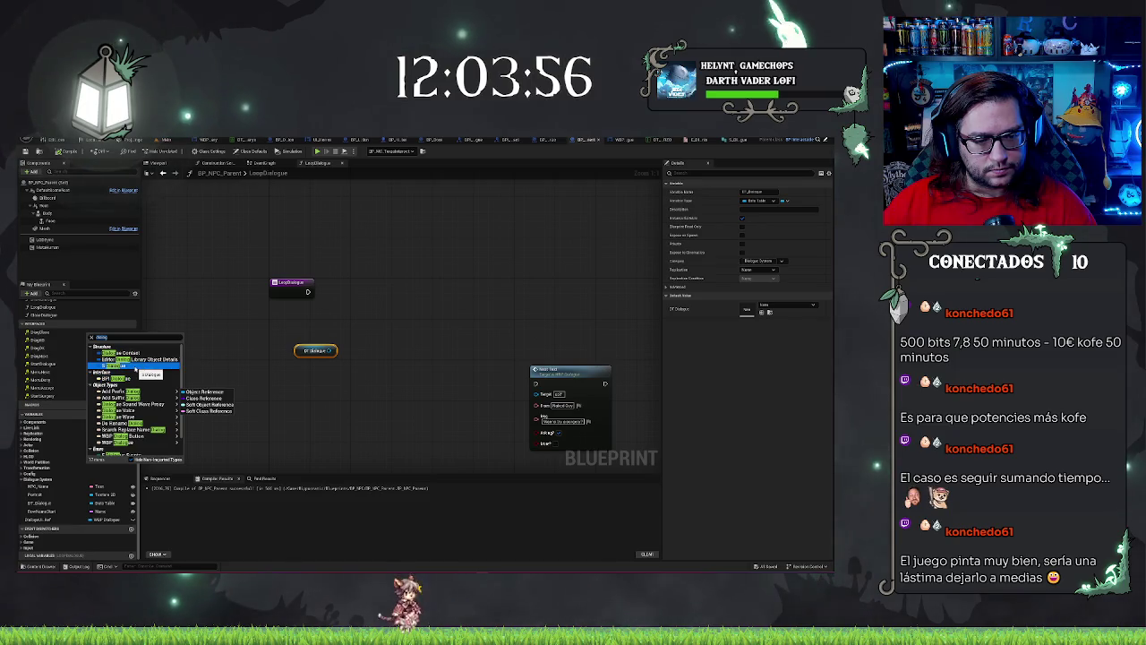
{"action": "scroll", "coordinate": [161, 382], "scroll_direction": "down", "scroll_amount": 1}
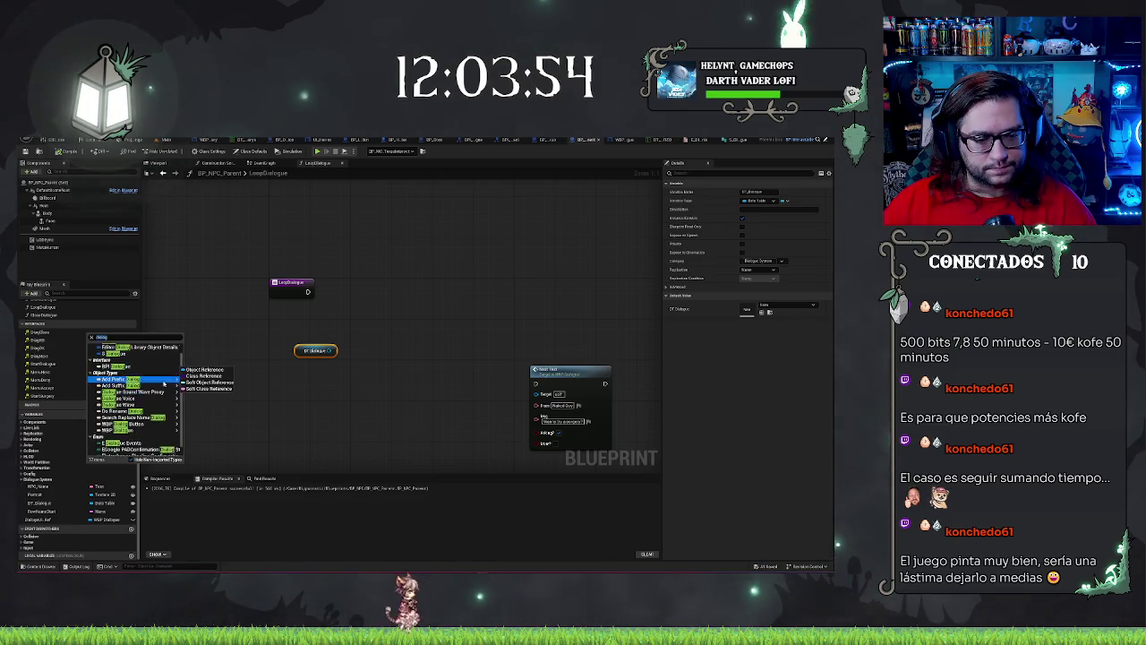
{"action": "scroll", "coordinate": [164, 383], "scroll_direction": "up", "scroll_amount": 2}
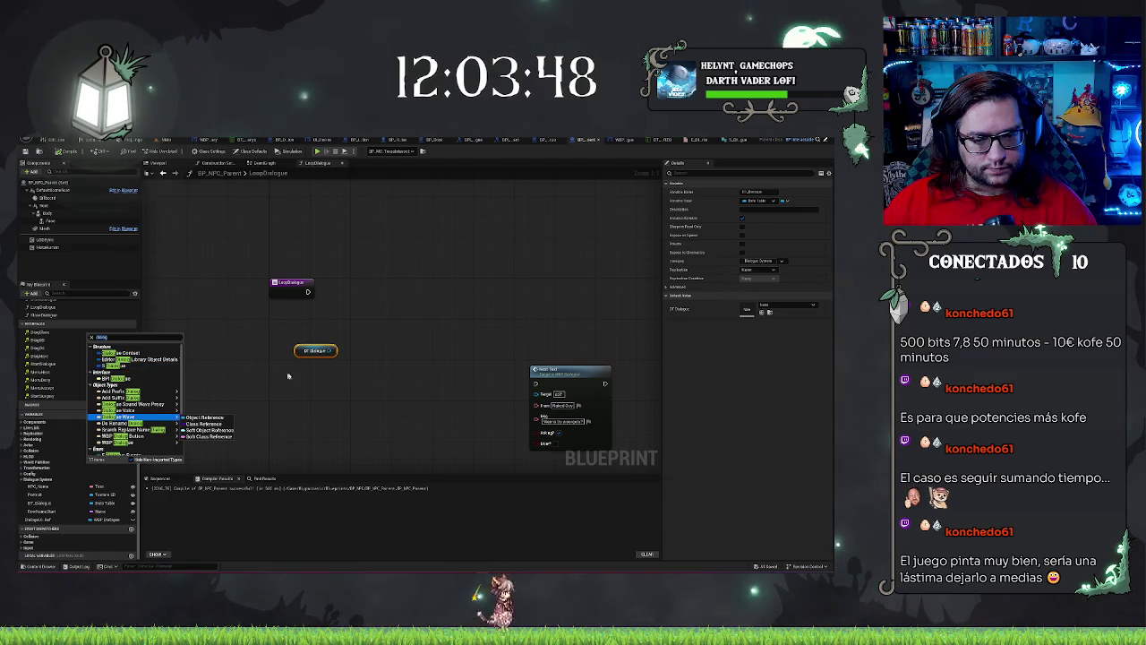
{"action": "left_click", "coordinate": [128, 366]}
{"action": "left_click", "coordinate": [303, 351]}
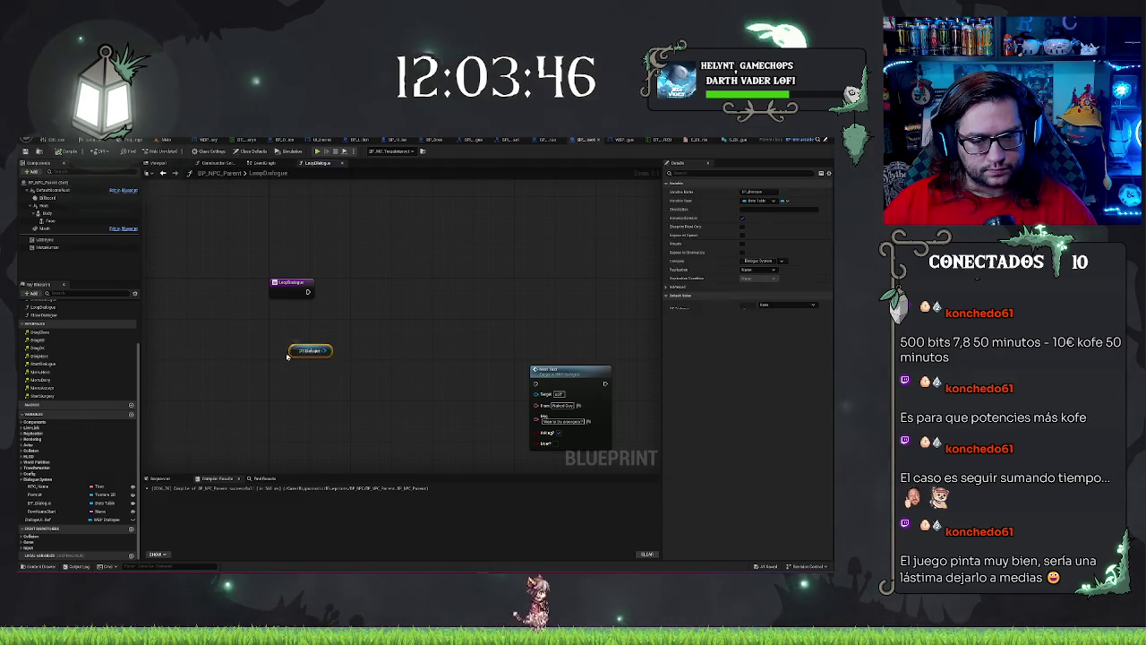
{"action": "left_click_drag", "start_coordinate": [303, 351], "coordinate": [325, 351]}
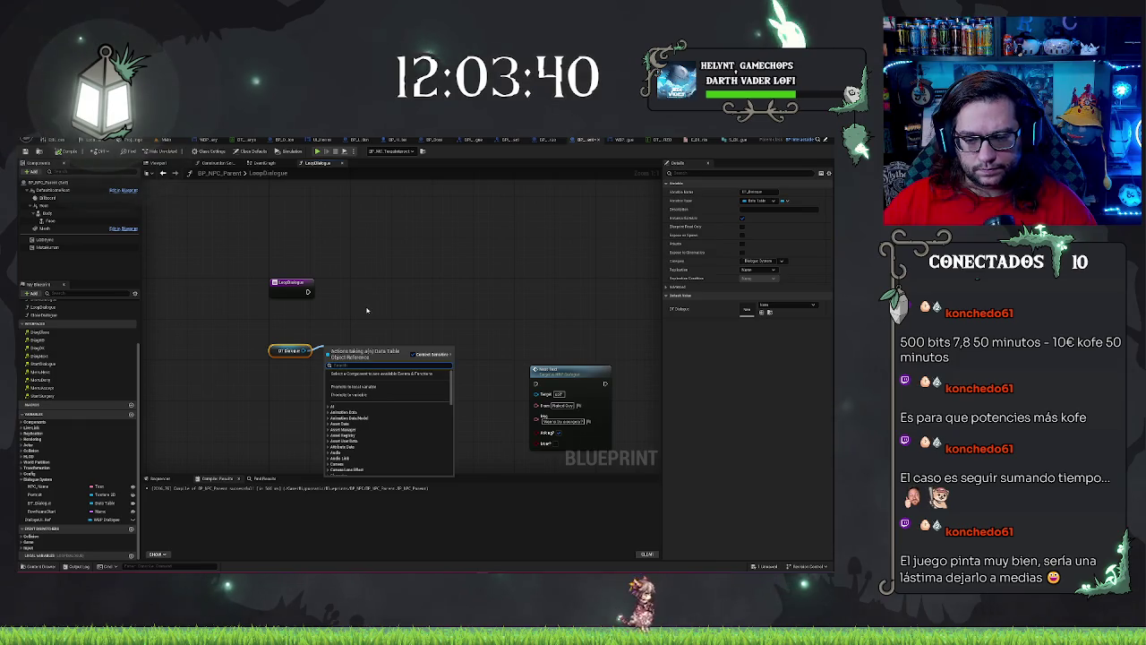
{"action": "type", "text": "data table"}
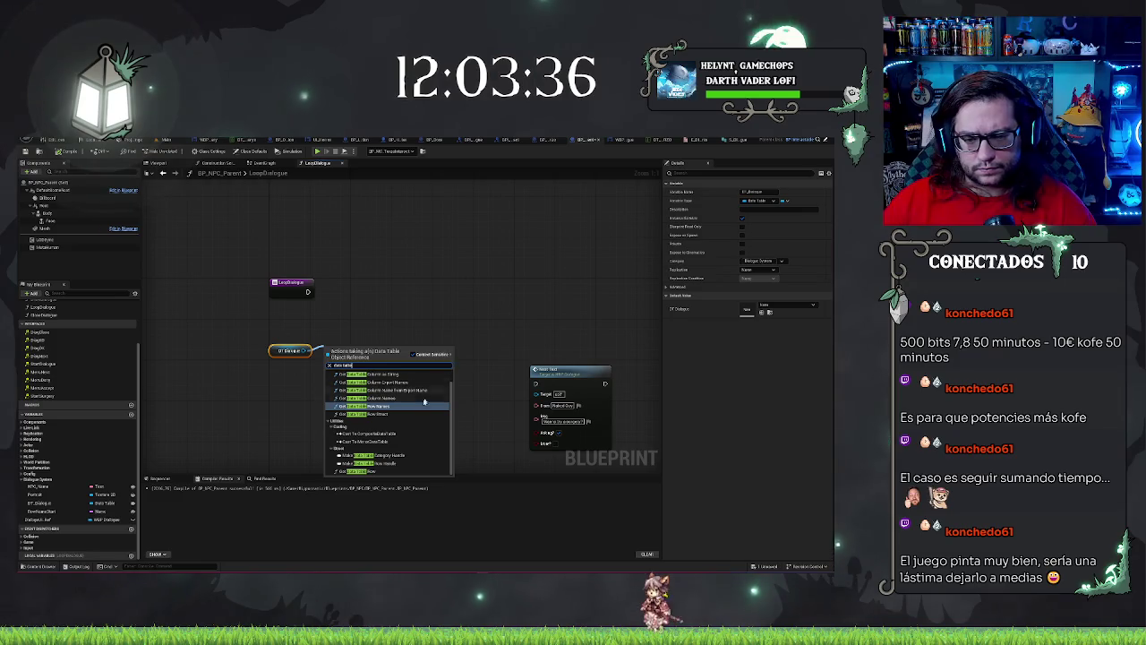
{"action": "left_click", "coordinate": [393, 417]}
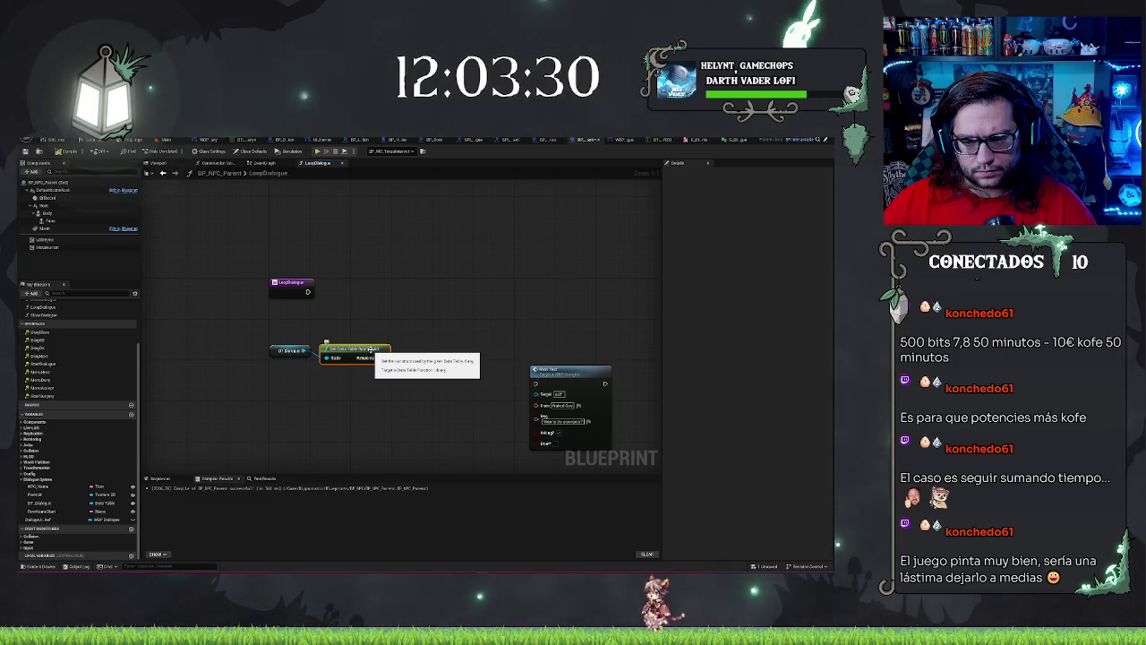
{"action": "left_click_drag", "start_coordinate": [371, 349], "coordinate": [420, 354]}
{"action": "type", "text": "cast to"}
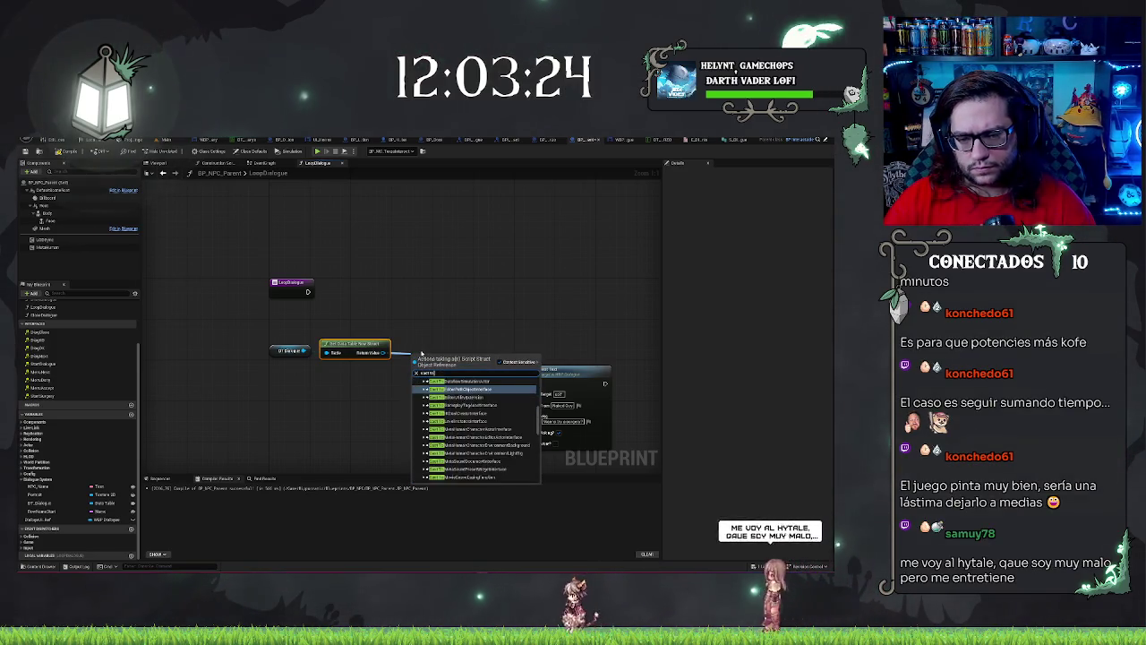
{"action": "key", "text": "BackSpace"}
{"action": "key", "text": "BackSpace"}
{"action": "key", "text": "BackSpace"}
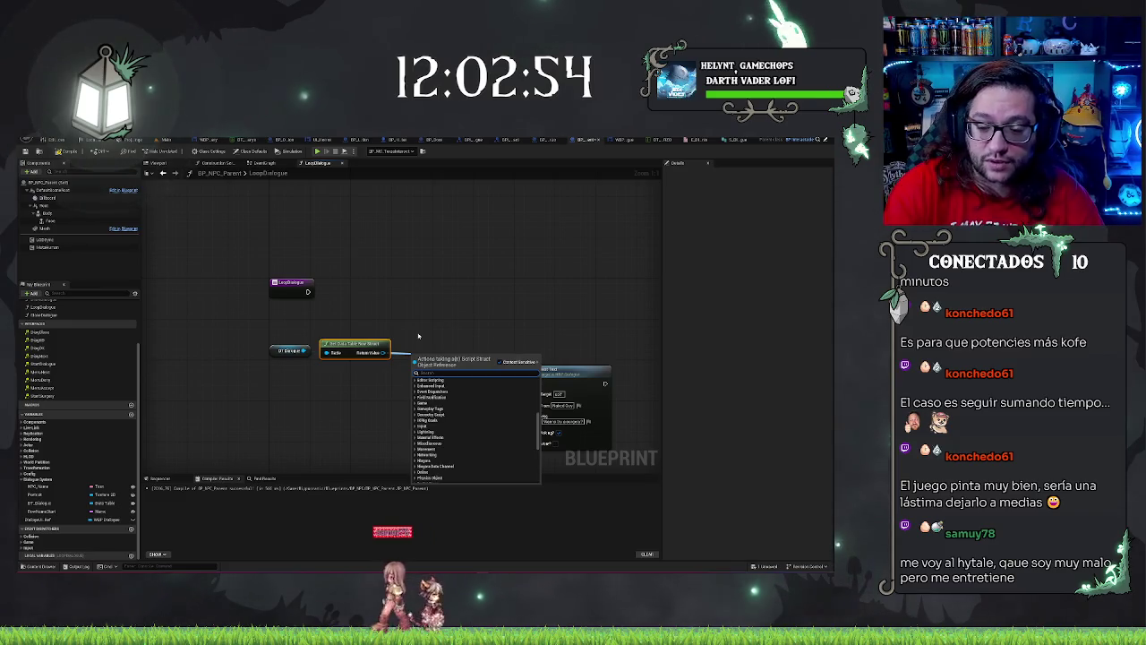
{"action": "scroll", "coordinate": [482, 397], "scroll_direction": "down", "scroll_amount": 5}
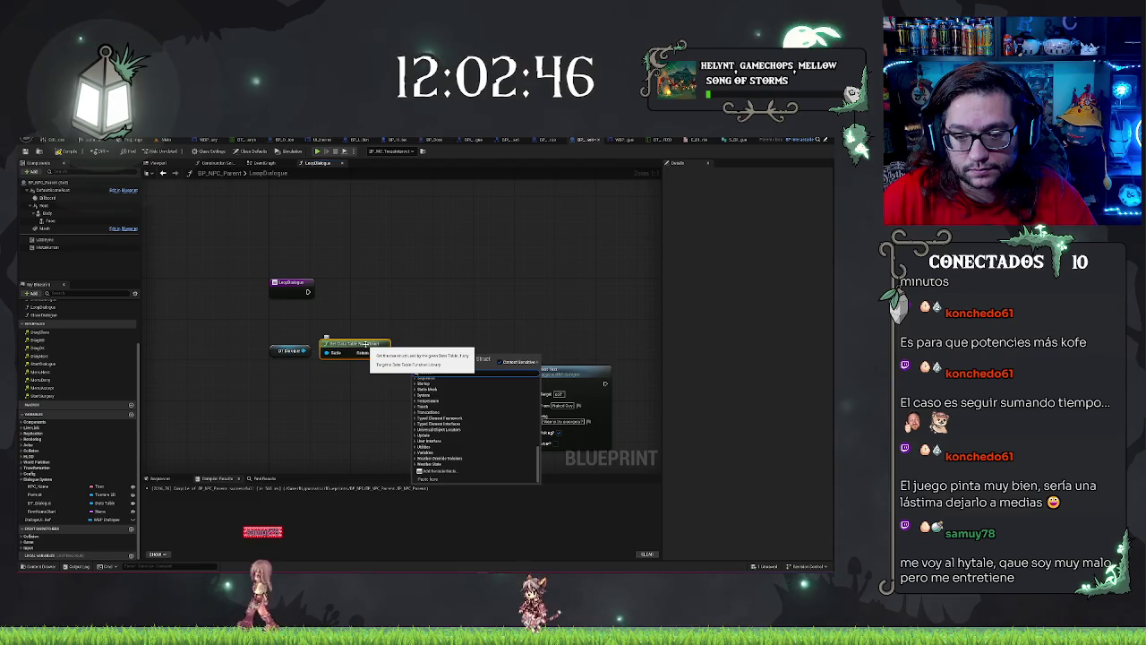
{"action": "scroll", "coordinate": [454, 432], "scroll_direction": "up", "scroll_amount": 10}
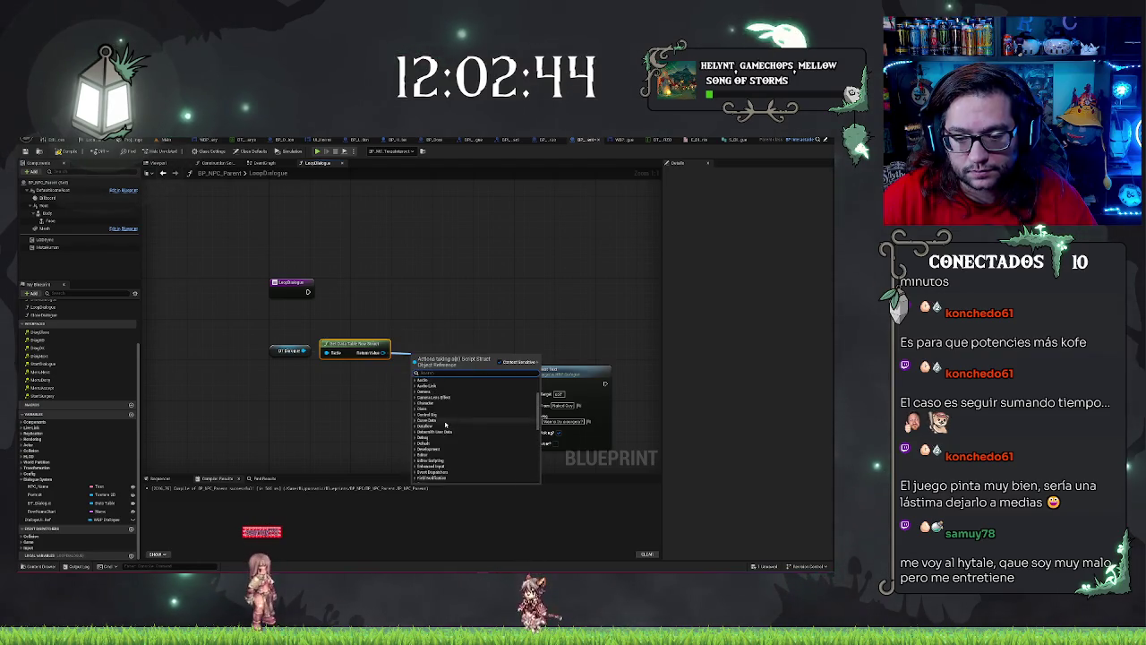
{"action": "type", "text": "text"}
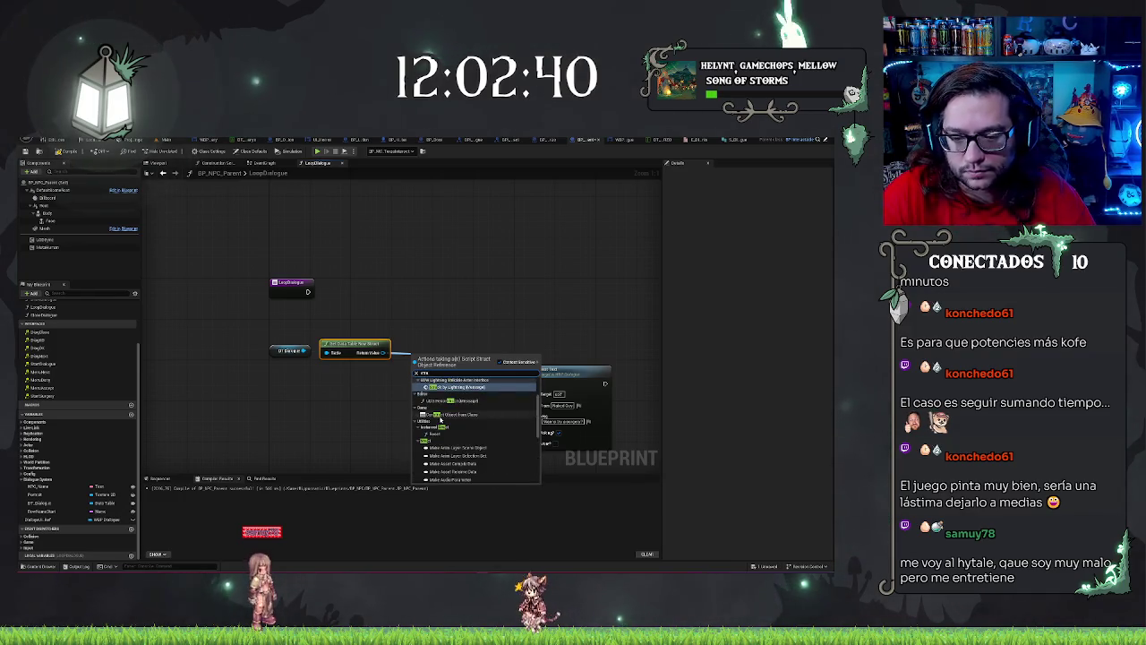
{"action": "scroll", "coordinate": [443, 421], "scroll_direction": "down", "scroll_amount": 10}
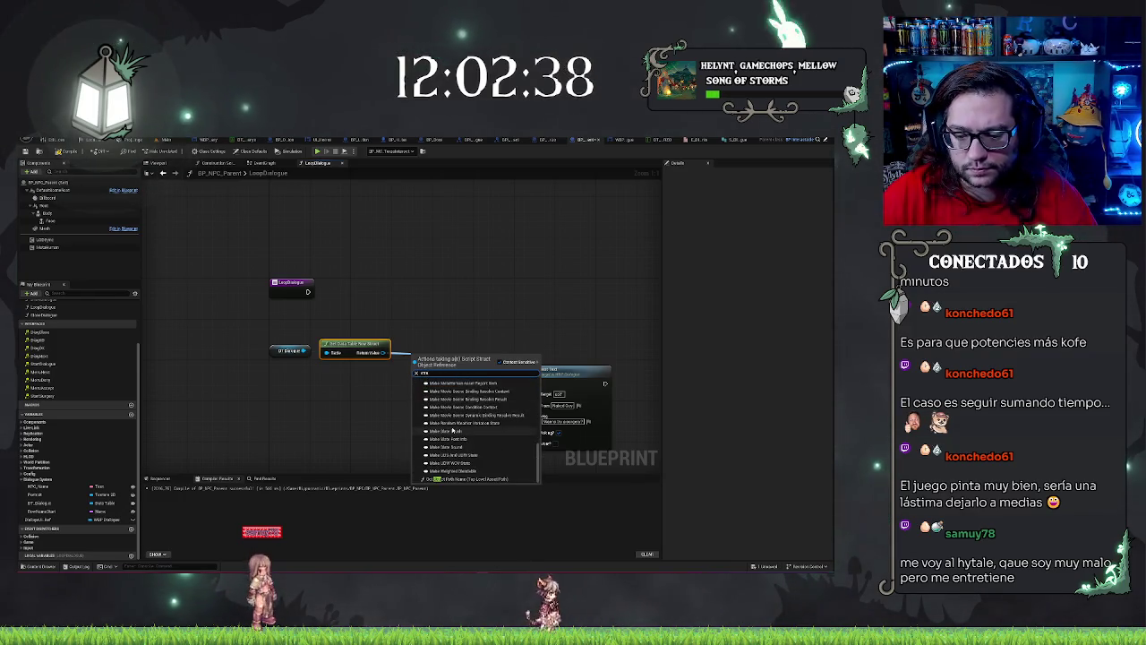
{"action": "left_click", "coordinate": [377, 327]}
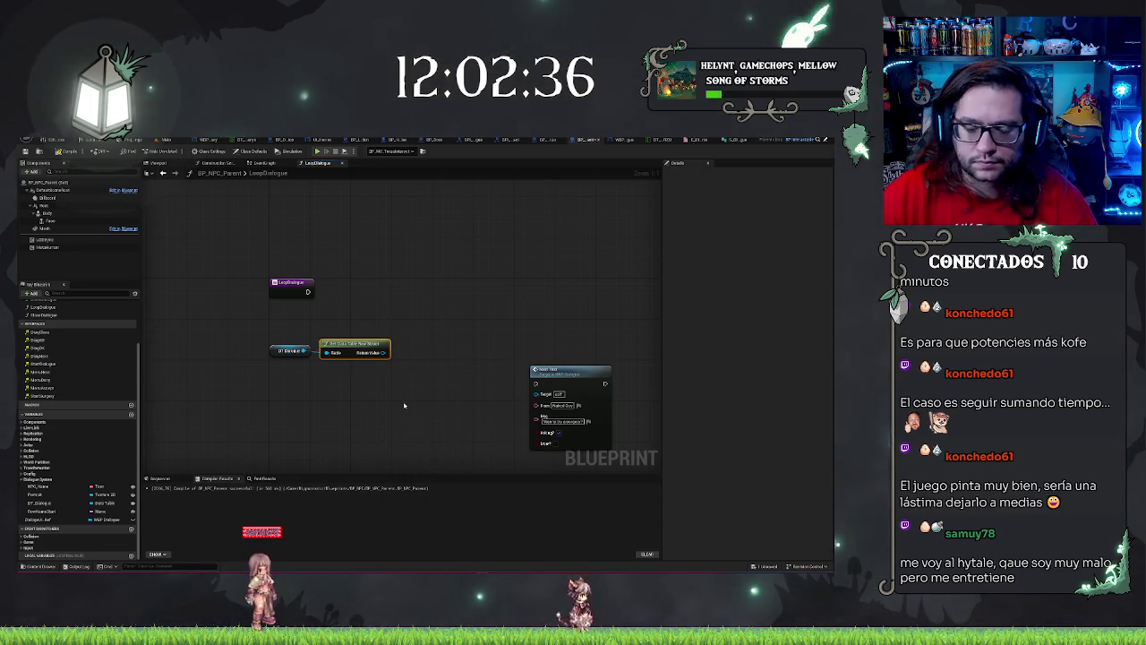
{"action": "key", "text": "Delete"}
{"action": "left_click", "coordinate": [274, 349]}
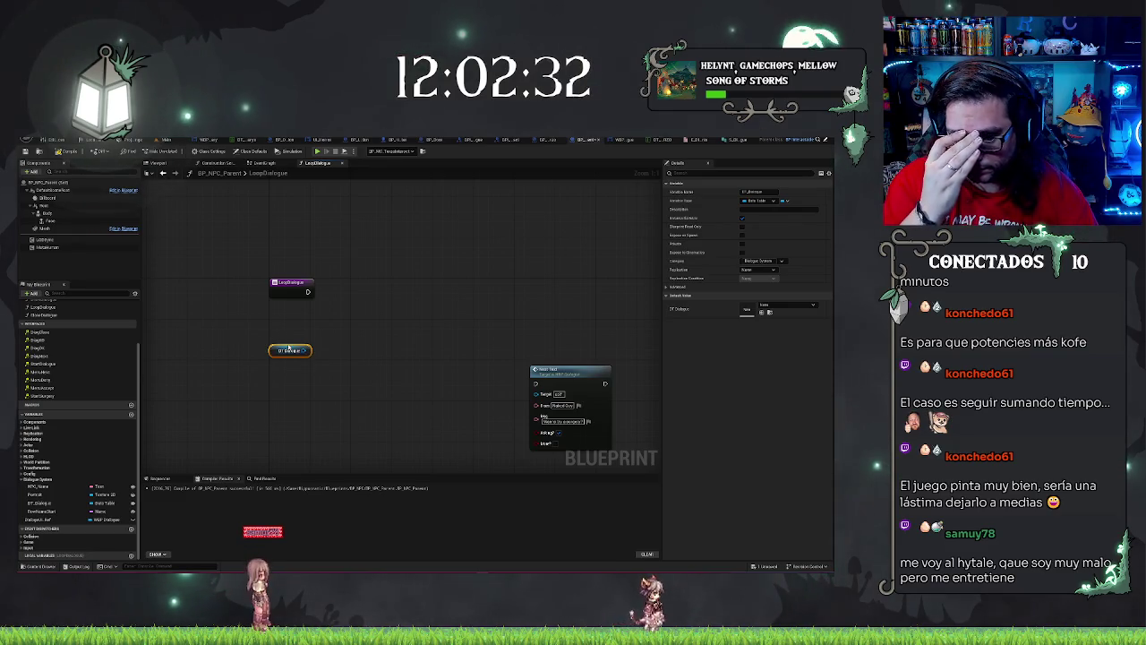
Step: Create a Get Data Table Row node wired from the DT Dialogue getter, and tidy both nodes' positions
{"action": "left_click", "coordinate": [767, 306]}
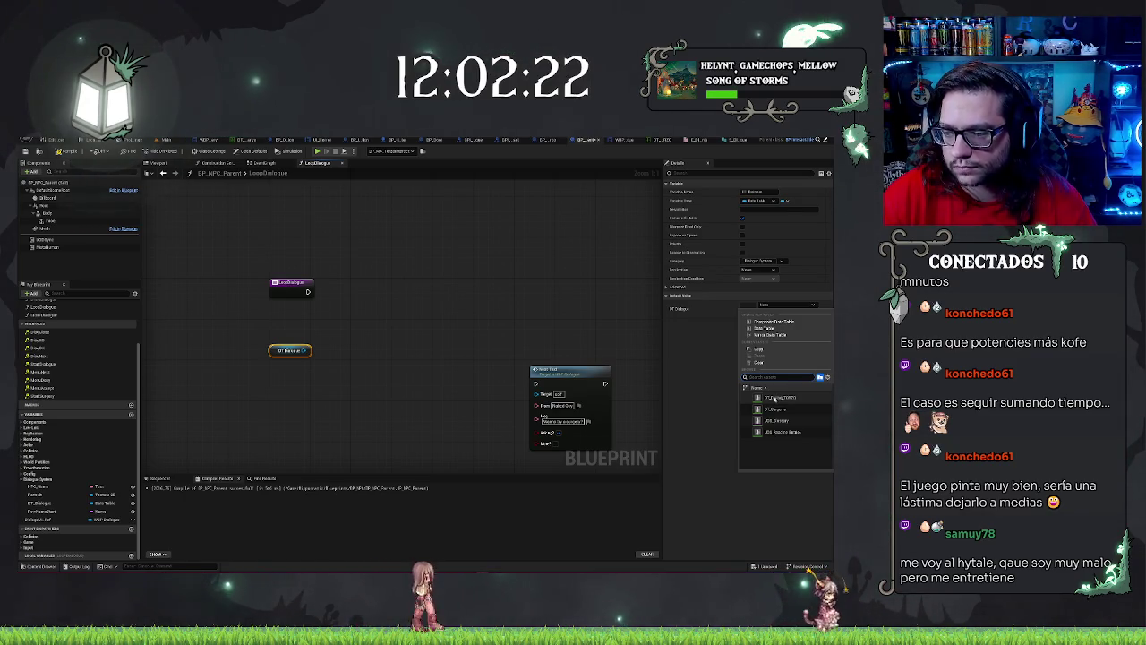
{"action": "left_click", "coordinate": [404, 346]}
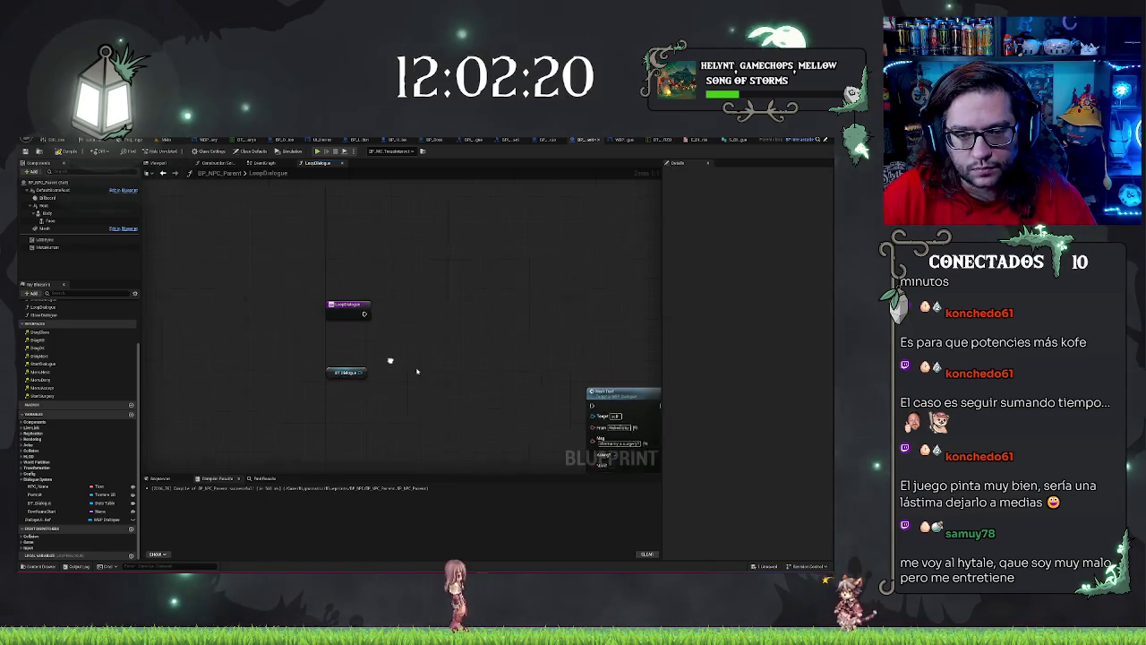
{"action": "left_click_drag", "start_coordinate": [400, 369], "coordinate": [401, 370]}
{"action": "type", "text": "get"}
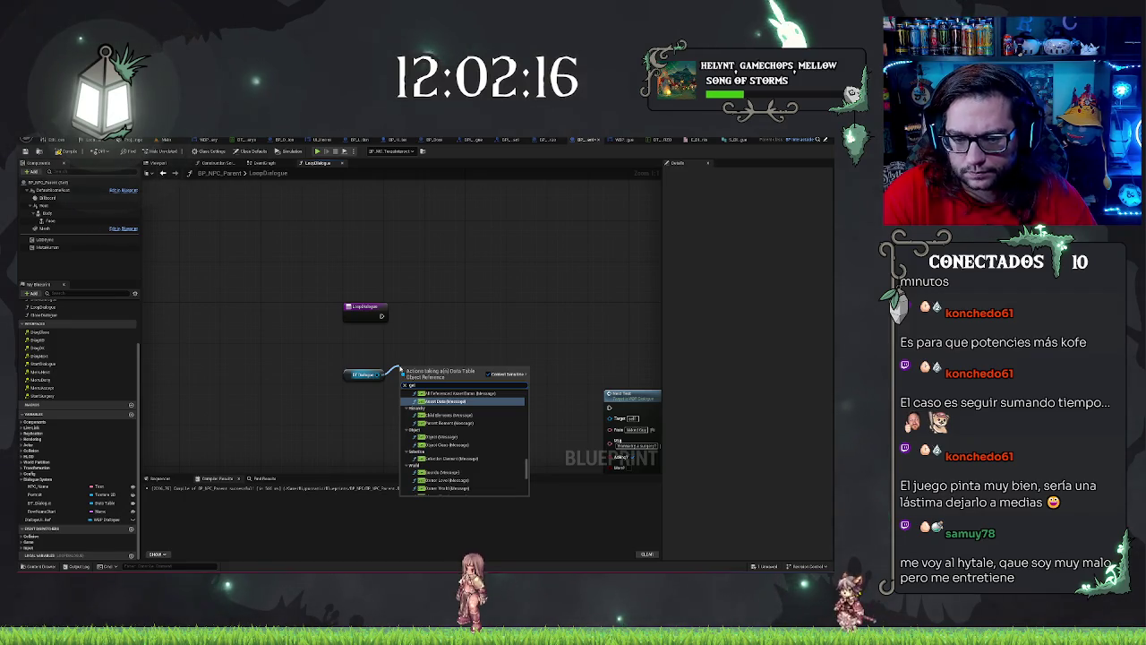
{"action": "type", "text": "data"}
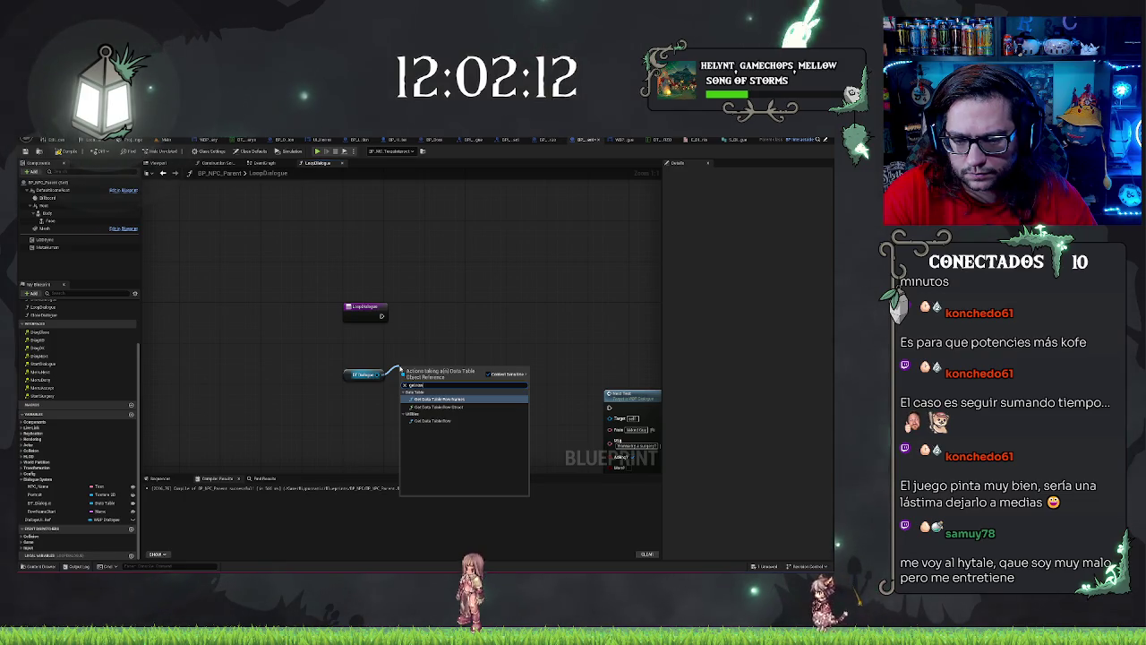
{"action": "key", "text": "Down"}
{"action": "key", "text": "Down"}
{"action": "key", "text": "Return"}
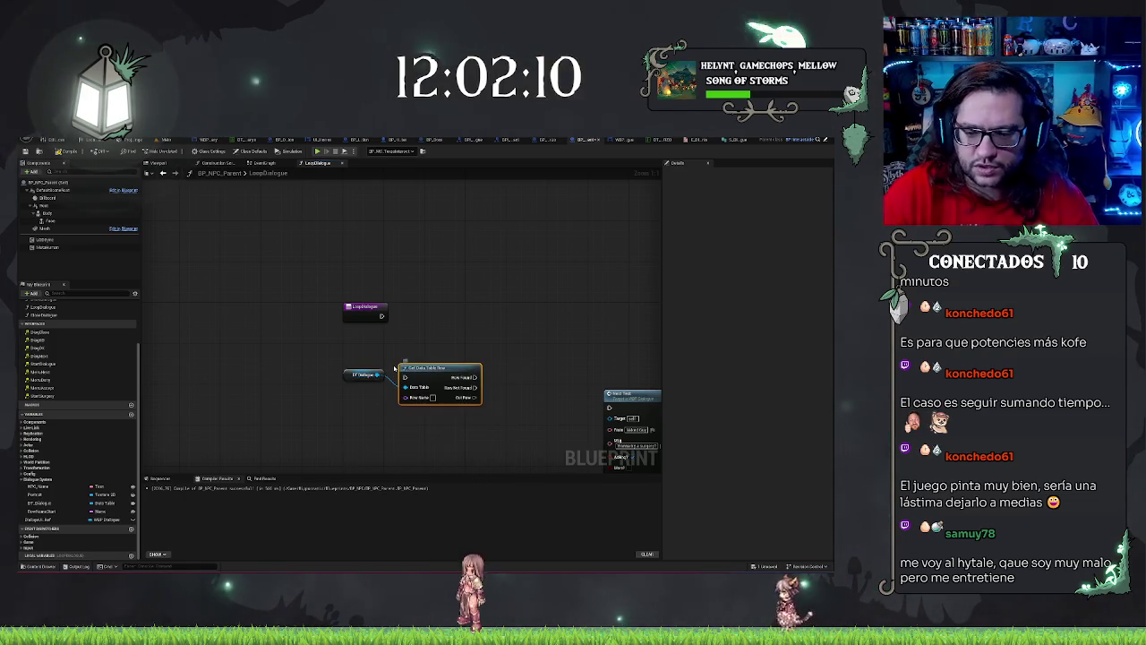
{"action": "left_click_drag", "start_coordinate": [418, 367], "coordinate": [431, 311]}
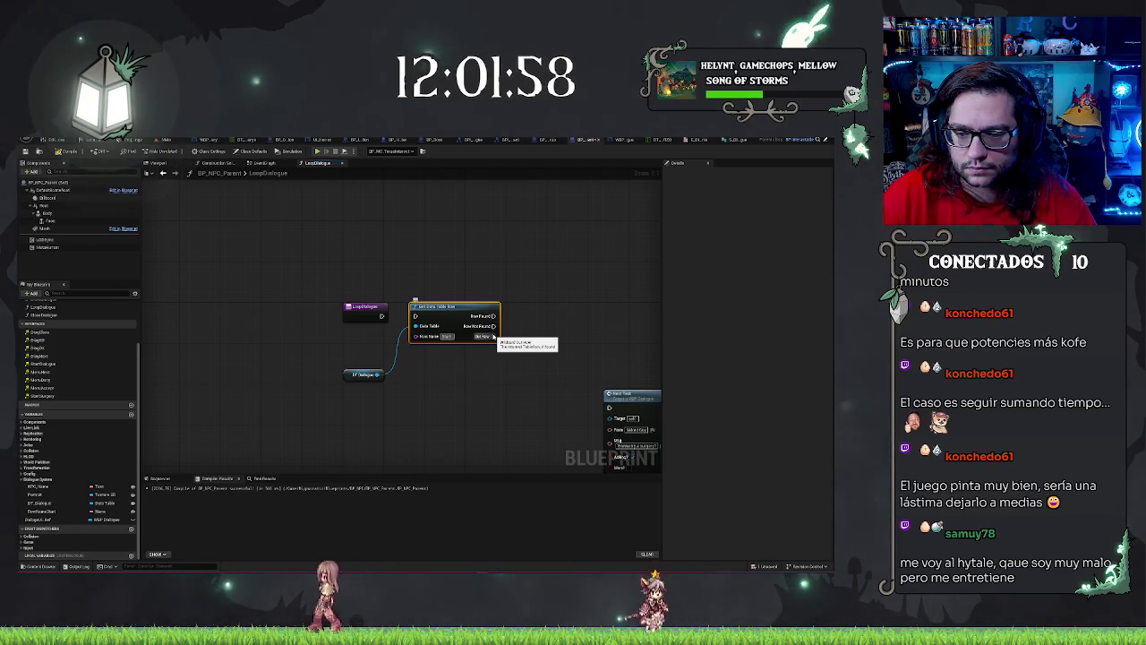
{"action": "left_click_drag", "start_coordinate": [351, 373], "coordinate": [349, 355]}
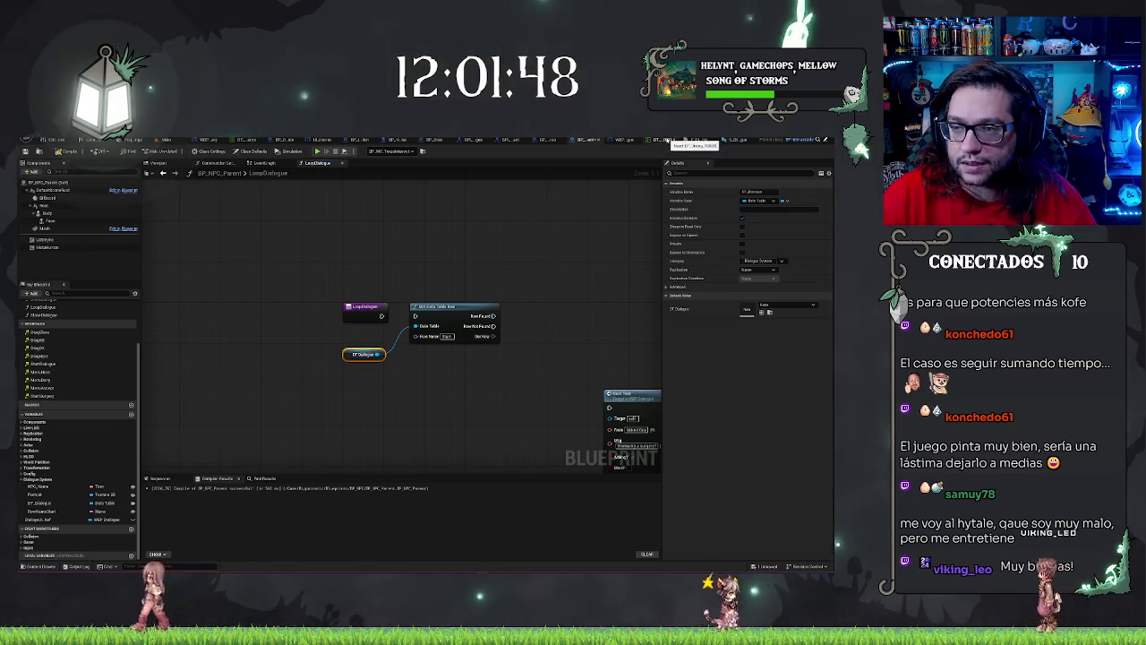
Step: Inspect the first DT_Dialogue row, then switch to the BP_HorrorCharacter event graph
{"action": "left_click", "coordinate": [735, 140]}
{"action": "left_click", "coordinate": [140, 185]}
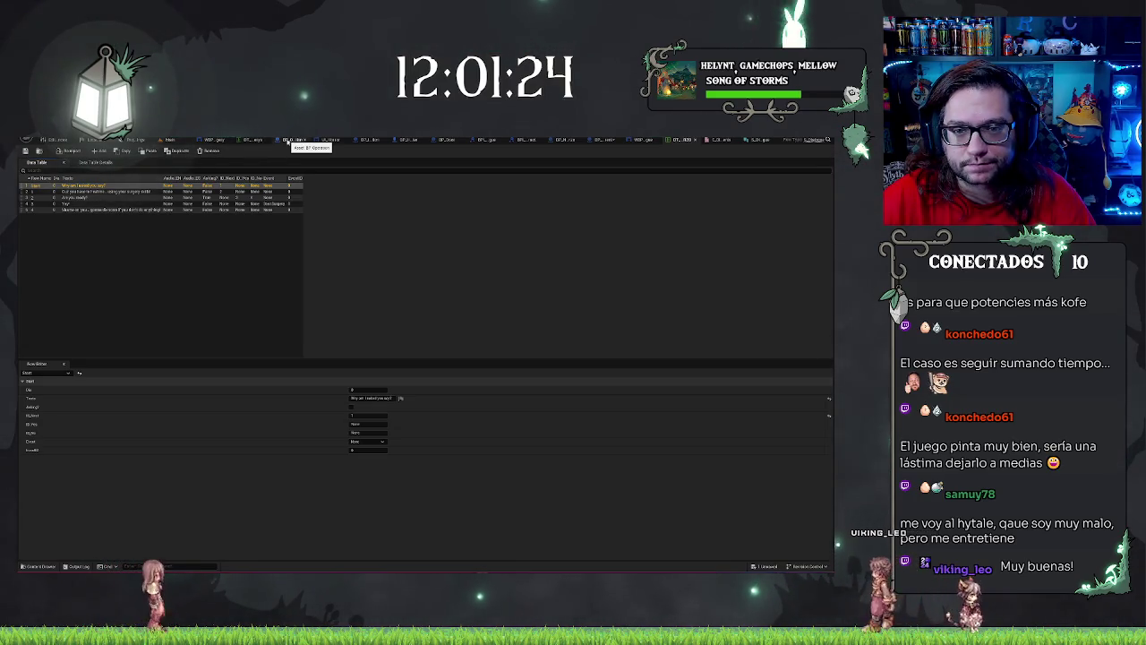
{"action": "left_click", "coordinate": [405, 142]}
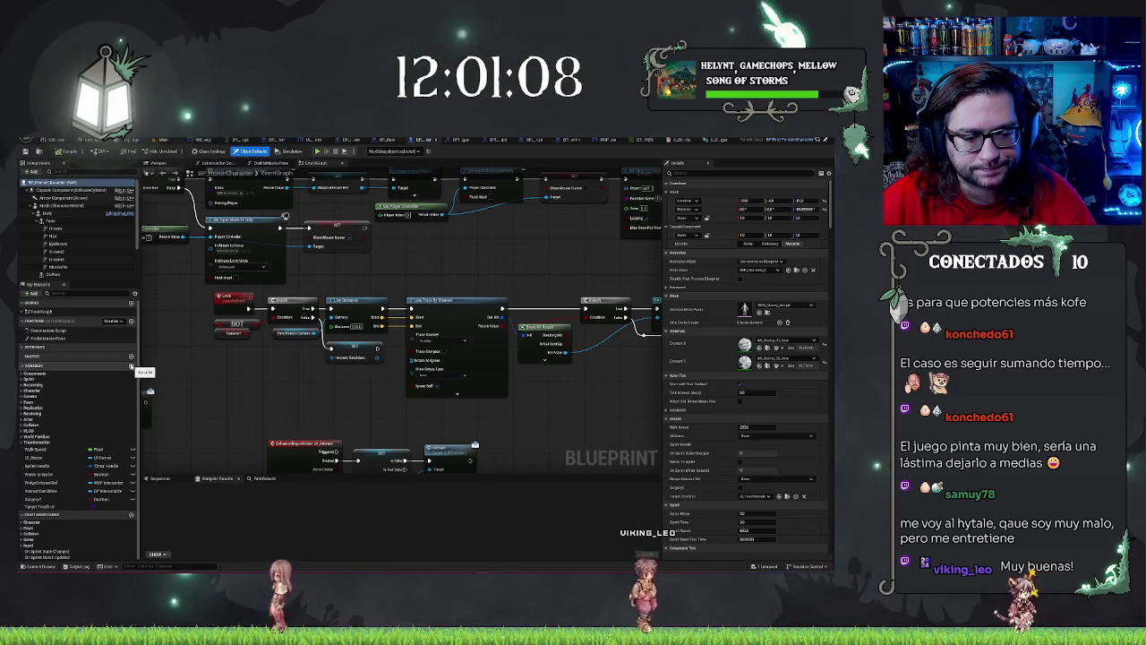
Step: Add an Integer variable CurrentDay to the player character, compile, then view BP_Door's construction script
{"action": "left_click", "coordinate": [132, 366]}
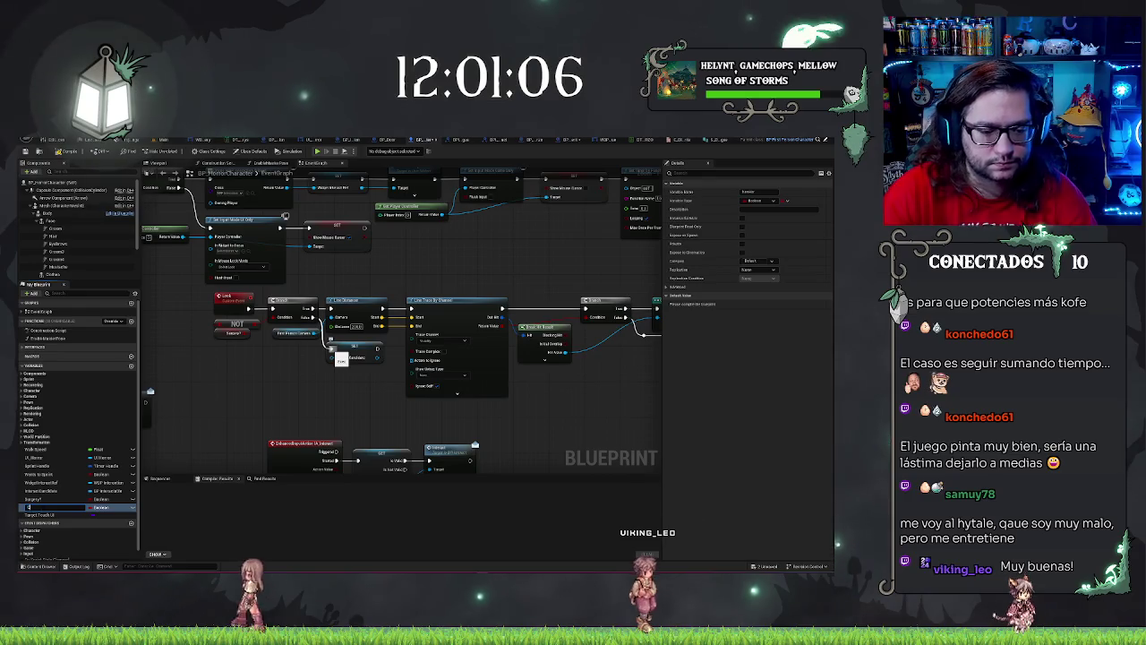
{"action": "type", "text": "a"}
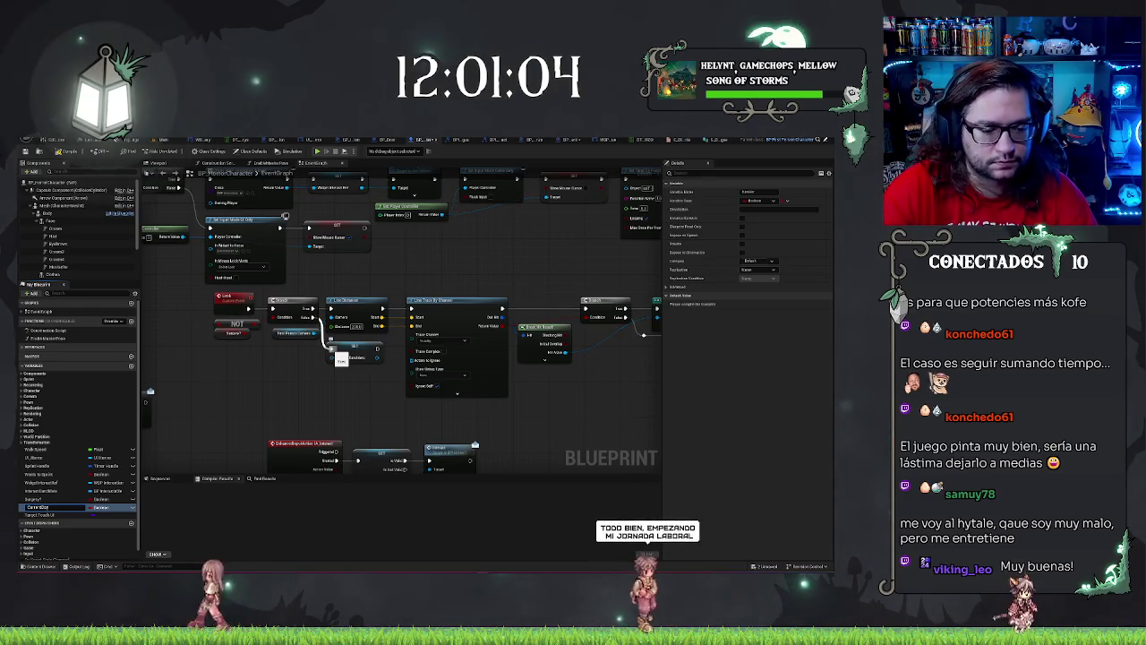
{"action": "left_click", "coordinate": [101, 507]}
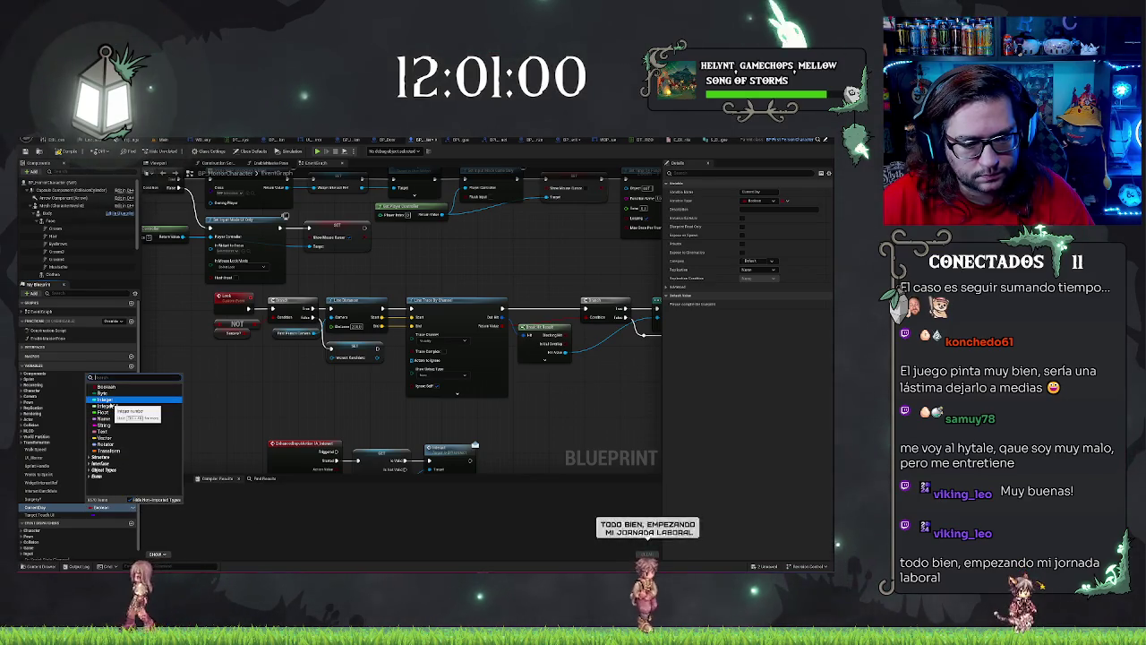
{"action": "key", "text": "Escape"}
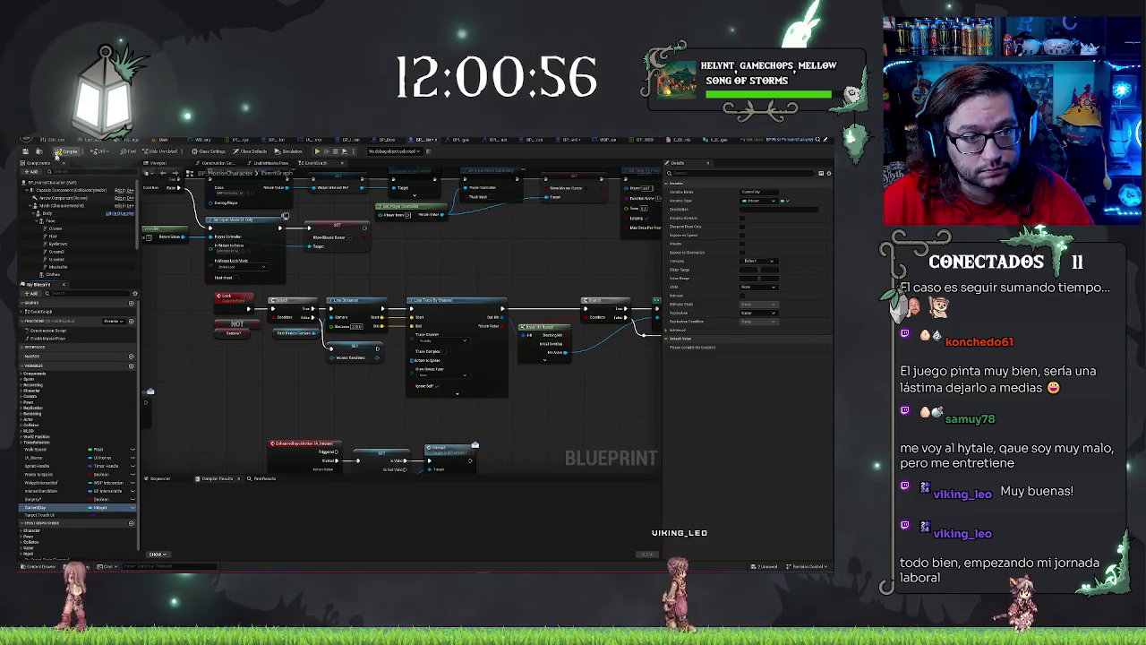
{"action": "left_click", "coordinate": [26, 151]}
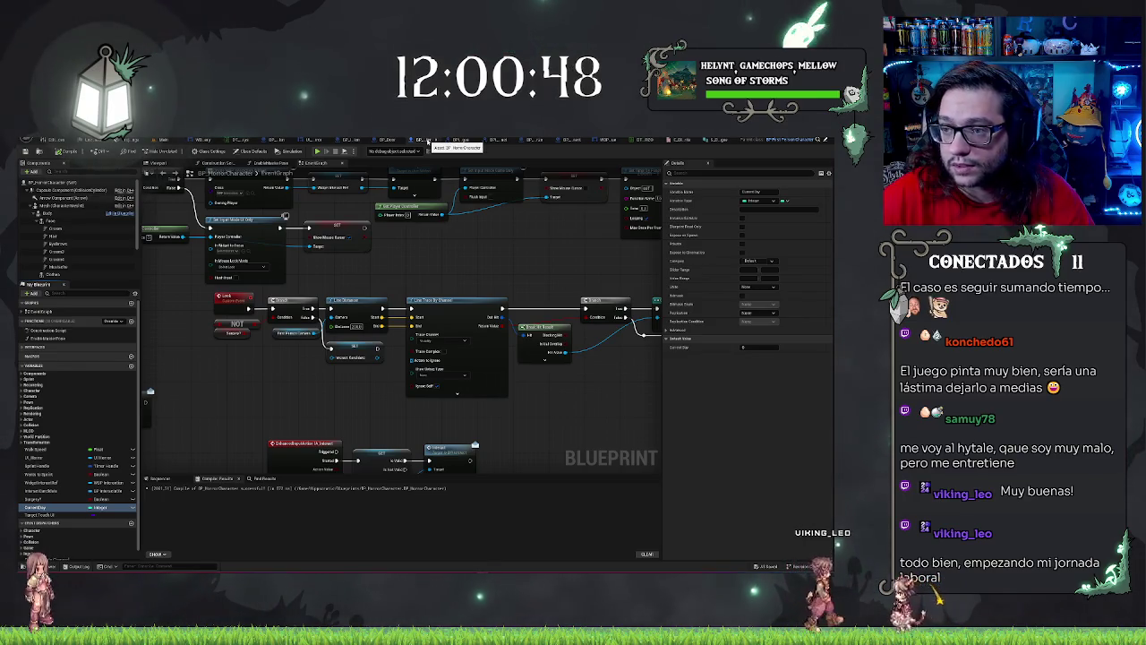
{"action": "left_click", "coordinate": [328, 141]}
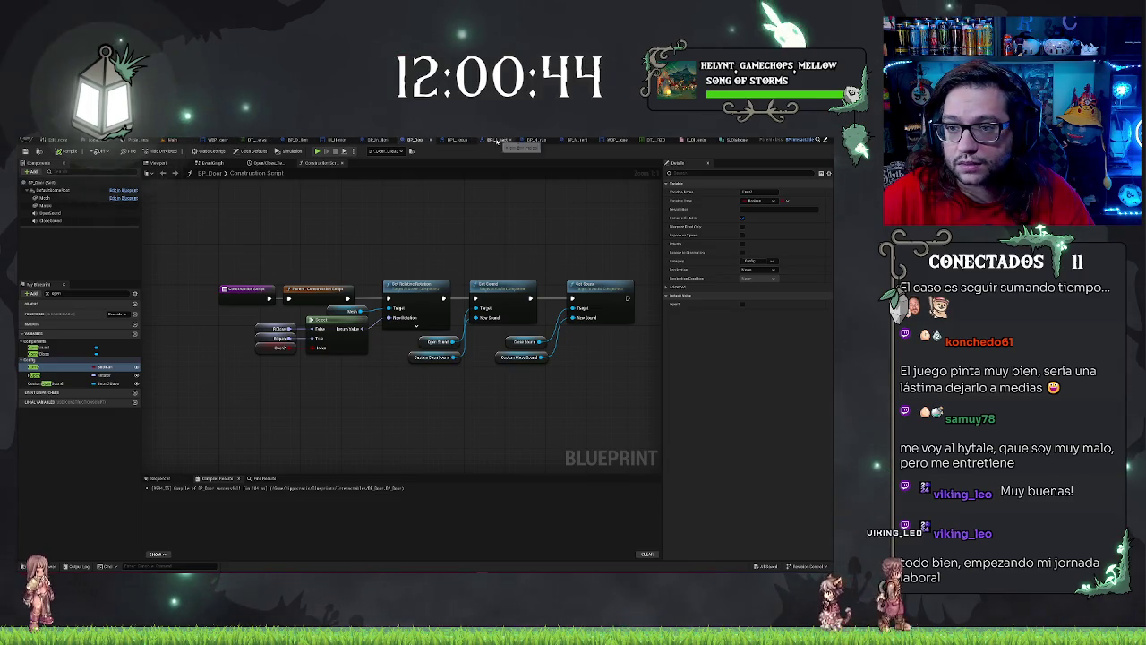
Step: Return to the level editor and navigate the Content Browser into Blueprints > UI
{"action": "left_click", "coordinate": [175, 141]}
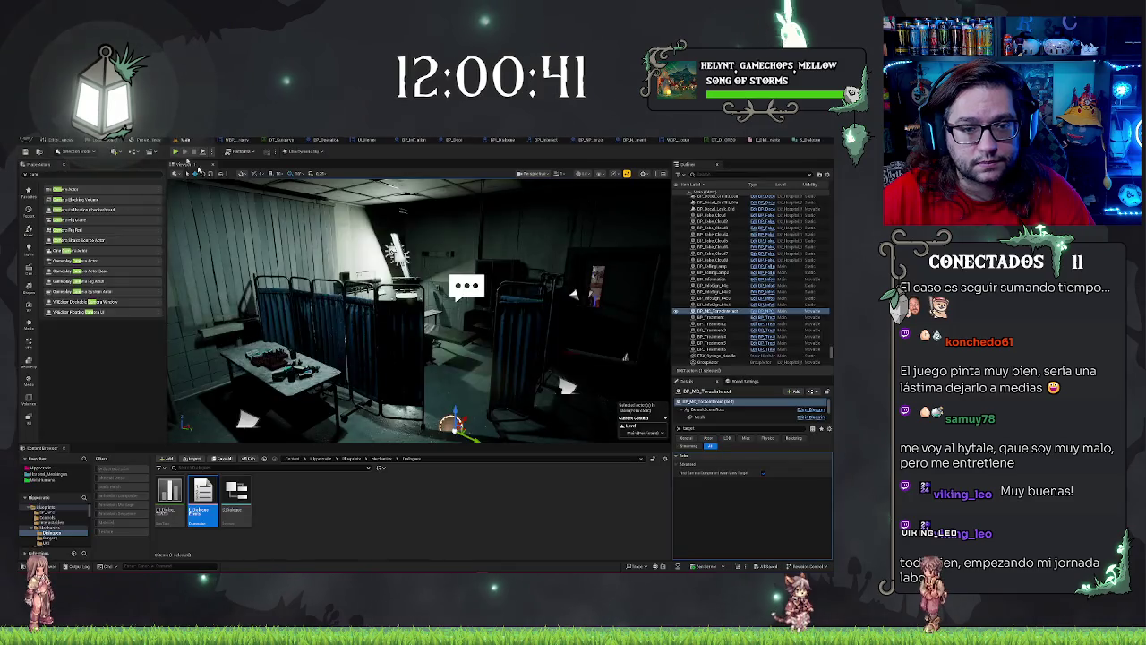
{"action": "left_click", "coordinate": [346, 531]}
{"action": "scroll", "coordinate": [61, 518], "scroll_direction": "up", "scroll_amount": 2}
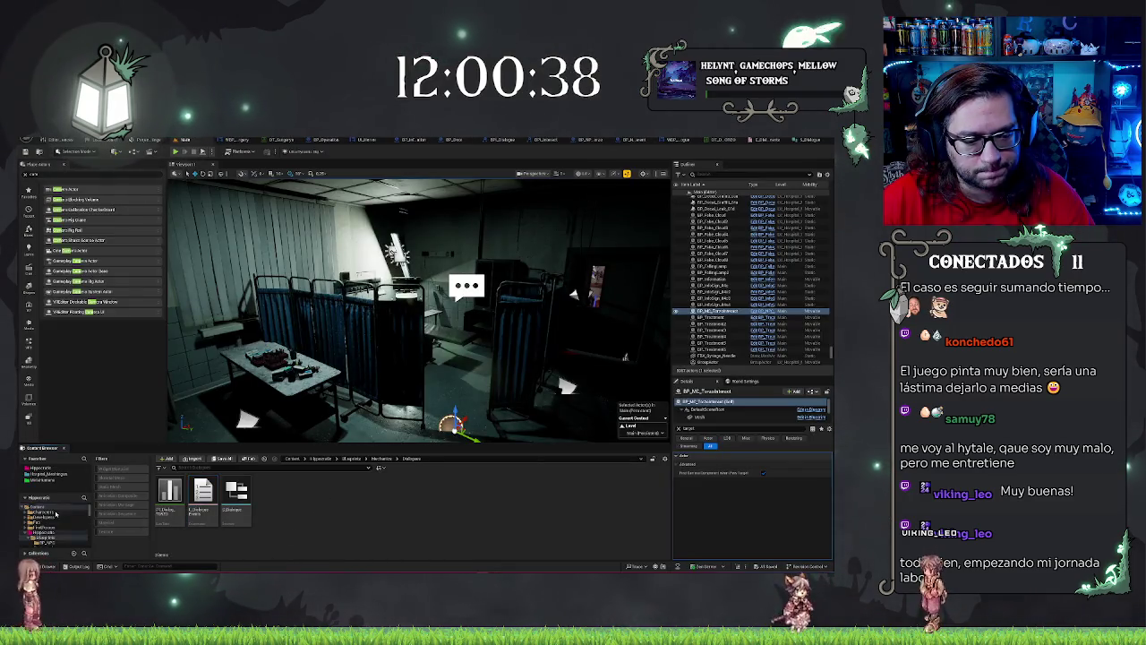
{"action": "left_click", "coordinate": [353, 458]}
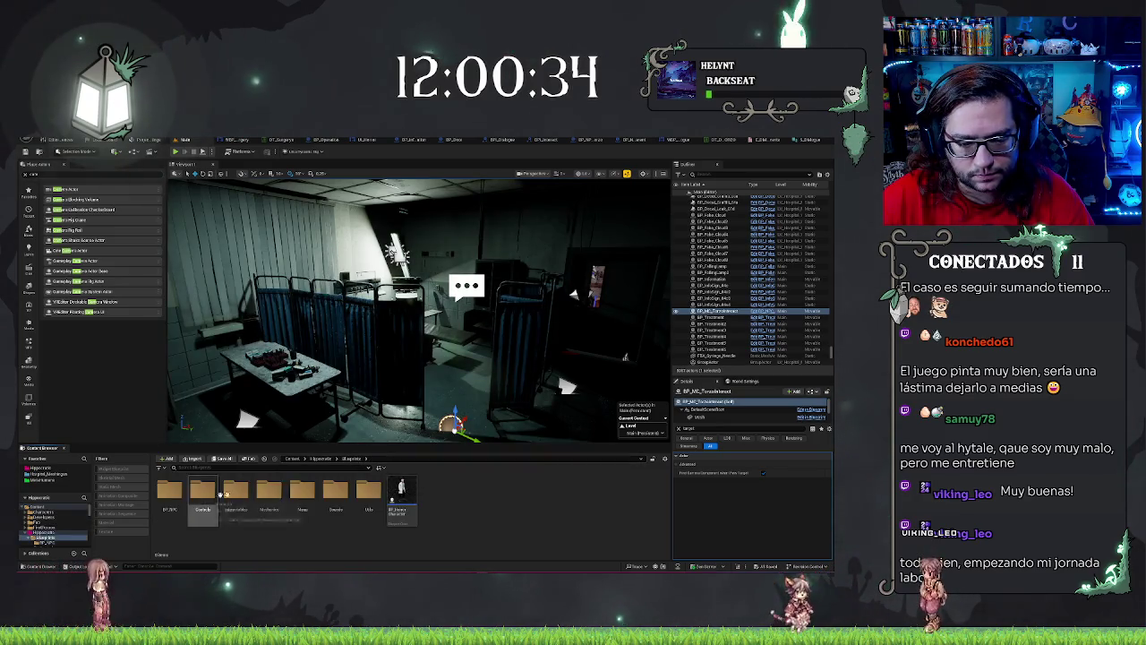
{"action": "double_click", "coordinate": [368, 498]}
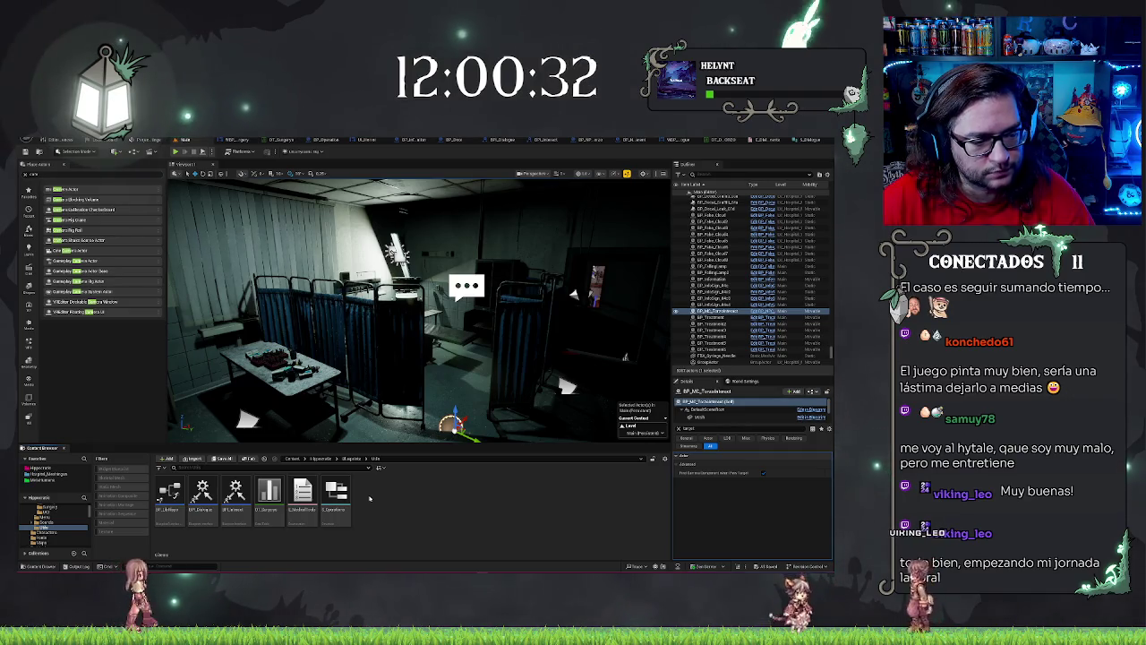
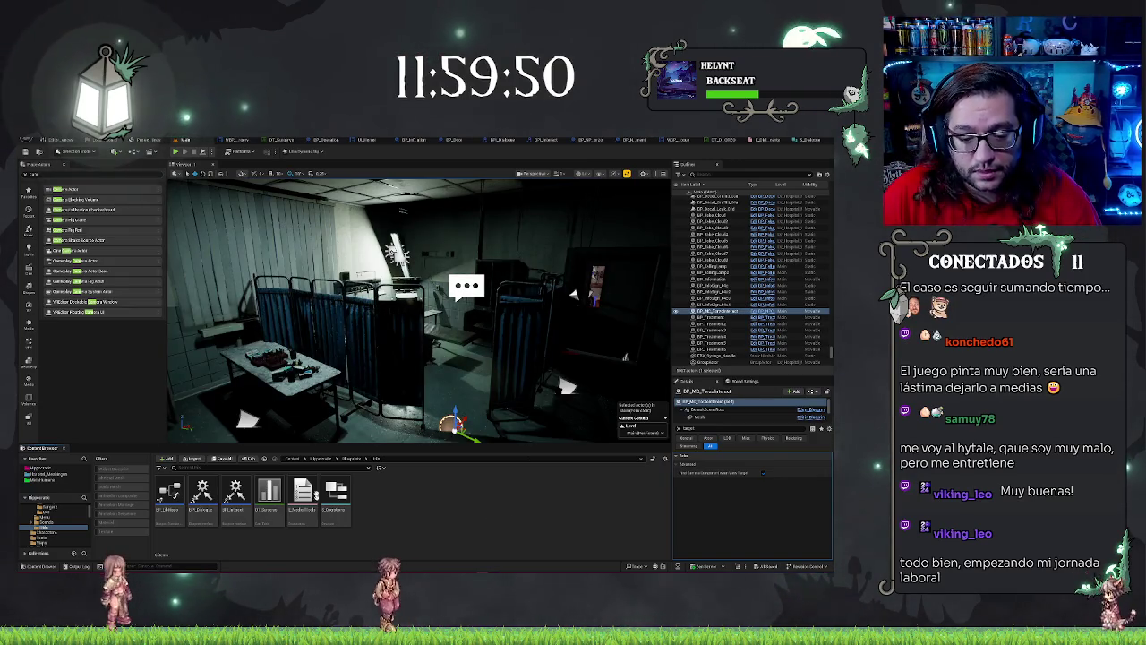
Step: Open BP_LibHippo and add a GetCurrentDay function with an Integer output parameter
{"action": "double_click", "coordinate": [170, 492]}
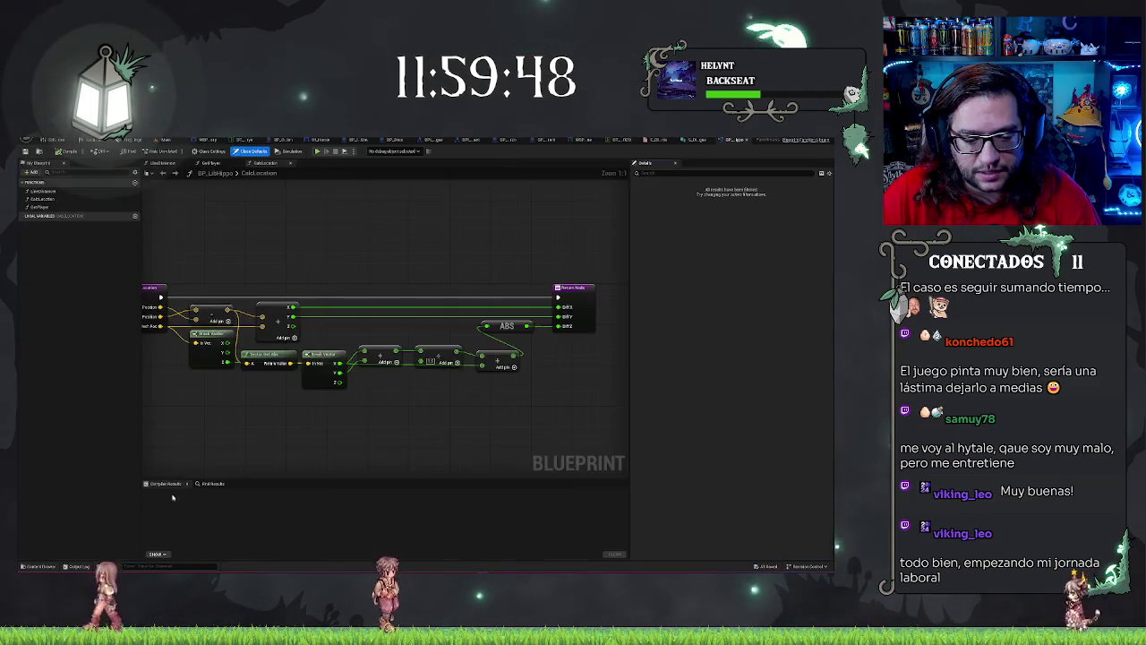
{"action": "mouse_move", "coordinate": [360, 244]}
{"action": "left_mouse_down"}
{"action": "mouse_move", "coordinate": [529, 251]}
{"action": "mouse_move", "coordinate": [368, 242]}
{"action": "mouse_move", "coordinate": [397, 261]}
{"action": "left_mouse_up"}
{"action": "left_click", "coordinate": [134, 182]}
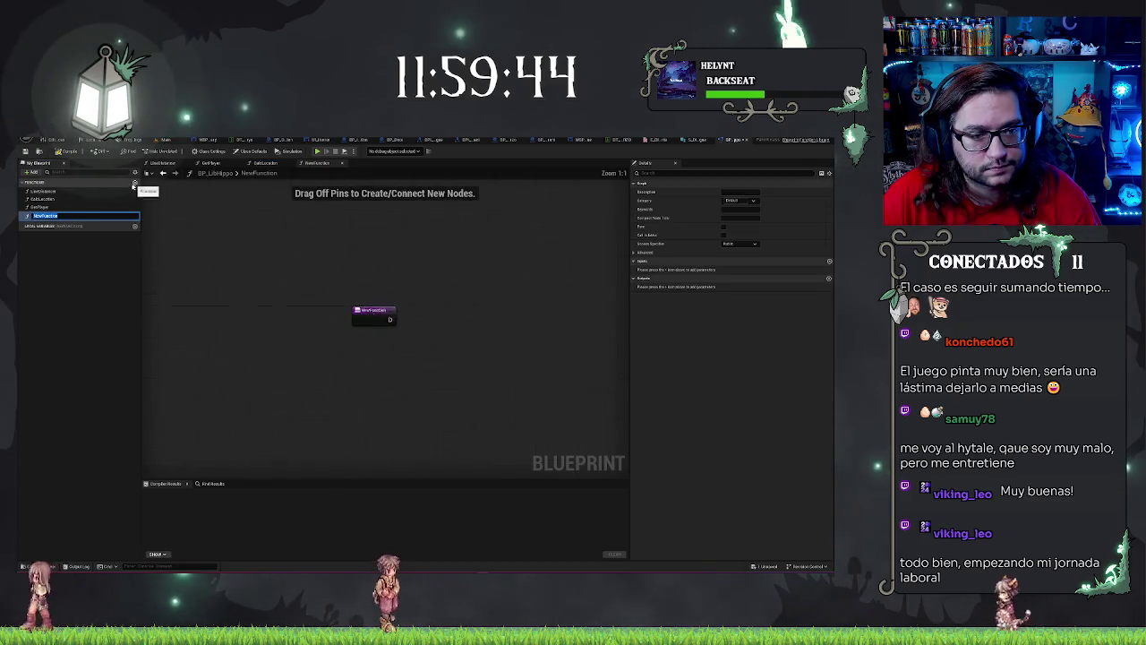
{"action": "type", "text": "SetCol"}
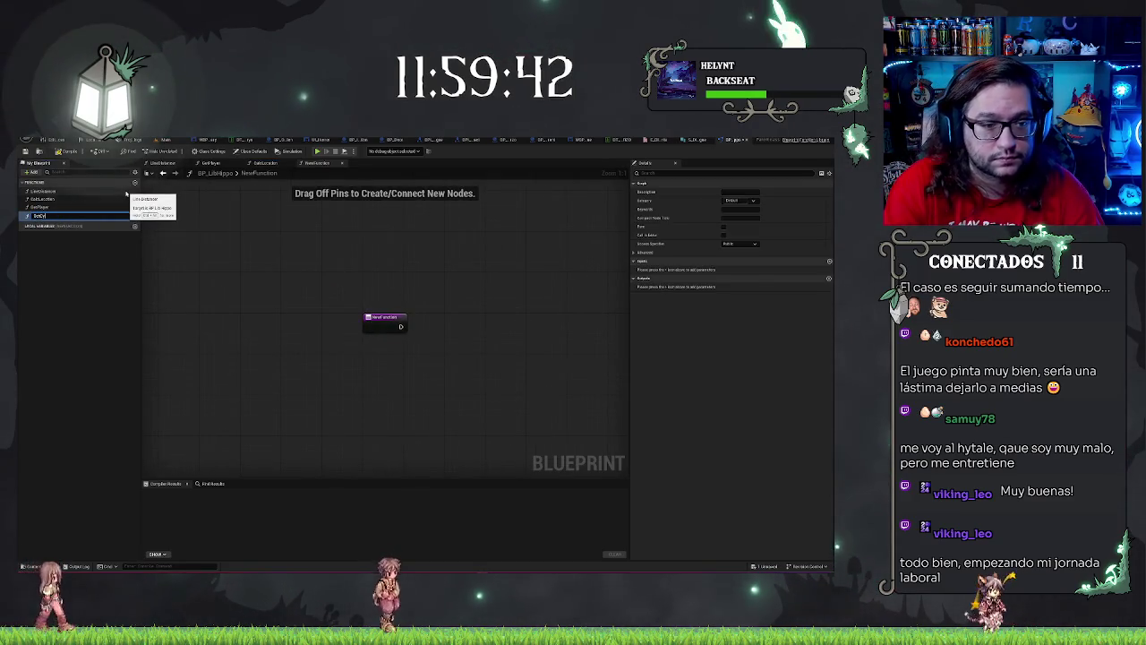
{"action": "type", "text": "rentDay"}
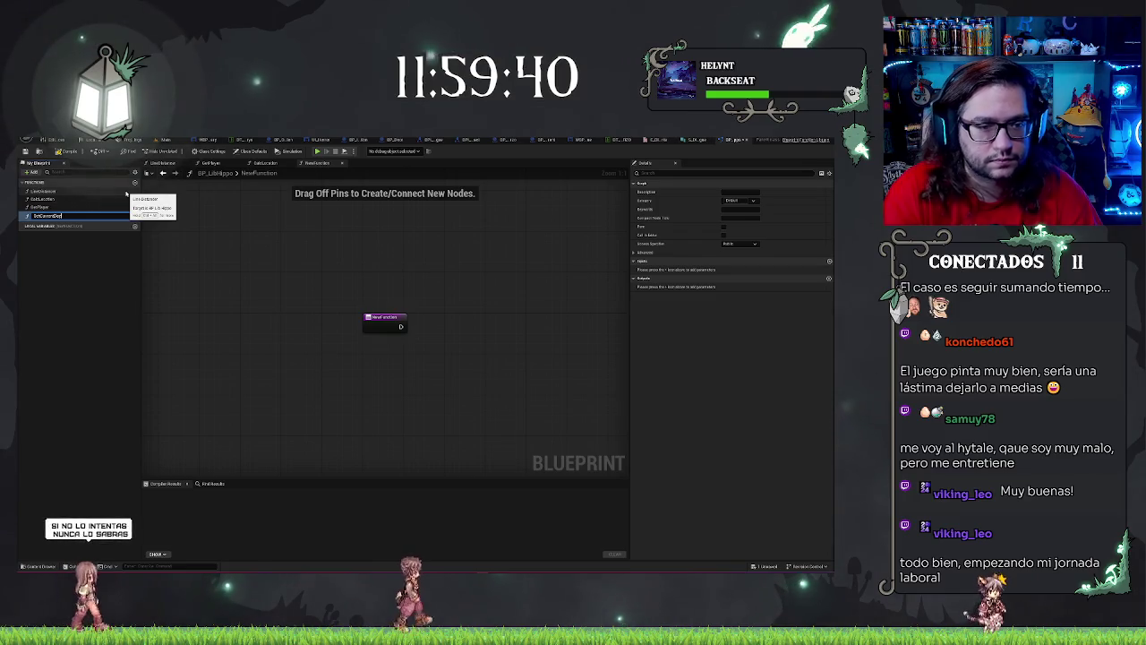
{"action": "key", "text": "Return"}
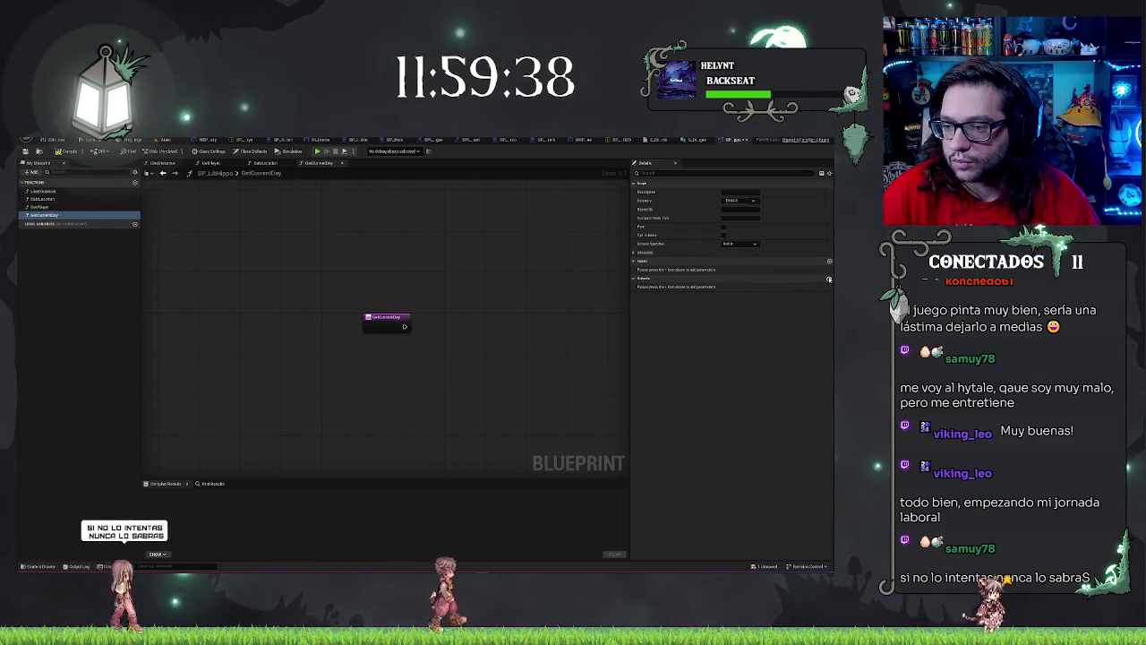
{"action": "left_click", "coordinate": [828, 279]}
{"action": "left_click", "coordinate": [744, 287]}
{"action": "left_click", "coordinate": [737, 324]}
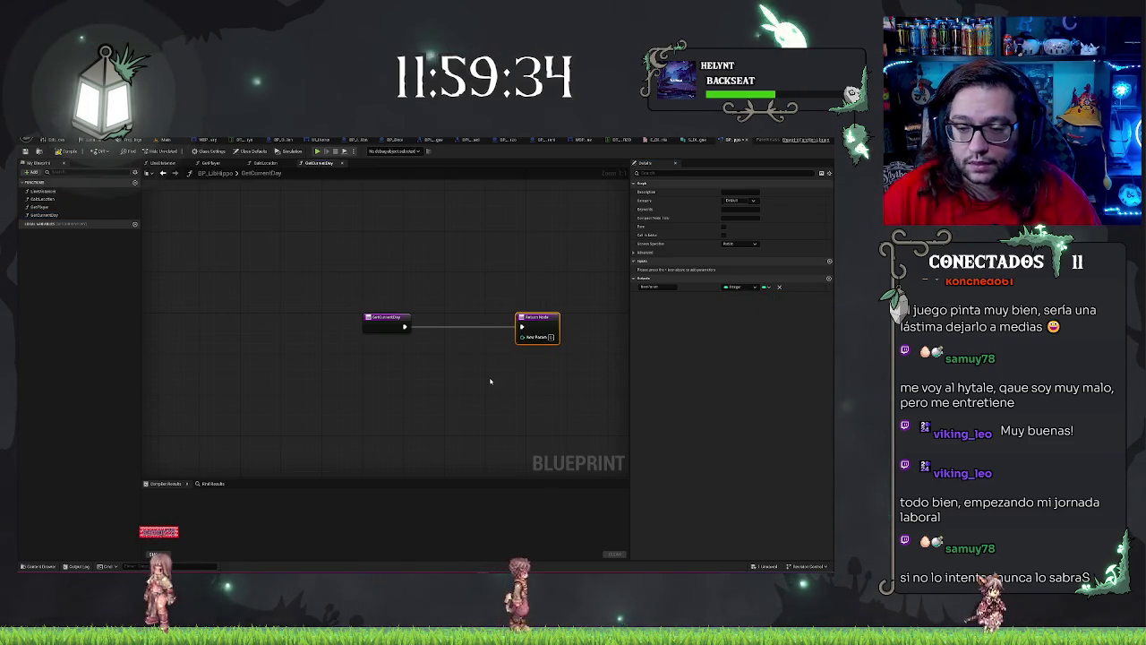
Step: Add a Get Player node after the GetCurrentDay entry
{"action": "left_click_drag", "start_coordinate": [403, 327], "coordinate": [426, 331]}
{"action": "type", "text": "get player"}
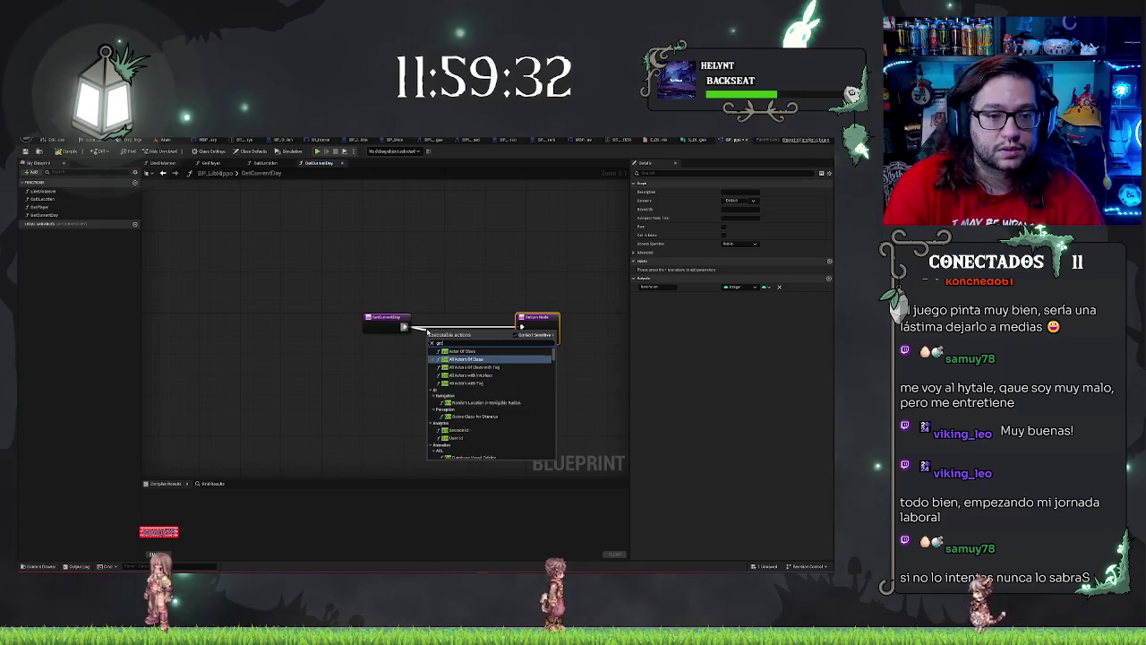
{"action": "key", "text": "Return"}
{"action": "left_click", "coordinate": [468, 289]}
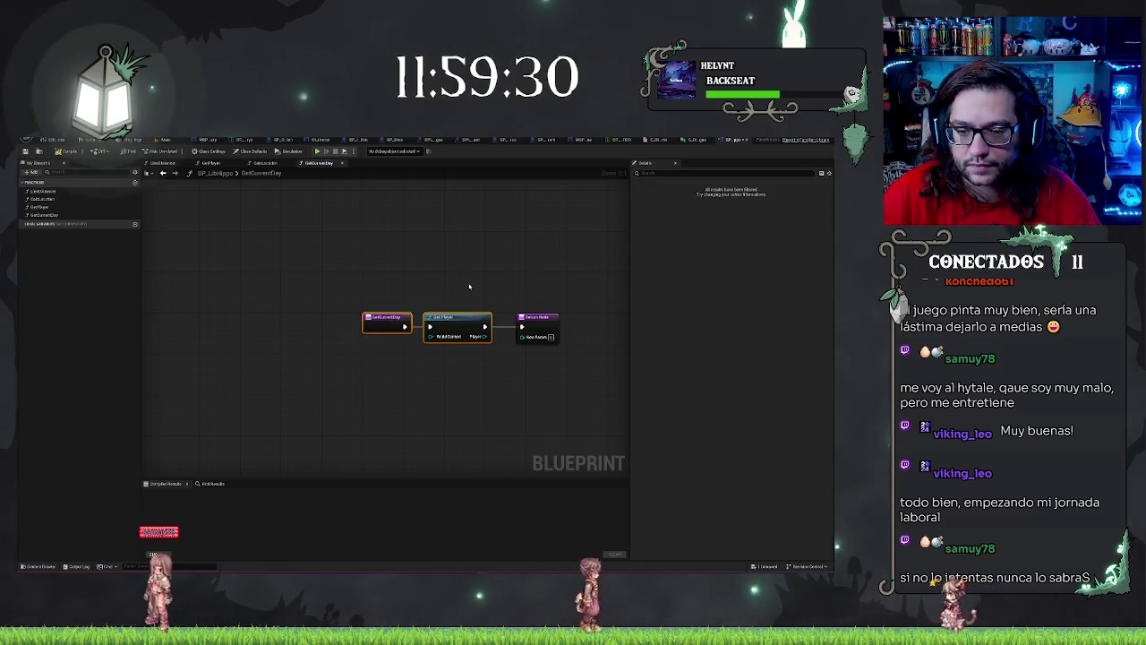
Step: Try adding a Get Current Day node from Player, then delete the wrong node
{"action": "left_click_drag", "start_coordinate": [476, 359], "coordinate": [475, 359]}
{"action": "type", "text": "get current day"}
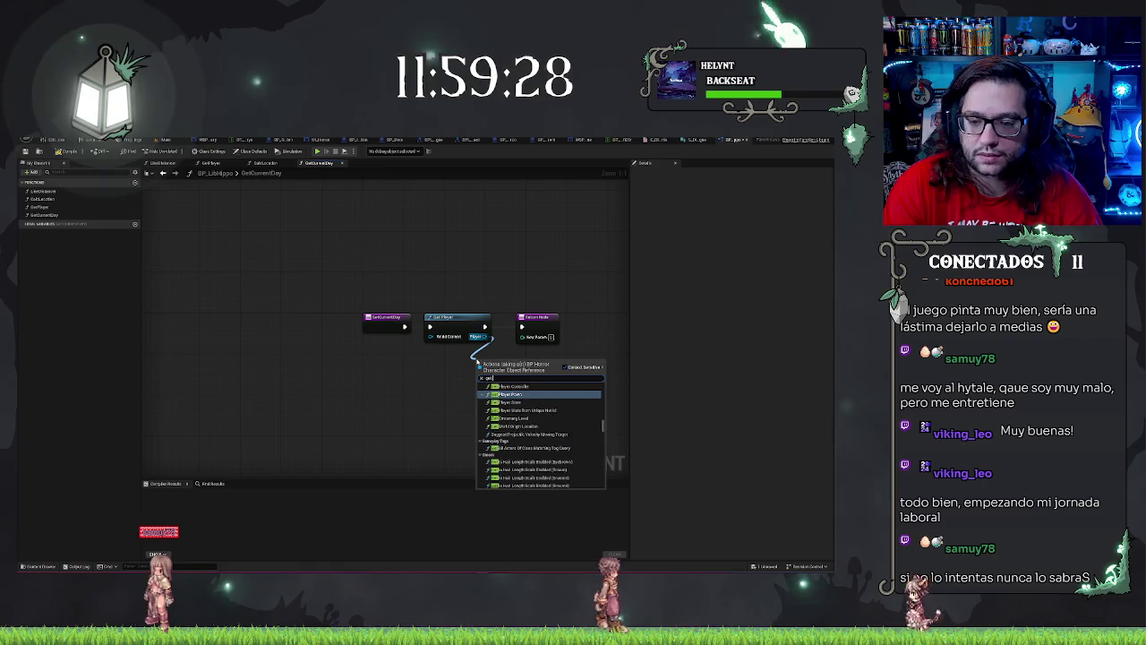
{"action": "key", "text": "Return"}
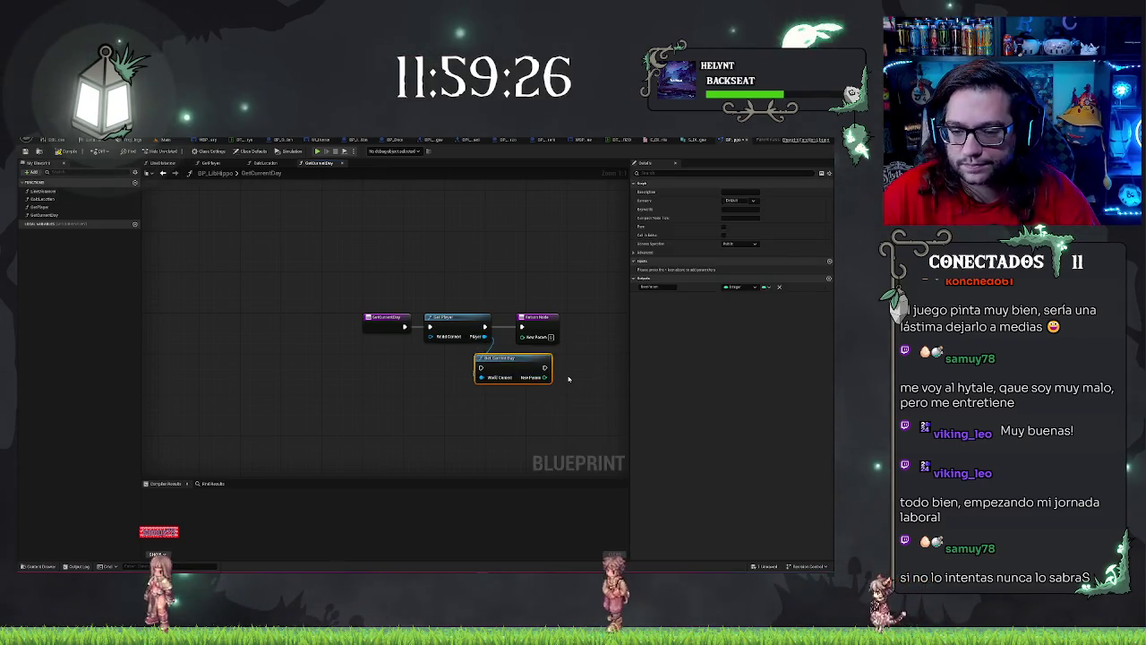
{"action": "left_click_drag", "start_coordinate": [481, 367], "coordinate": [457, 371]}
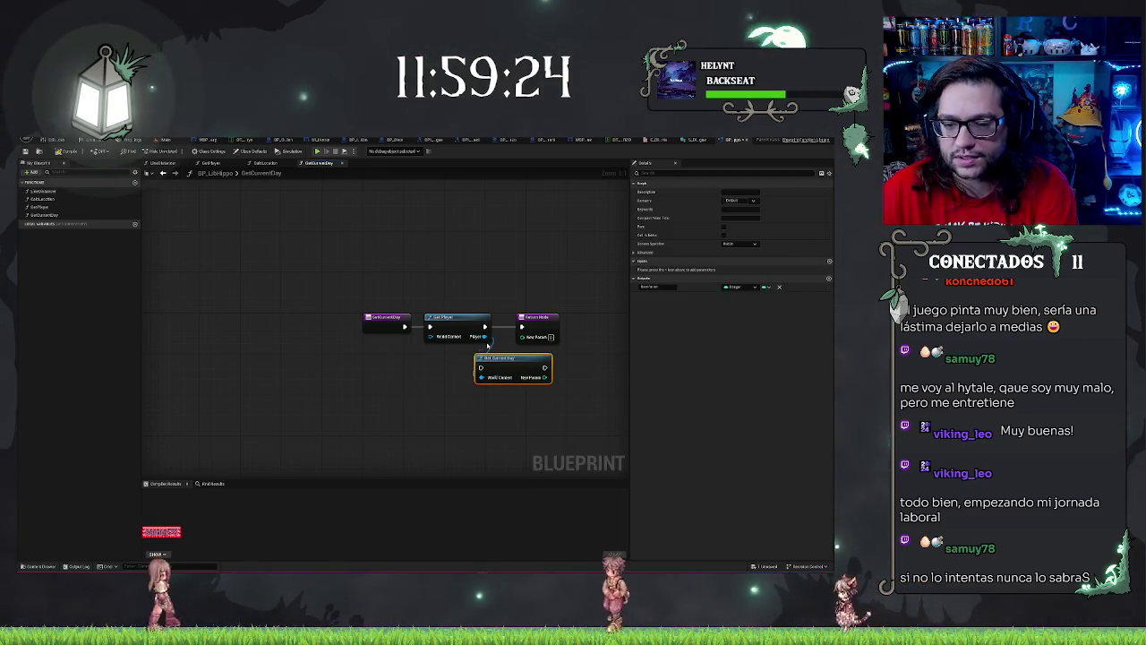
{"action": "key", "text": "Delete"}
Step: Add Player's Current Day getter, wire it into the Return Node, and align the nodes
{"action": "left_click_drag", "start_coordinate": [484, 336], "coordinate": [475, 367]}
{"action": "type", "text": "get curre"}
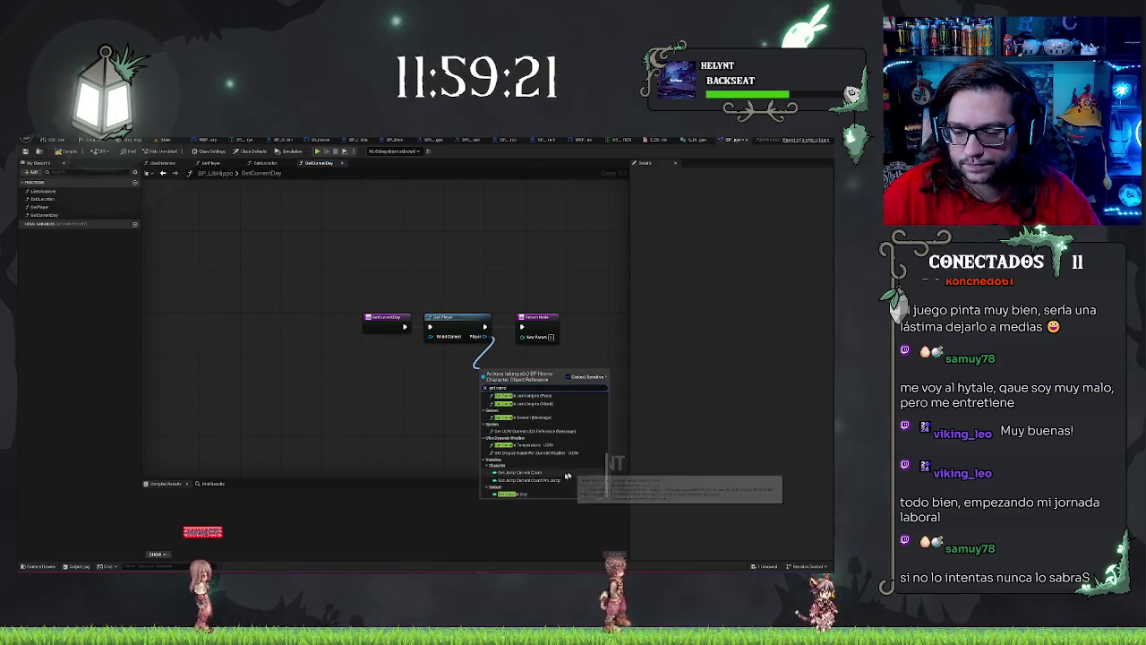
{"action": "key", "text": "Return"}
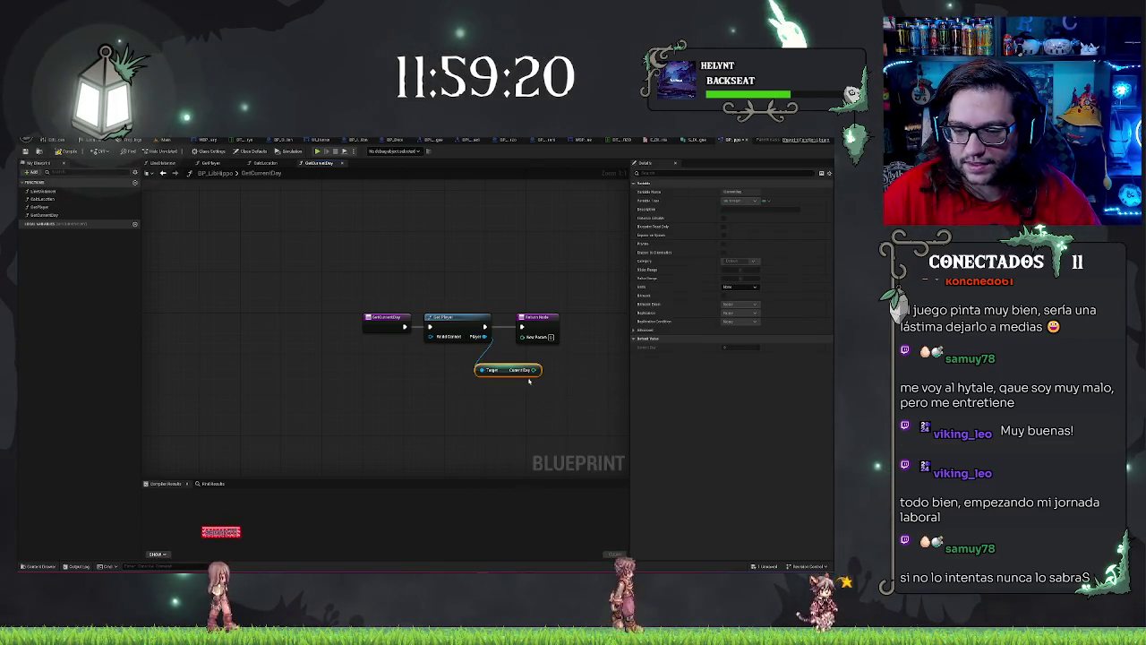
{"action": "mouse_move", "coordinate": [534, 369]}
{"action": "left_mouse_down"}
{"action": "mouse_move", "coordinate": [524, 336]}
{"action": "mouse_move", "coordinate": [607, 322]}
{"action": "left_mouse_up"}
{"action": "left_click", "coordinate": [557, 338]}
{"action": "left_click", "coordinate": [507, 370]}
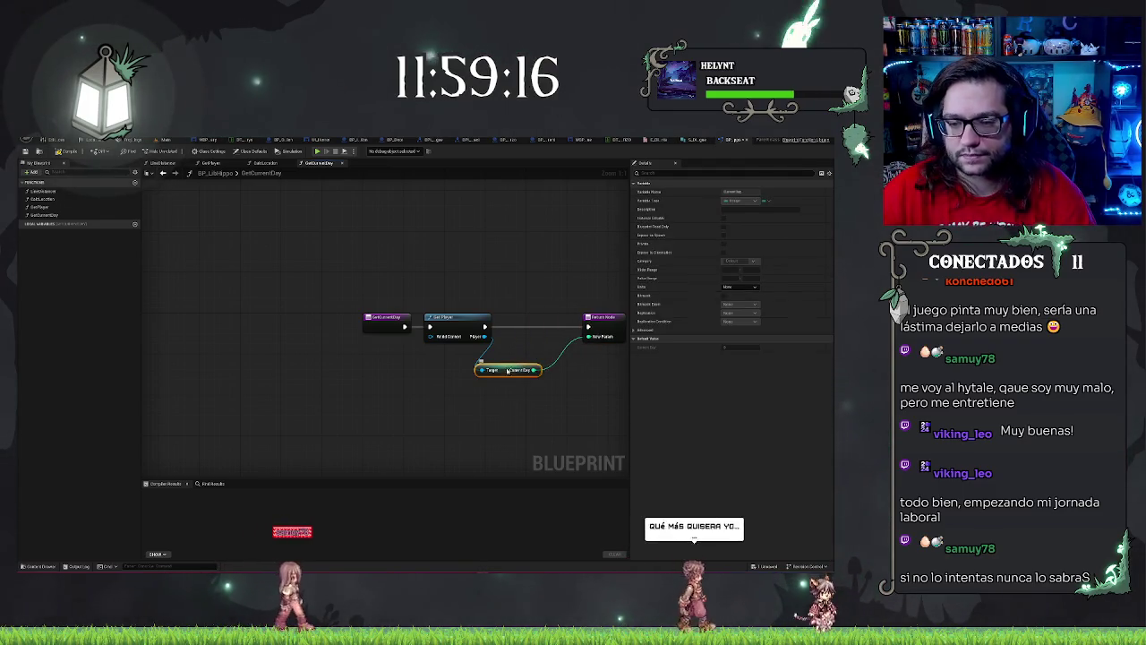
{"action": "mouse_move", "coordinate": [508, 369]}
{"action": "left_mouse_down"}
{"action": "mouse_move", "coordinate": [537, 358]}
{"action": "mouse_move", "coordinate": [537, 337]}
{"action": "left_mouse_up"}
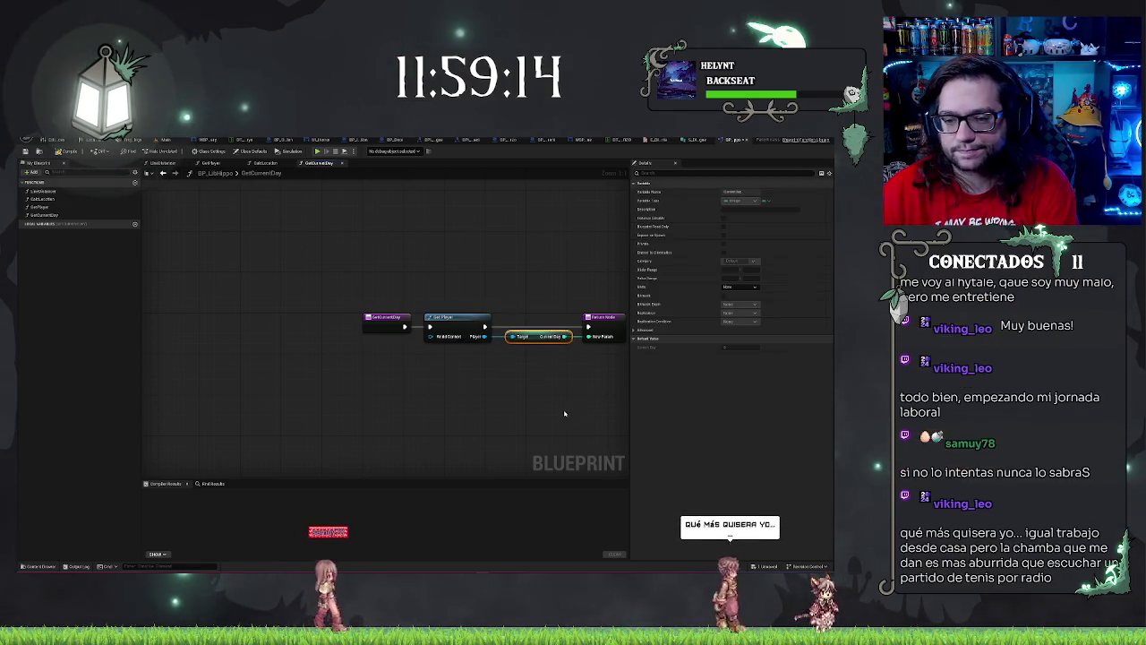
{"action": "left_click", "coordinate": [353, 248]}
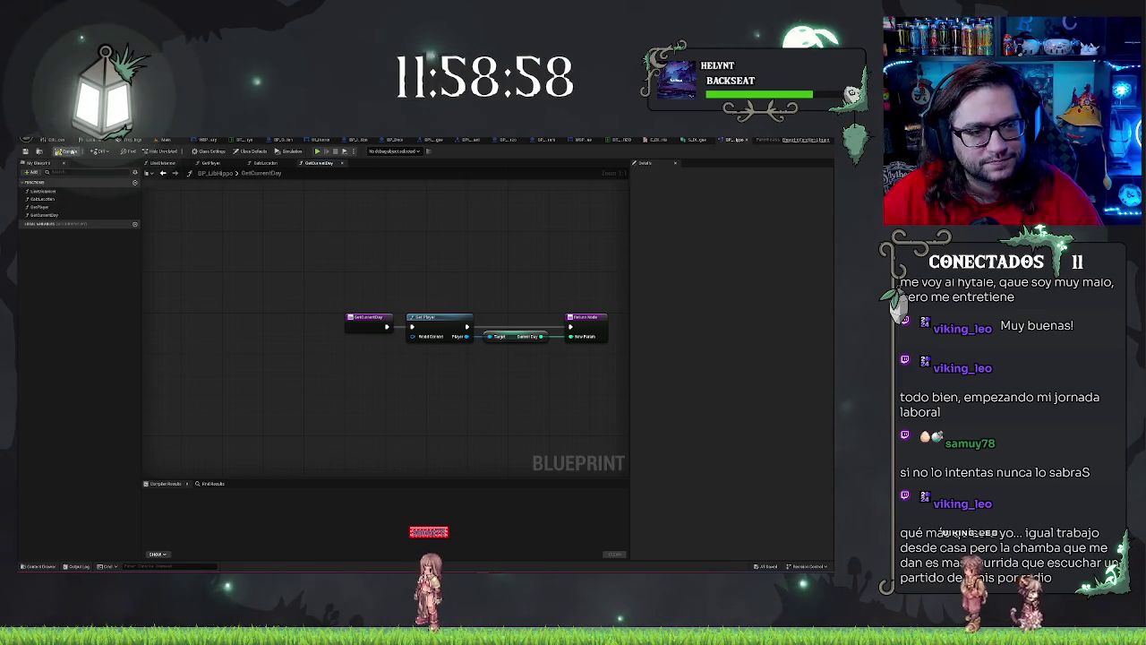
Step: Compile BP_LibHippo, check the Return Node's Day output, and return to the level editor
{"action": "left_click", "coordinate": [67, 152]}
{"action": "scroll", "coordinate": [430, 245], "scroll_direction": "down", "scroll_amount": 2}
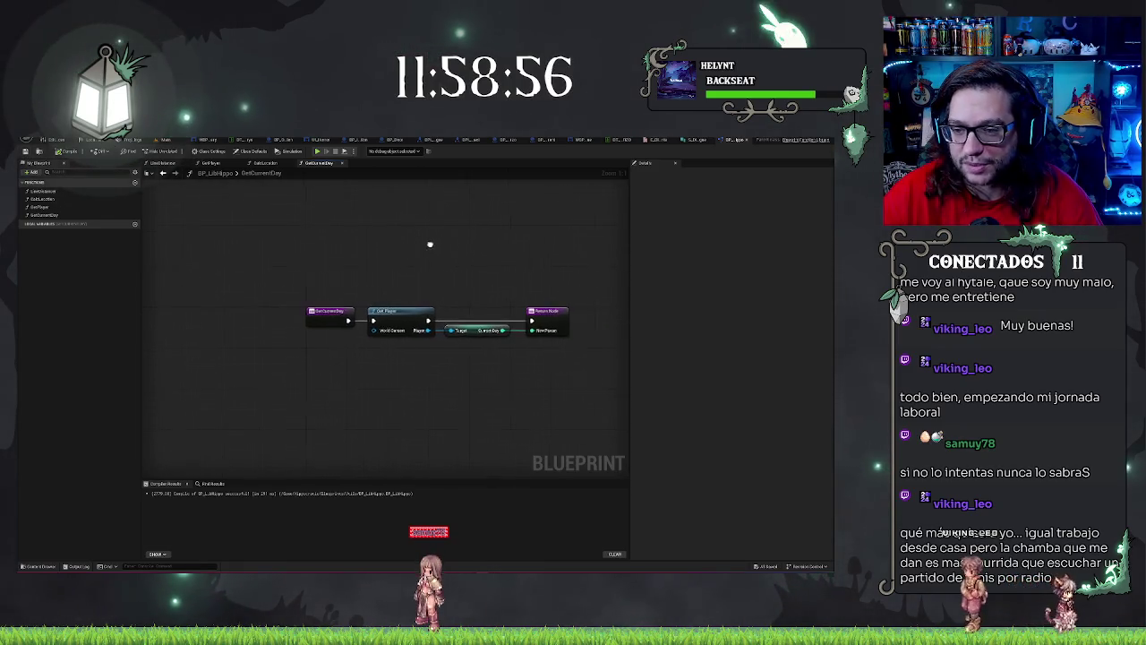
{"action": "left_click", "coordinate": [521, 293]}
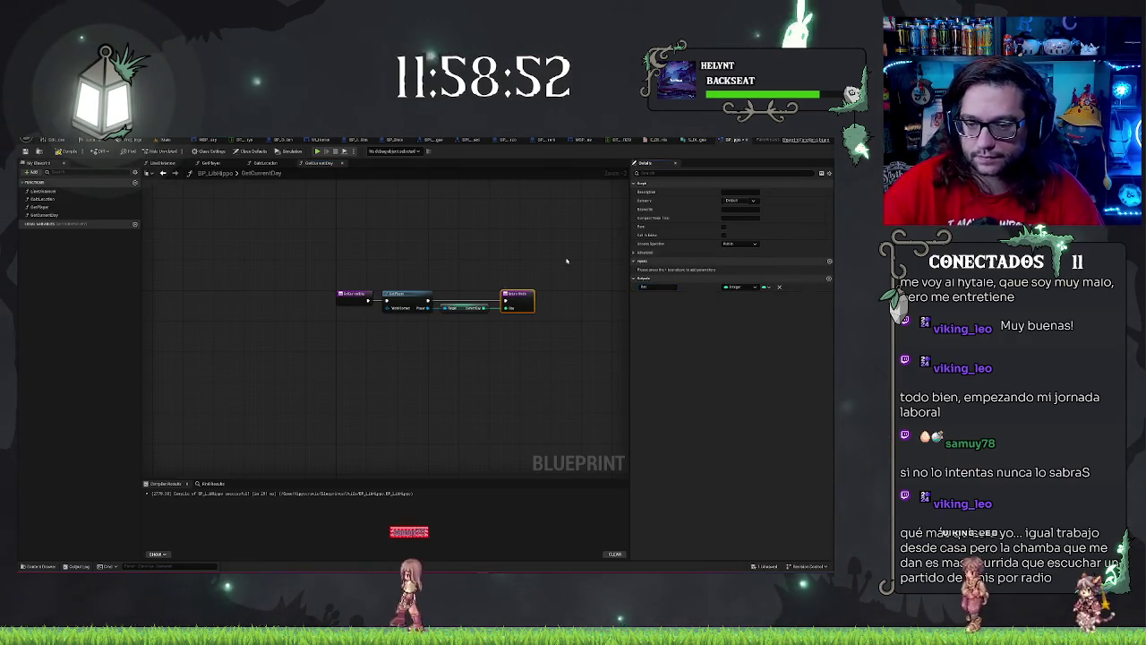
{"action": "left_click", "coordinate": [465, 235]}
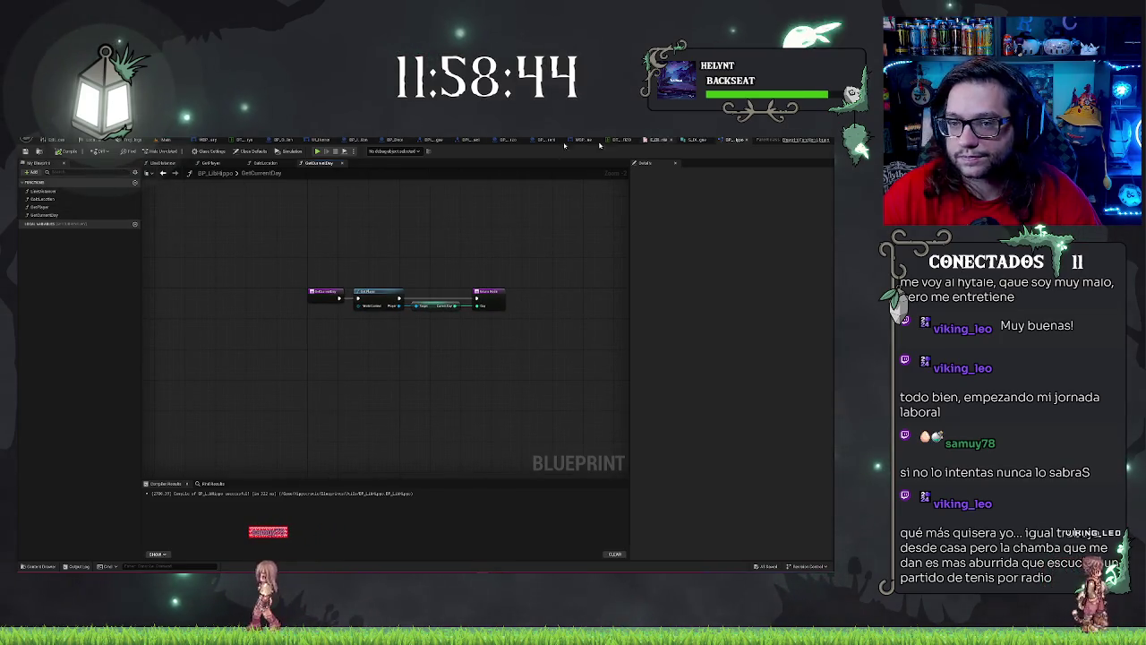
{"action": "left_click", "coordinate": [732, 141]}
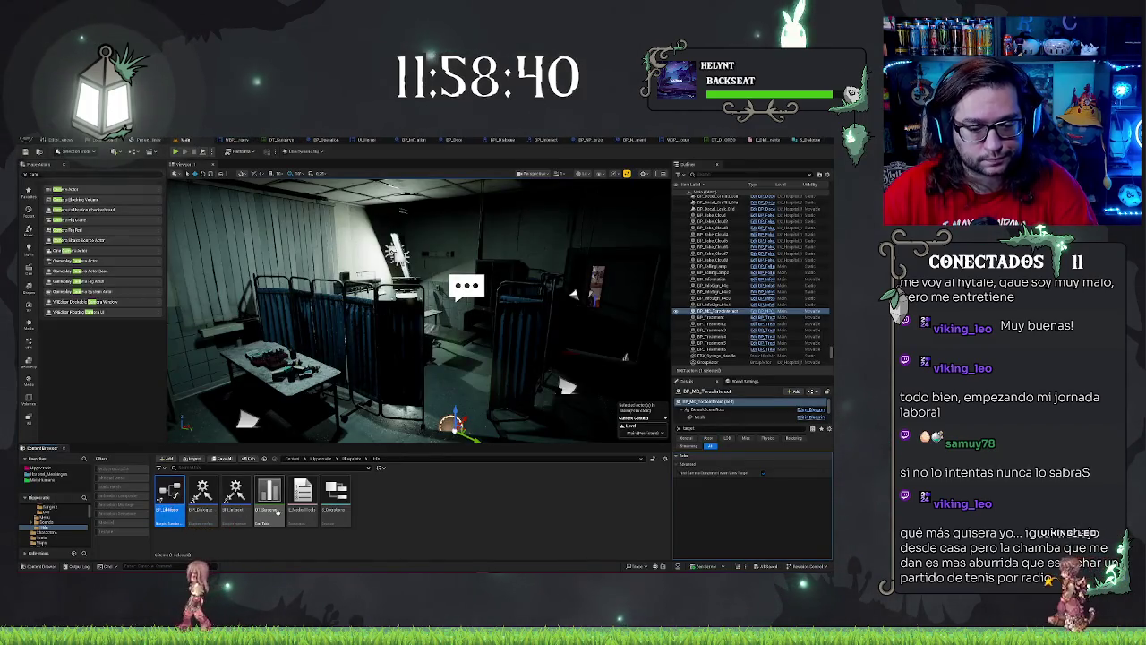
Step: Append 'Interact' to the first asset's name
{"action": "key", "text": "ctrl+v"}
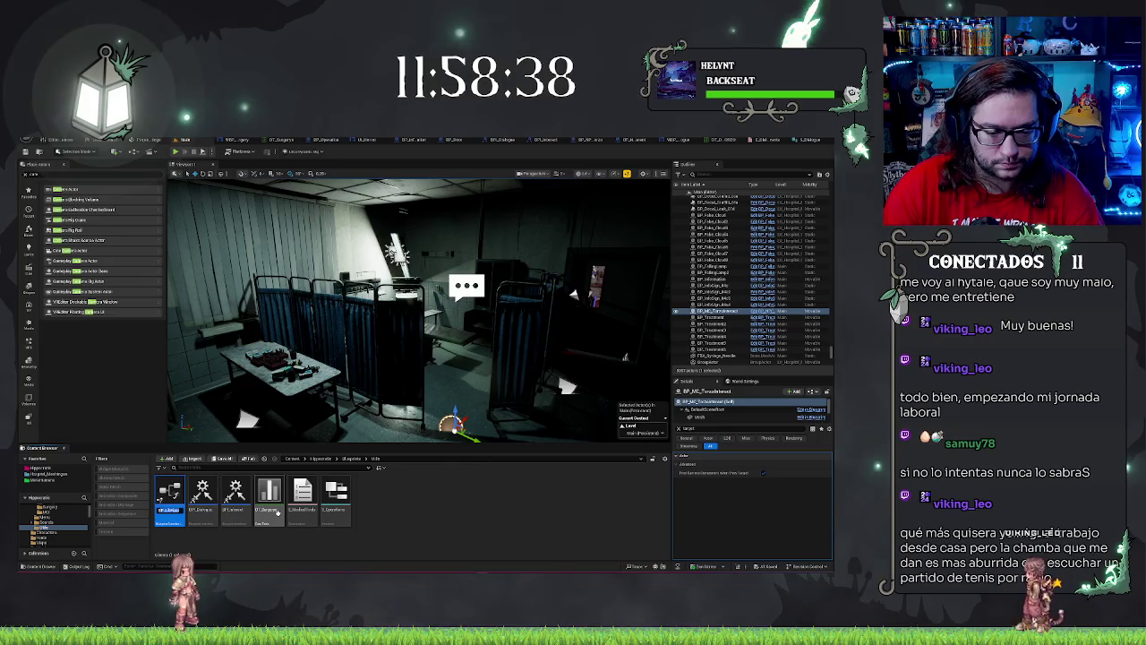
{"action": "type", "text": "Interact"}
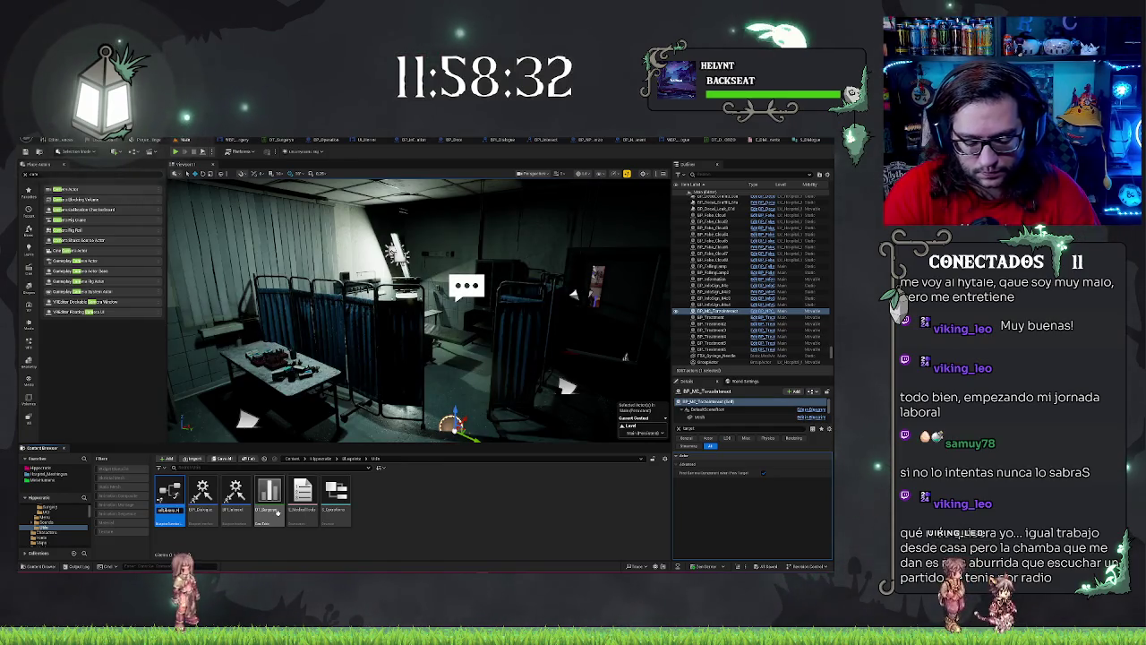
{"action": "key", "text": "Return"}
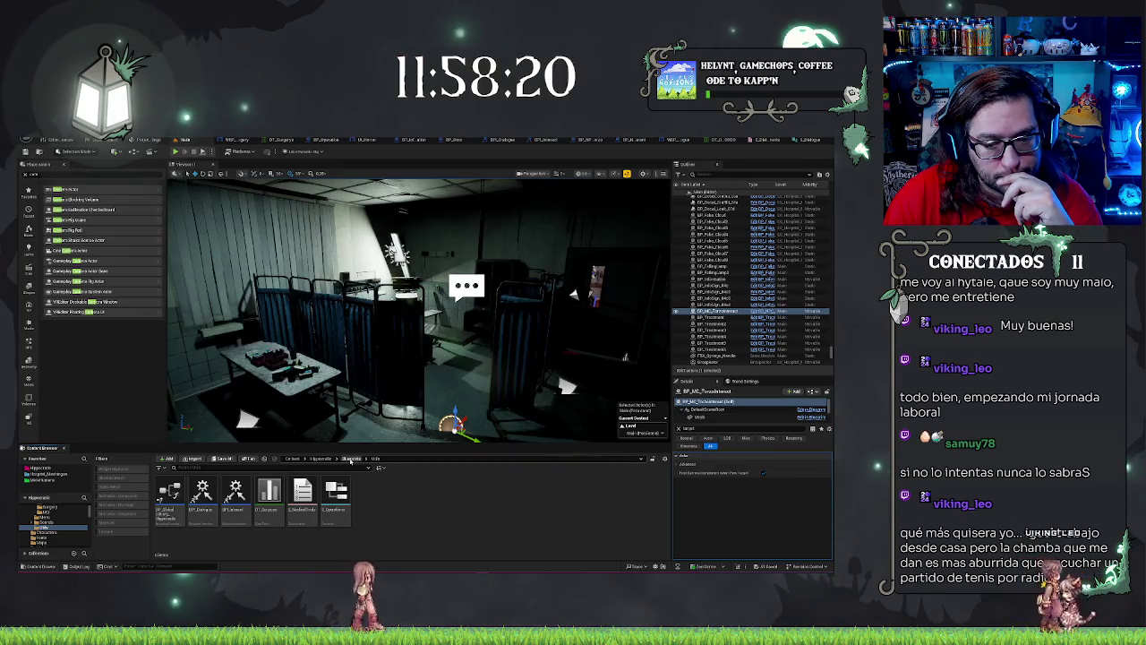
Step: Move two assets from the Dialogues folder into another folder
{"action": "scroll", "coordinate": [60, 533], "scroll_direction": "up", "scroll_amount": 2}
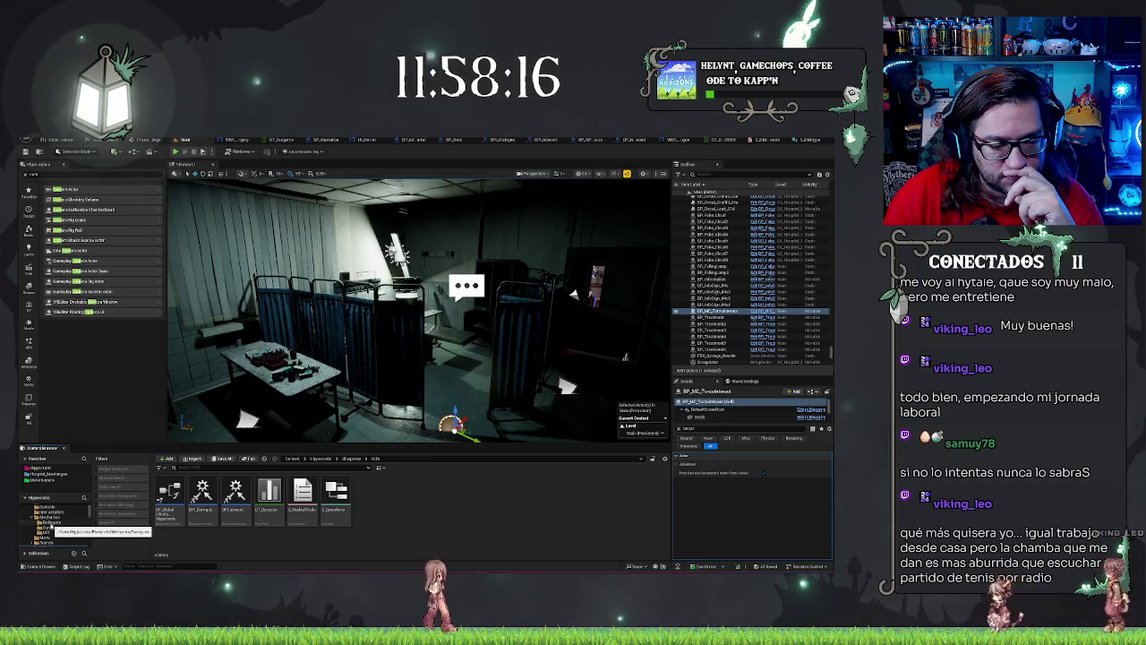
{"action": "left_click", "coordinate": [52, 522]}
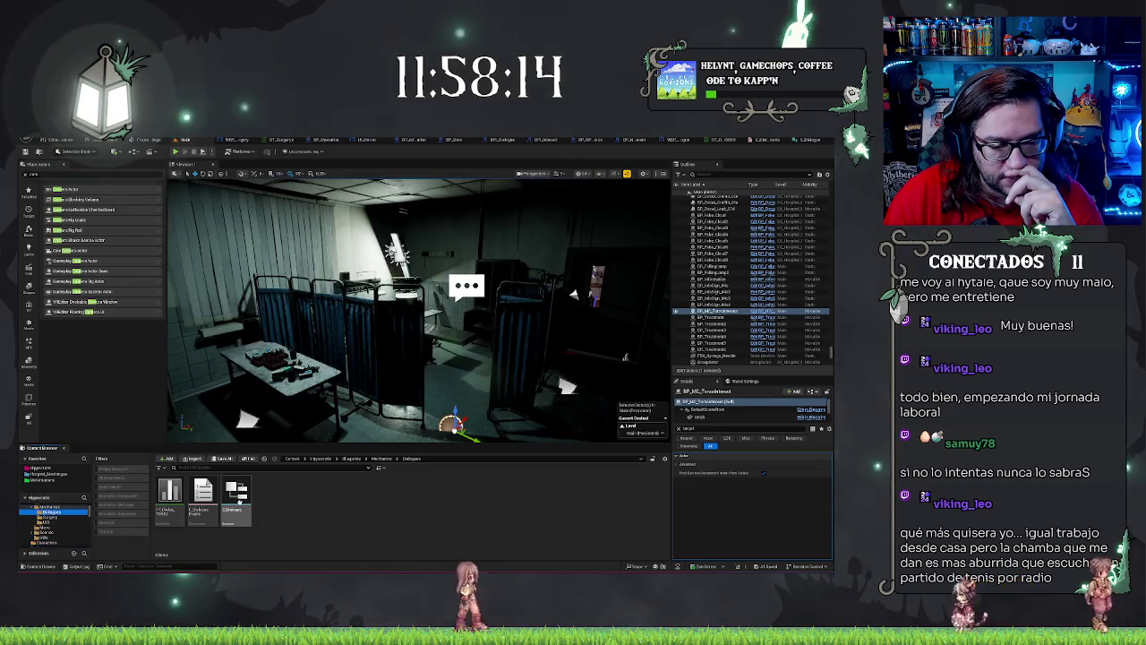
{"action": "left_click", "coordinate": [196, 510]}
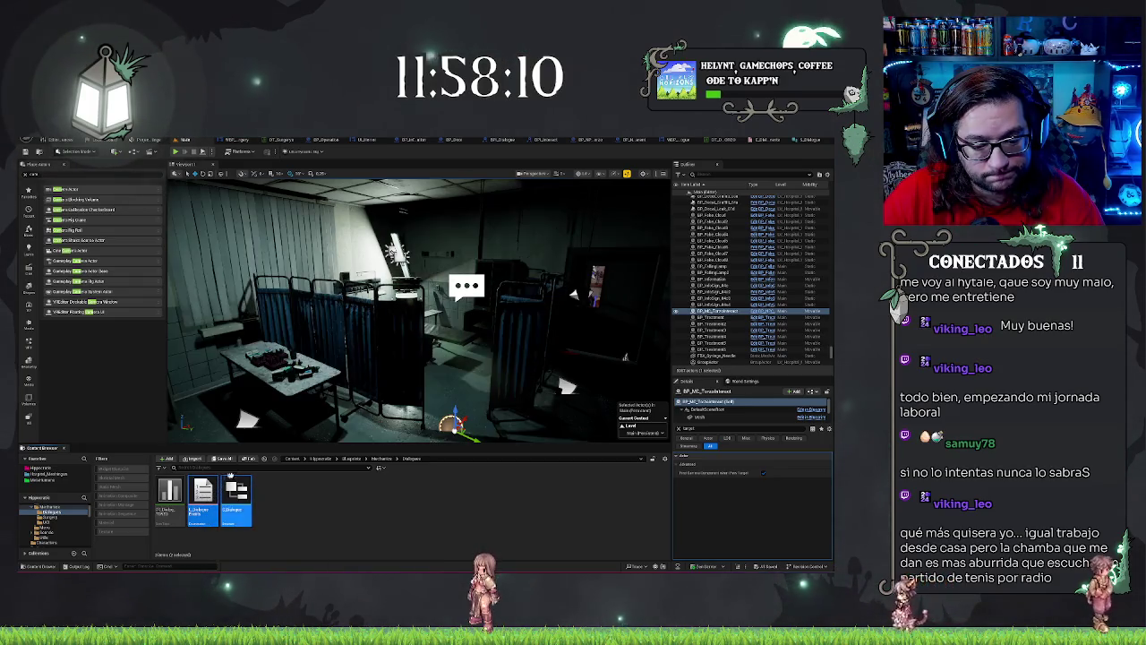
{"action": "mouse_move", "coordinate": [177, 522]}
{"action": "left_mouse_down"}
{"action": "mouse_move", "coordinate": [59, 530]}
{"action": "mouse_move", "coordinate": [56, 540]}
{"action": "left_mouse_up"}
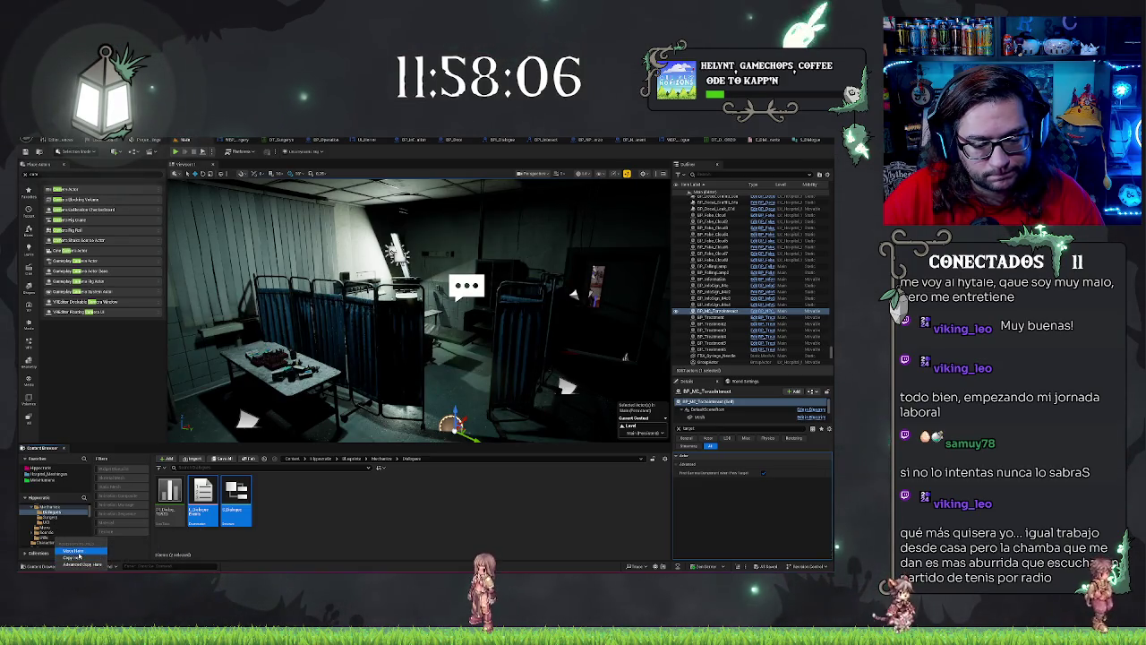
{"action": "left_click", "coordinate": [76, 550]}
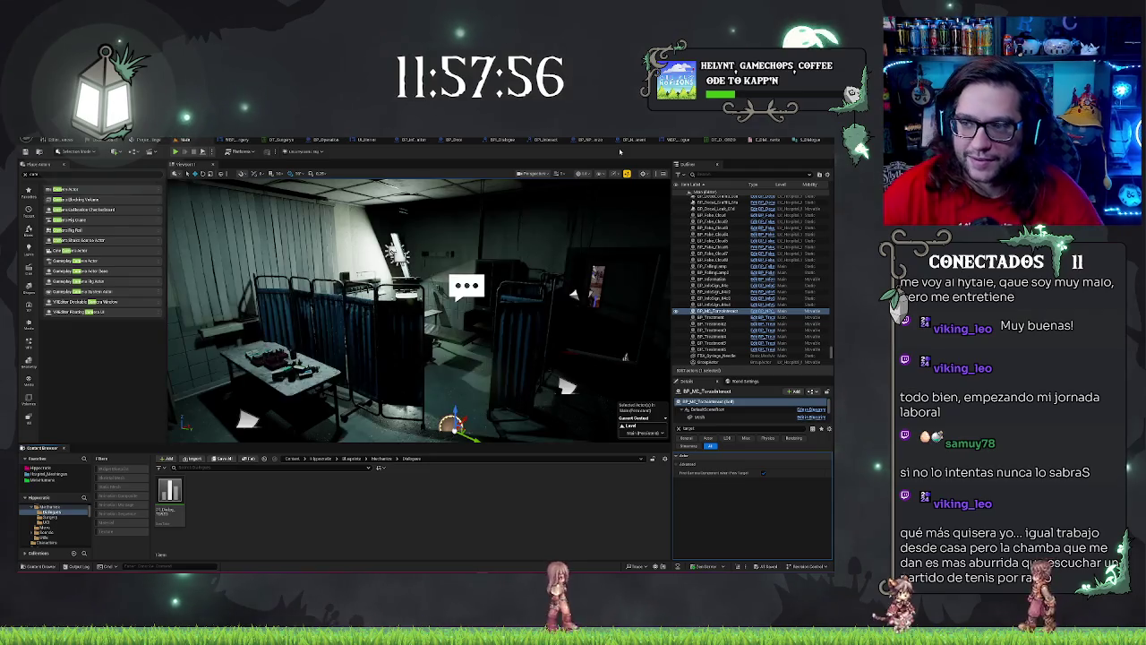
{"action": "left_click_drag", "start_coordinate": [412, 313], "coordinate": [430, 309]}
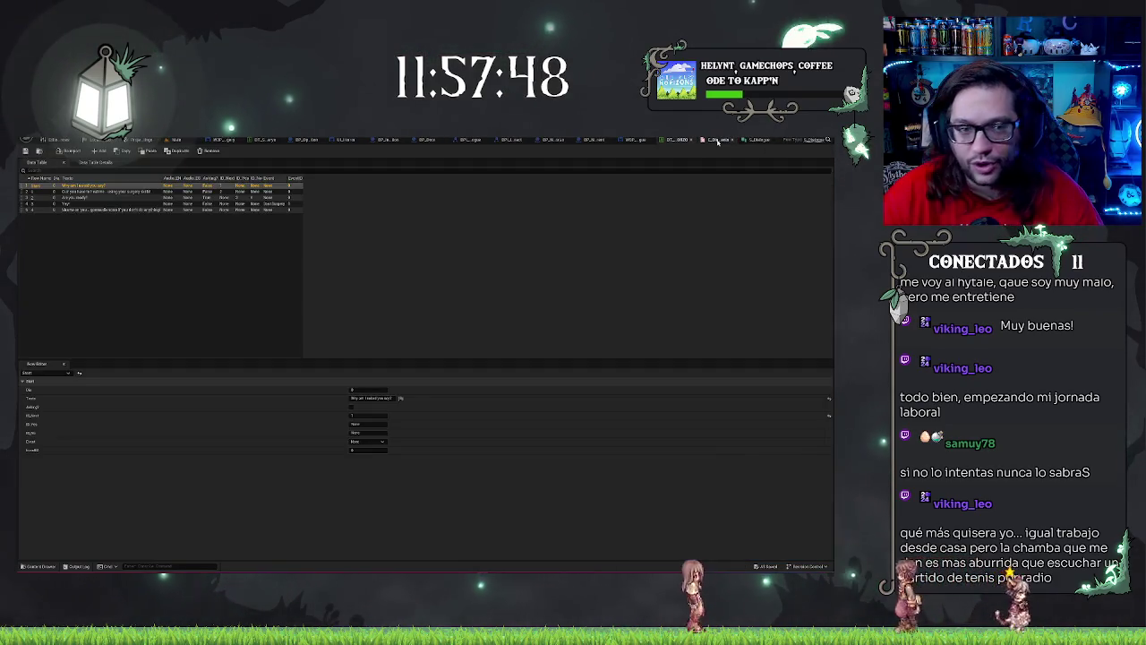
Step: Rename the dialogue data table's Start row to StartDay0, then return to the LoopDialogue graph
{"action": "left_click", "coordinate": [752, 140]}
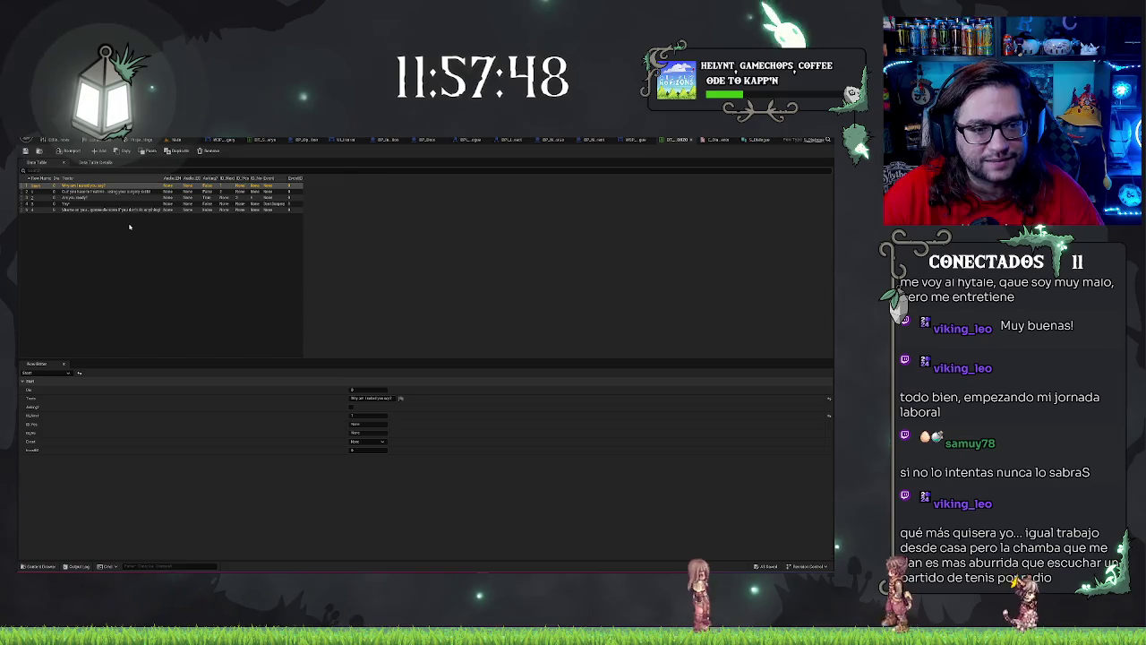
{"action": "double_click", "coordinate": [38, 186]}
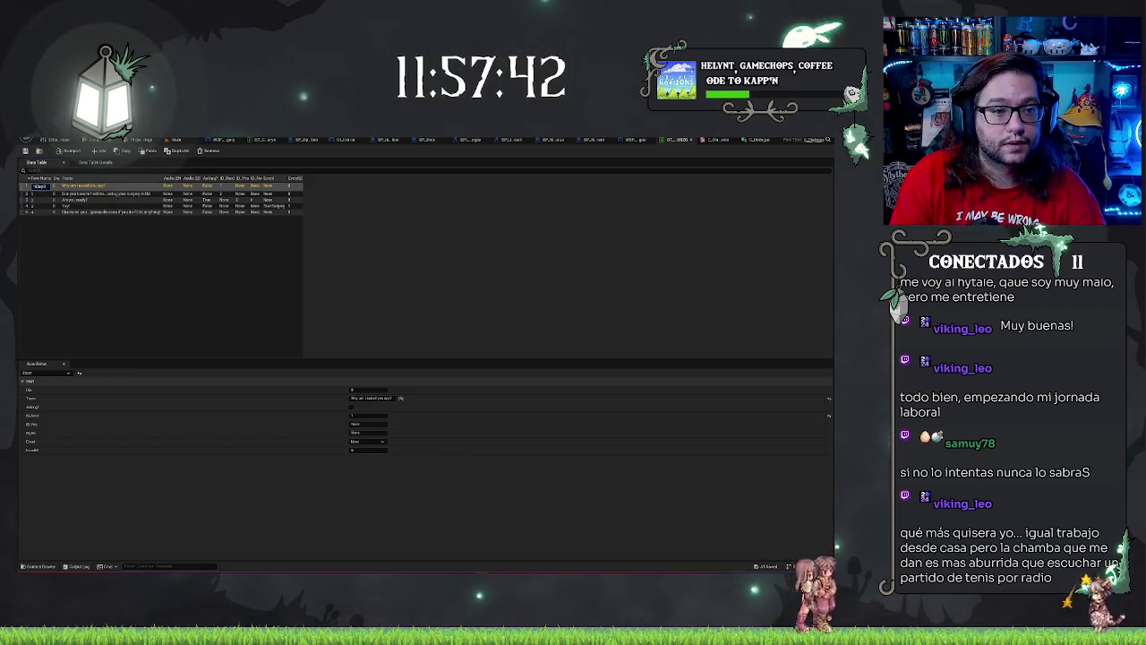
{"action": "type", "text": "Day0"}
{"action": "key", "text": "Return"}
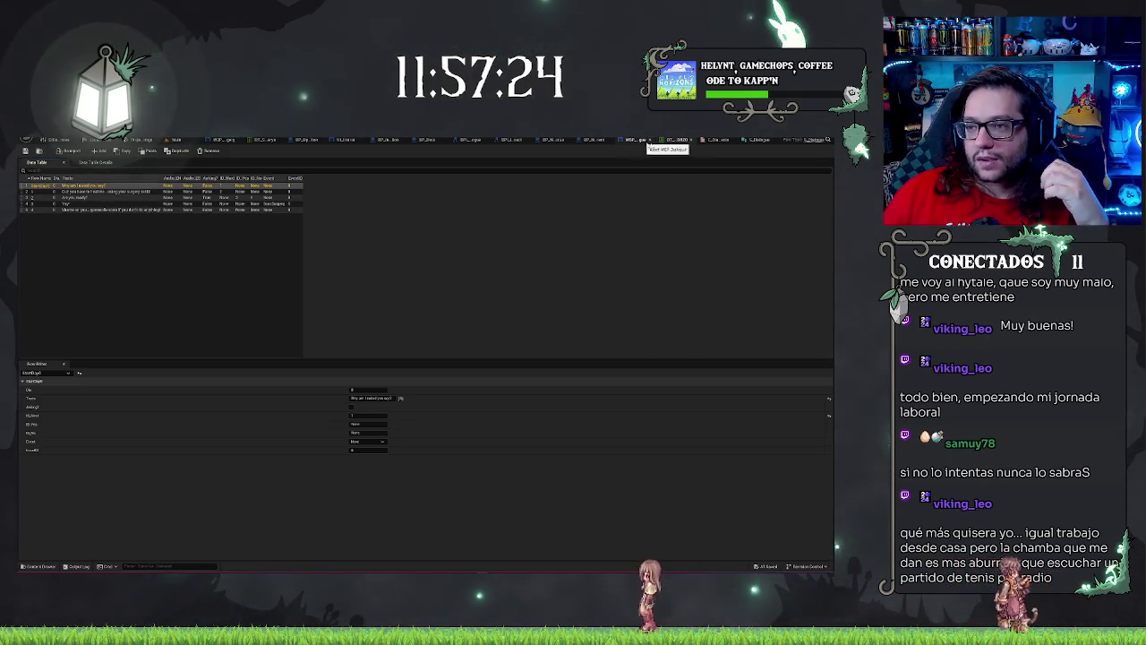
{"action": "left_click", "coordinate": [589, 140]}
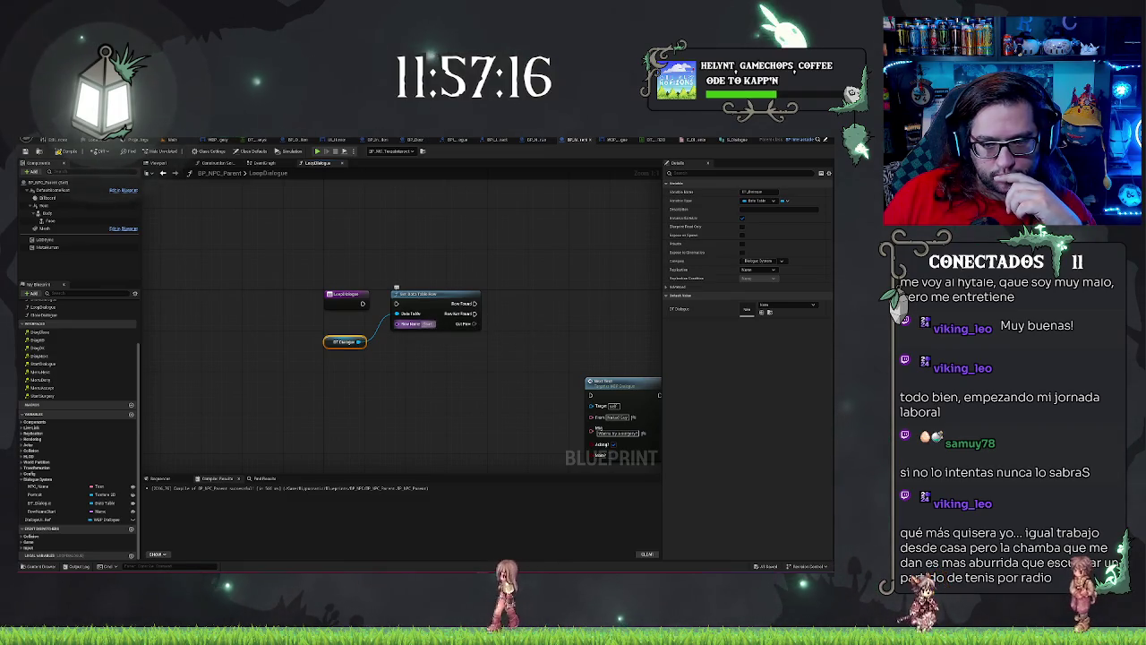
Step: Insert a Get Current Day call after LoopDialogue and shift Get Data Table Row right
{"action": "left_click_drag", "start_coordinate": [428, 383], "coordinate": [437, 377]}
{"action": "right_click", "coordinate": [422, 377]}
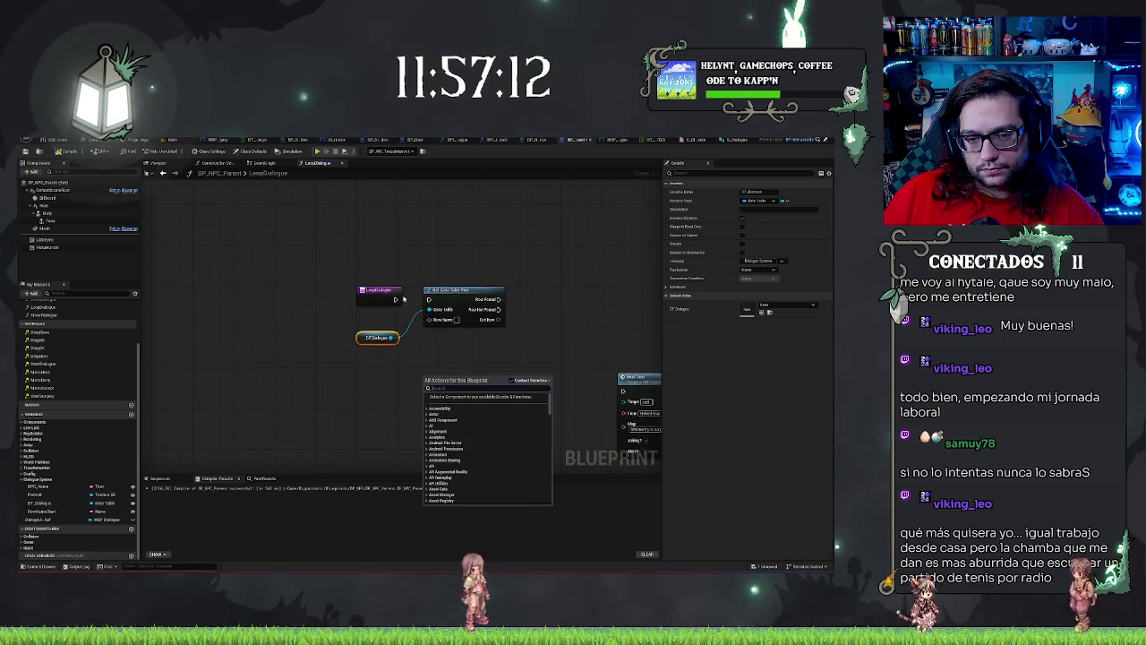
{"action": "key", "text": "Escape"}
{"action": "left_click_drag", "start_coordinate": [395, 299], "coordinate": [407, 303]}
{"action": "type", "text": "get"}
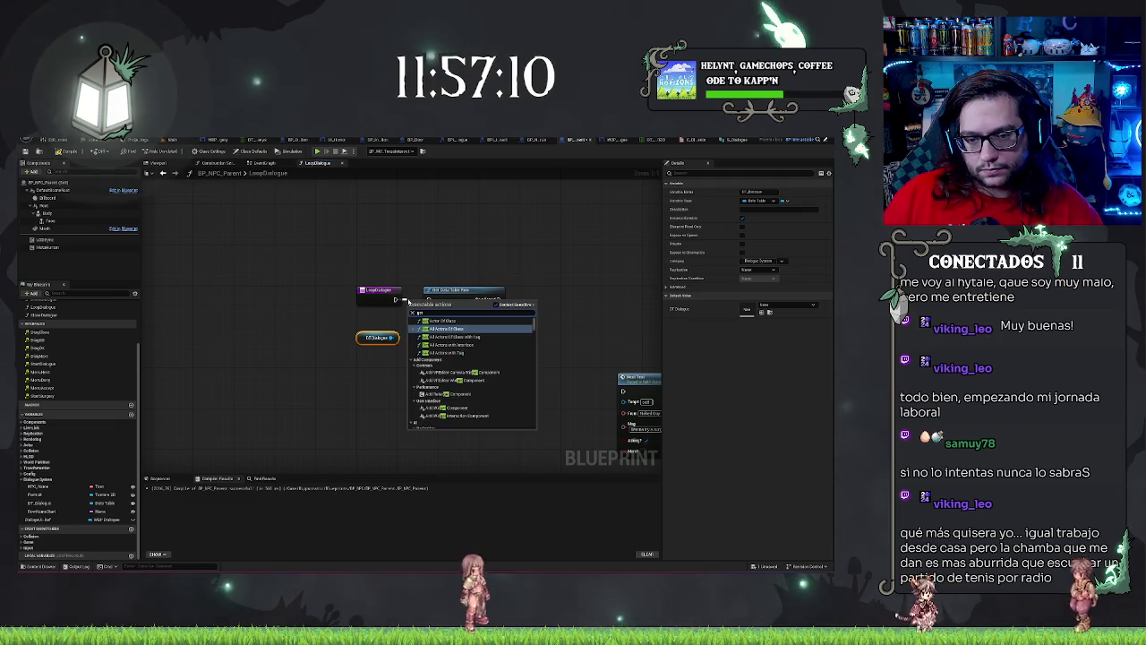
{"action": "type", "text": "dat"}
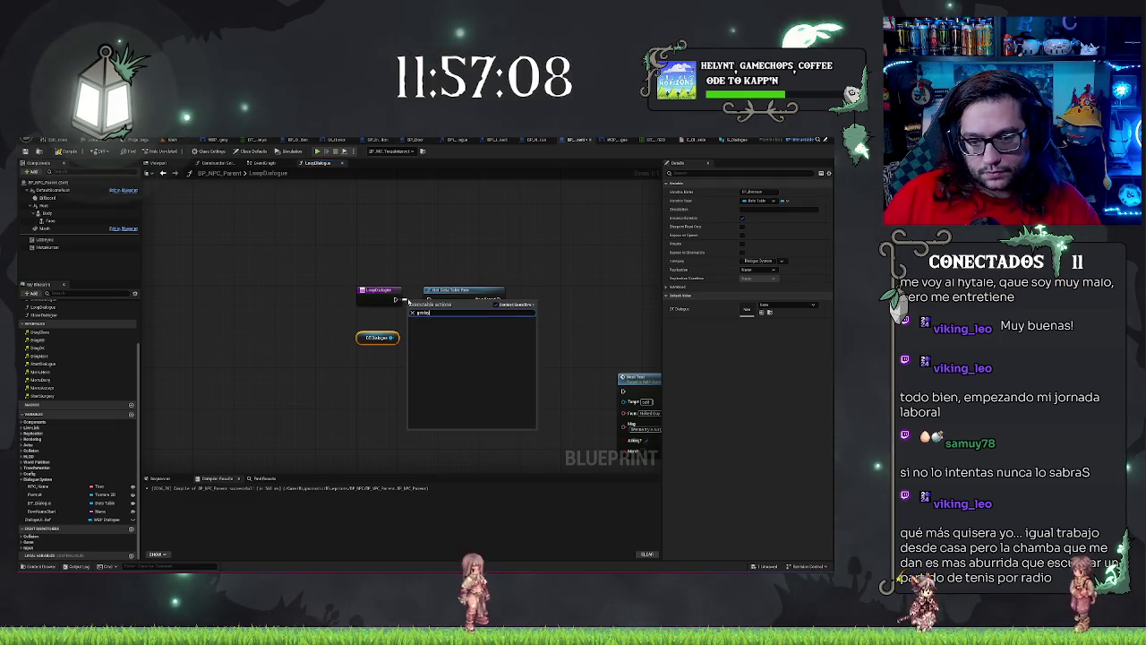
{"action": "key", "text": "BackSpace"}
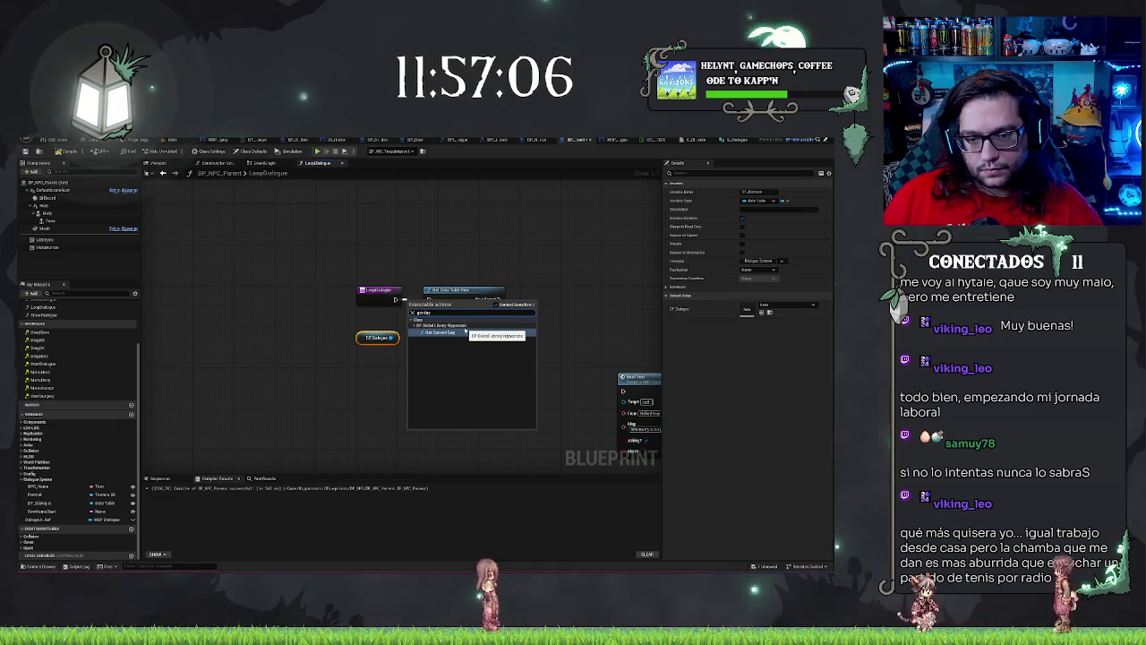
{"action": "key", "text": "Escape"}
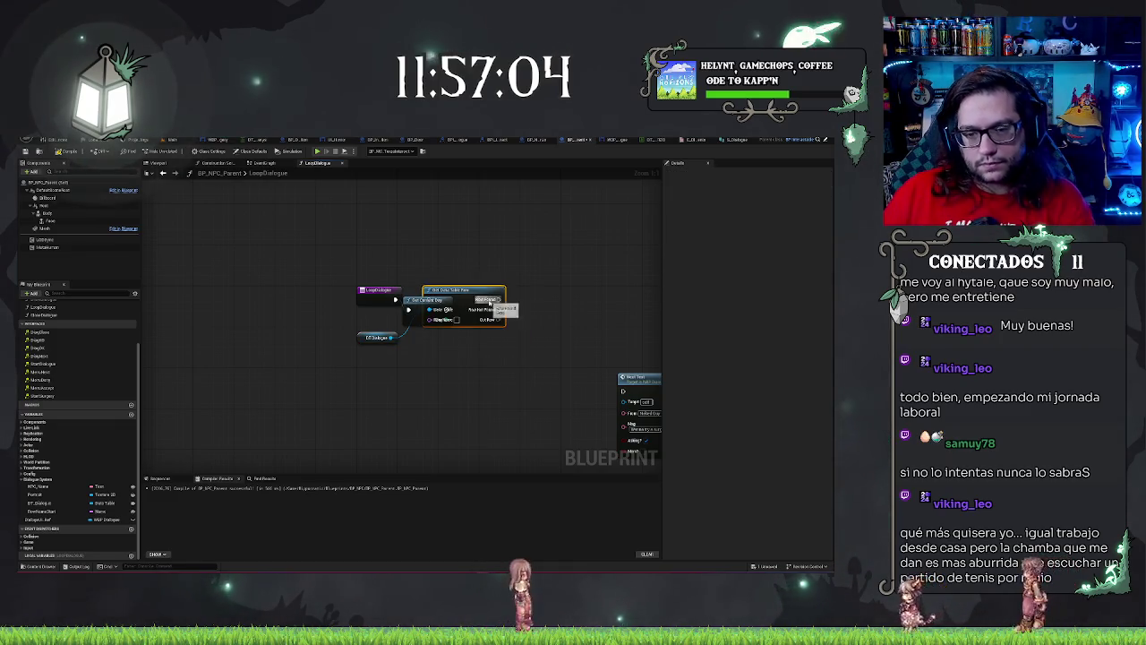
{"action": "mouse_move", "coordinate": [459, 334]}
{"action": "left_mouse_down"}
{"action": "mouse_move", "coordinate": [452, 316]}
{"action": "mouse_move", "coordinate": [473, 315]}
{"action": "left_mouse_up"}
Step: Append the current Day to the StartDay text and convert the result into the lookup's Row Name
{"action": "left_click_drag", "start_coordinate": [354, 309], "coordinate": [415, 266]}
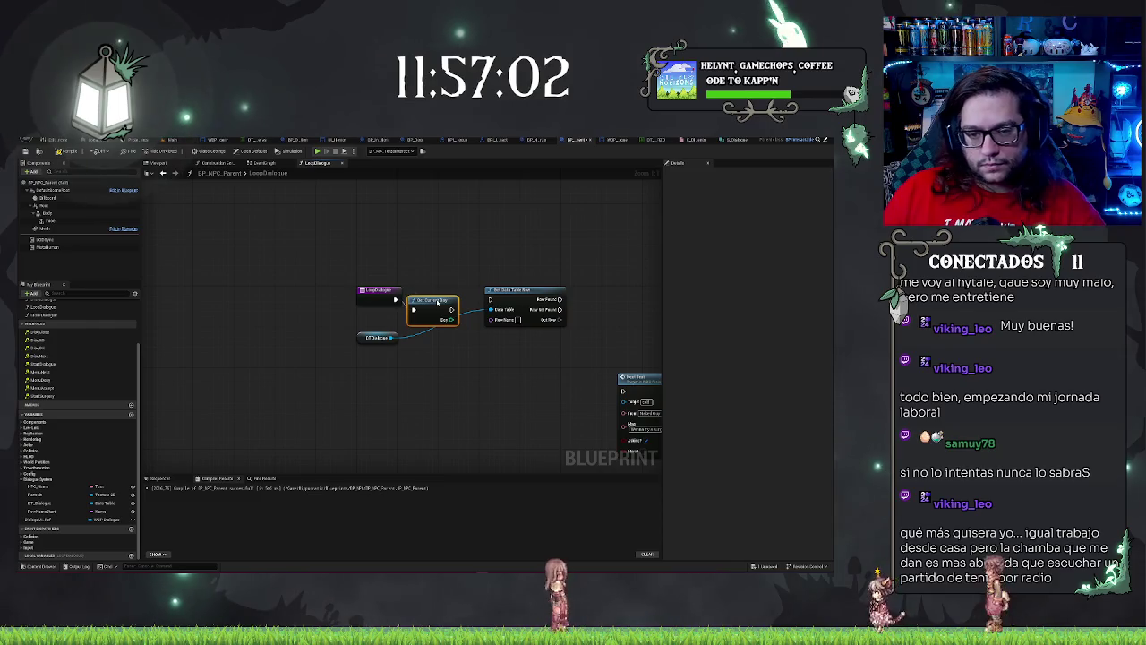
{"action": "left_click", "coordinate": [415, 266]}
{"action": "mouse_move", "coordinate": [452, 309]}
{"action": "left_mouse_down"}
{"action": "mouse_move", "coordinate": [460, 356]}
{"action": "mouse_move", "coordinate": [406, 376]}
{"action": "left_mouse_up"}
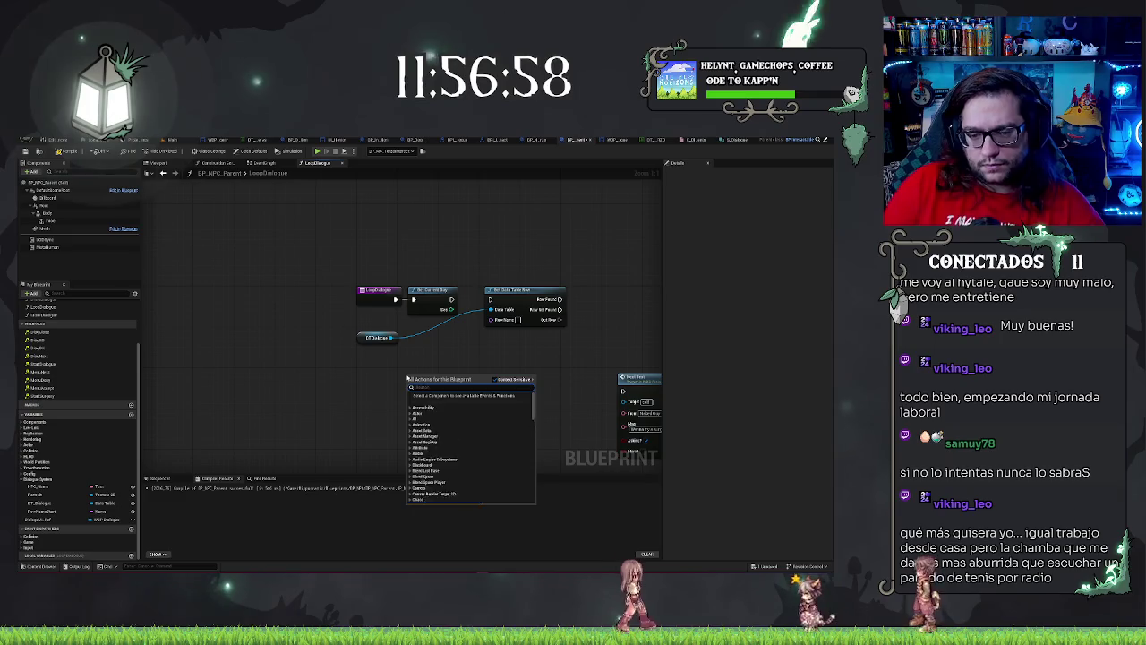
{"action": "type", "text": "append"}
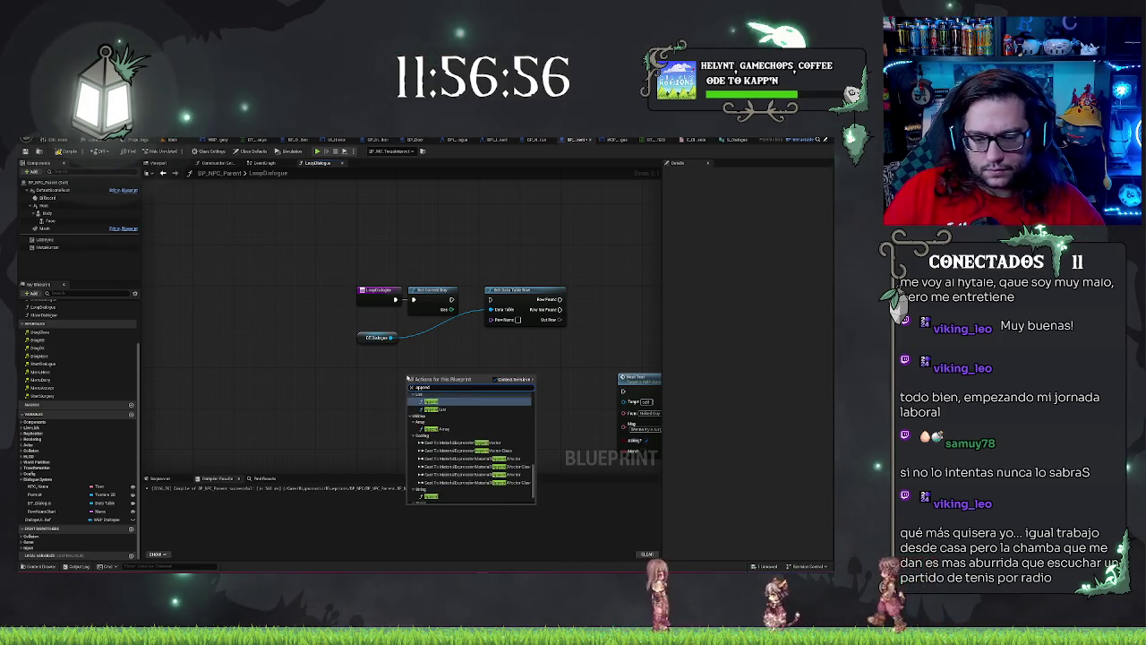
{"action": "left_click", "coordinate": [454, 498]}
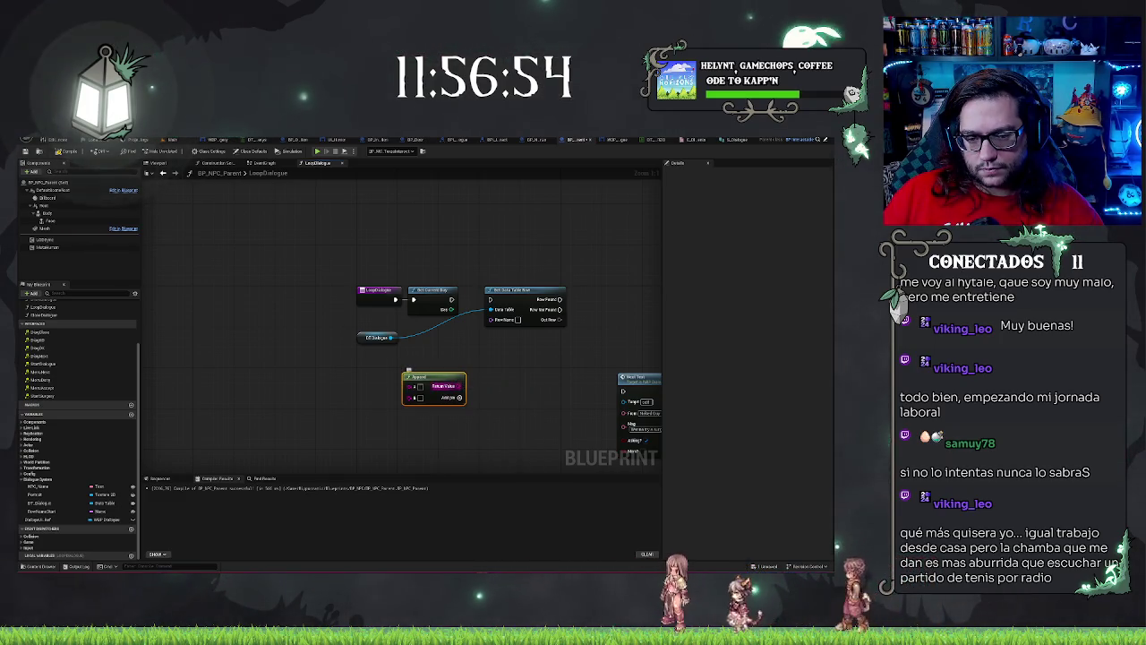
{"action": "left_click_drag", "start_coordinate": [459, 386], "coordinate": [483, 385]}
{"action": "type", "text": "to"}
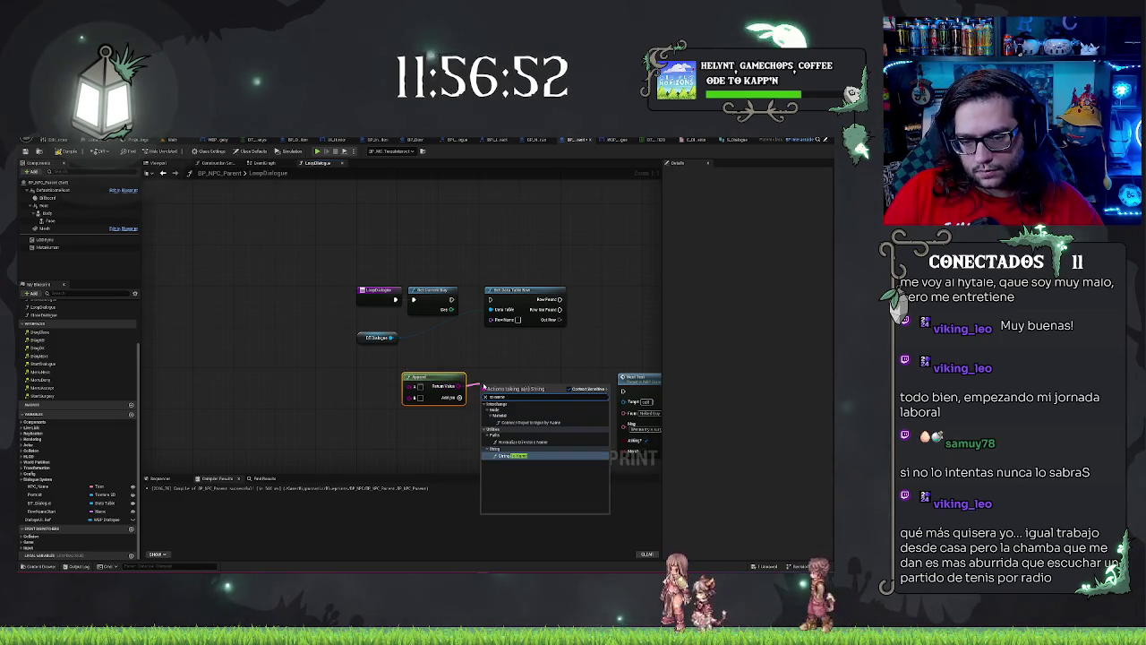
{"action": "key", "text": "Return"}
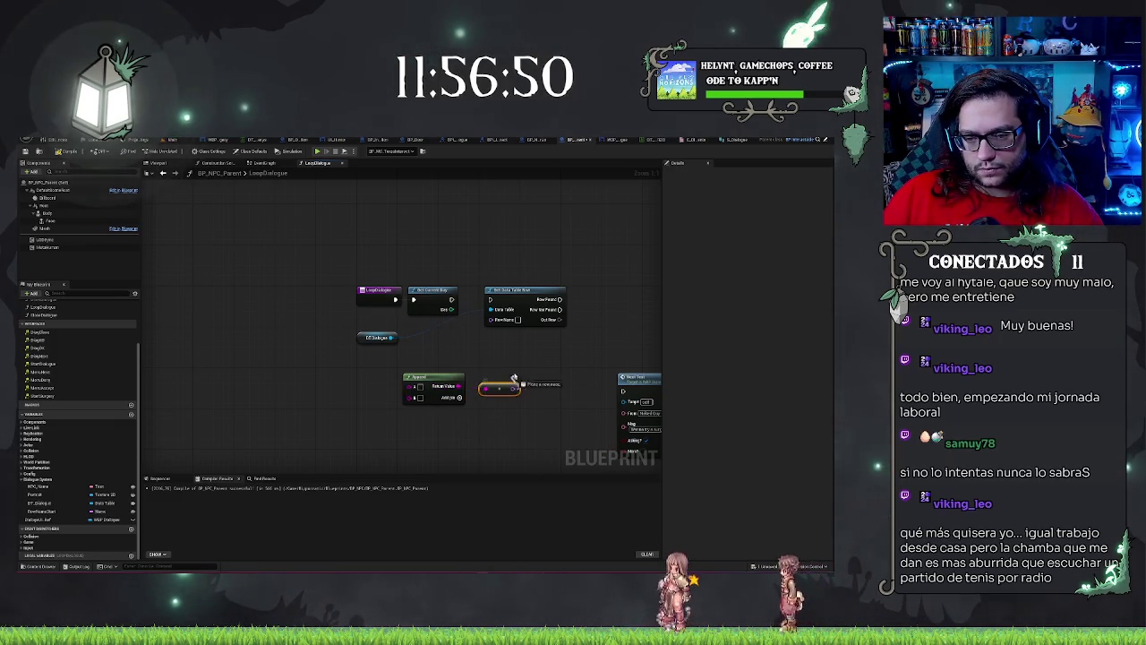
{"action": "left_click_drag", "start_coordinate": [515, 388], "coordinate": [491, 319]}
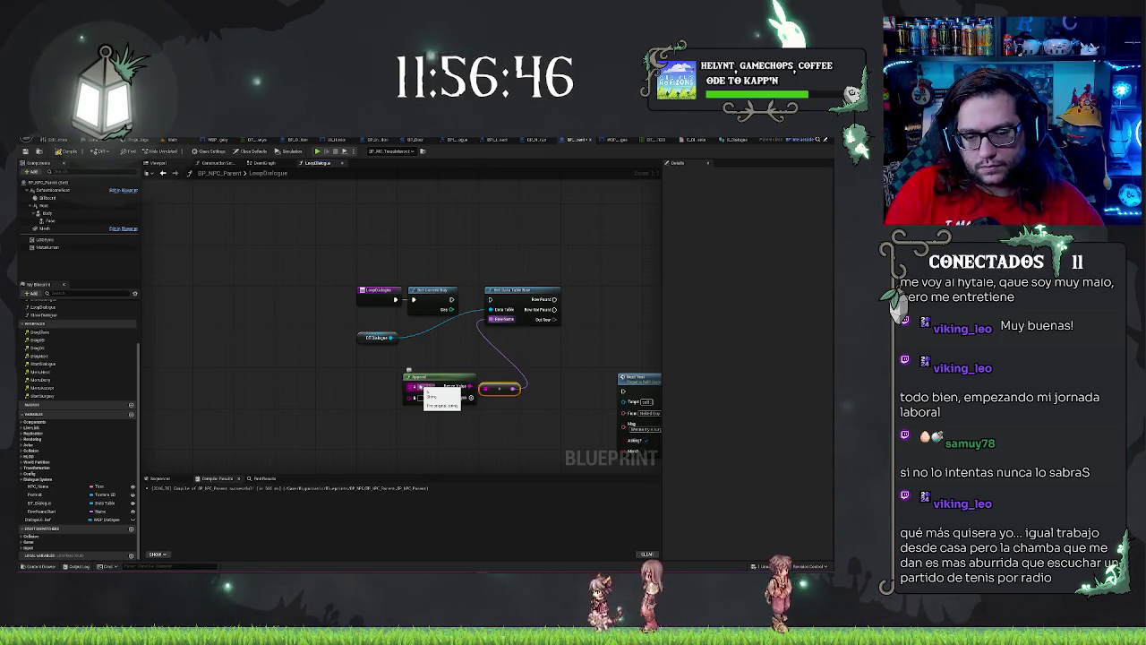
{"action": "left_click_drag", "start_coordinate": [449, 310], "coordinate": [407, 386]}
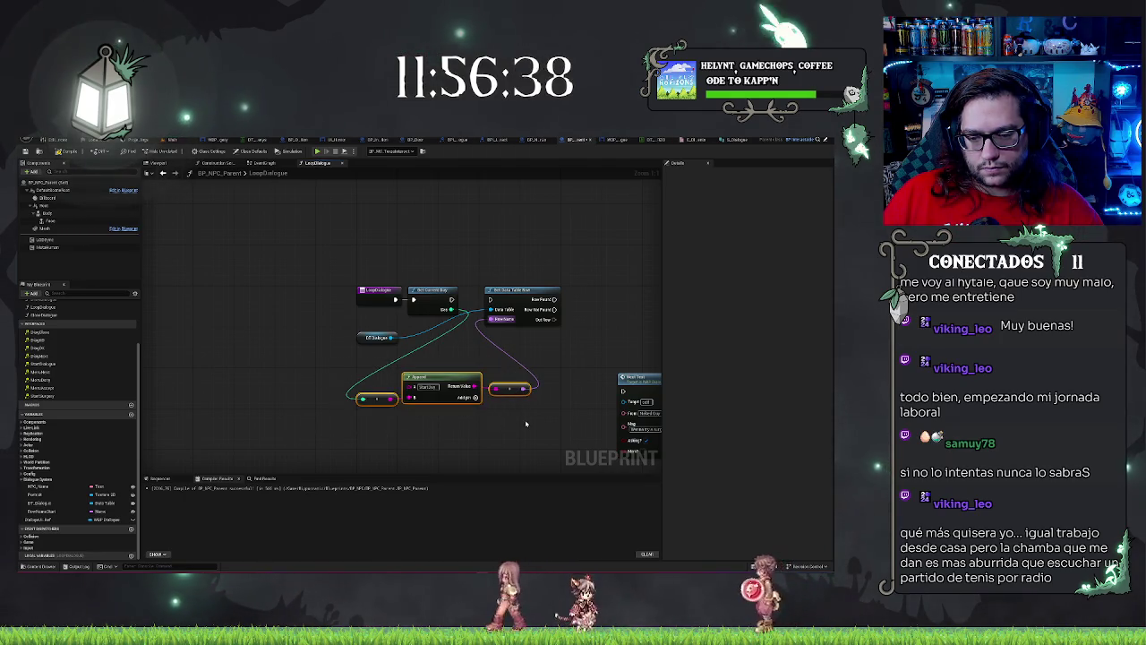
{"action": "key", "text": "ctrl+z"}
{"action": "key", "text": "ctrl+z"}
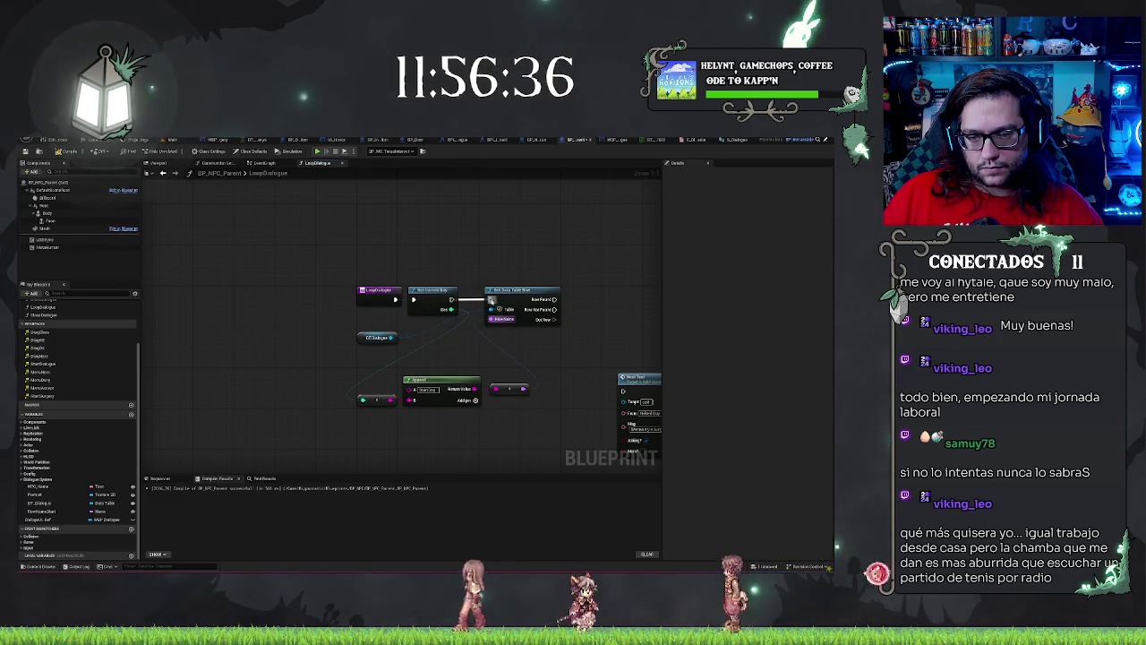
Step: Rearrange Get Data Table Row, the DT_Dialogue getter, the Append group and the text display node
{"action": "left_click", "coordinate": [498, 299]}
{"action": "left_click_drag", "start_coordinate": [543, 301], "coordinate": [654, 302]}
{"action": "mouse_move", "coordinate": [376, 336]}
{"action": "left_mouse_down"}
{"action": "mouse_move", "coordinate": [488, 324]}
{"action": "mouse_move", "coordinate": [570, 332]}
{"action": "mouse_move", "coordinate": [573, 309]}
{"action": "left_mouse_up"}
{"action": "left_click", "coordinate": [522, 319]}
{"action": "left_click_drag", "start_coordinate": [330, 394], "coordinate": [537, 408]}
{"action": "mouse_move", "coordinate": [442, 380]}
{"action": "left_mouse_down"}
{"action": "mouse_move", "coordinate": [517, 320]}
{"action": "mouse_move", "coordinate": [502, 322]}
{"action": "left_mouse_up"}
{"action": "left_click_drag", "start_coordinate": [577, 389], "coordinate": [338, 325]}
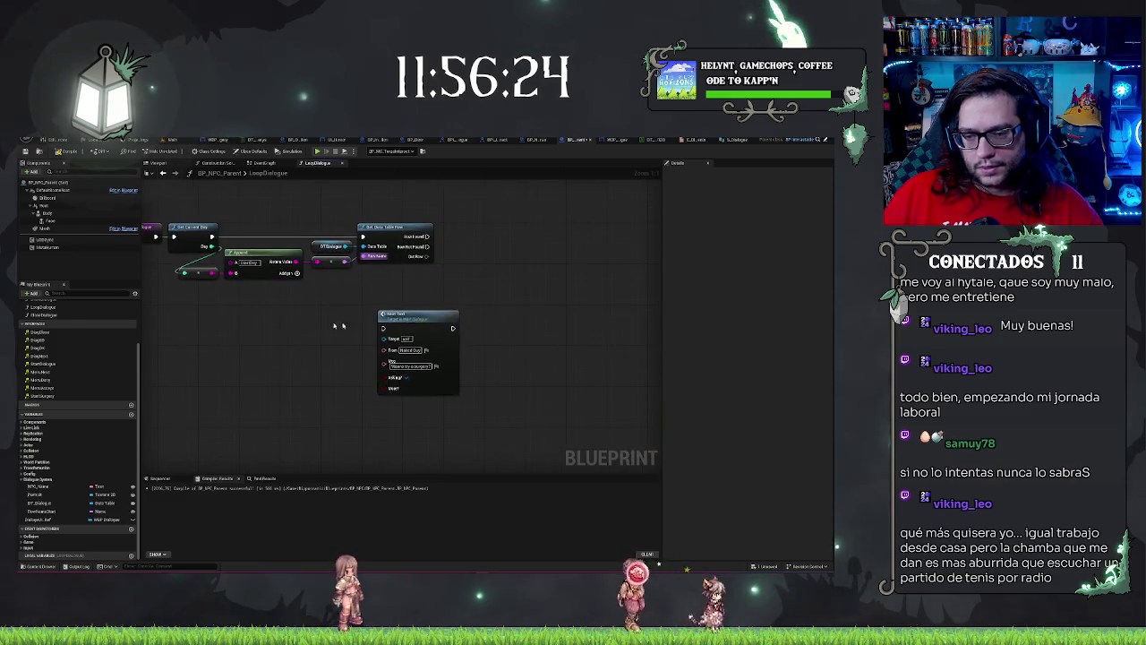
{"action": "mouse_move", "coordinate": [425, 318]}
{"action": "left_mouse_down"}
{"action": "mouse_move", "coordinate": [433, 402]}
{"action": "mouse_move", "coordinate": [480, 302]}
{"action": "mouse_move", "coordinate": [493, 327]}
{"action": "left_mouse_up"}
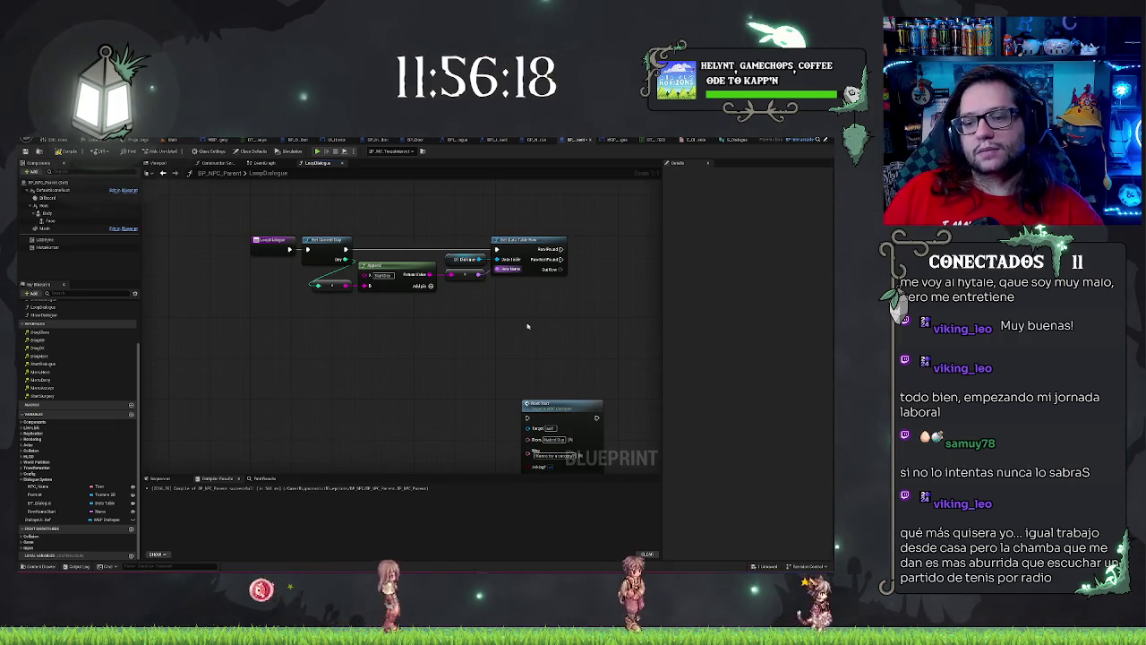
{"action": "mouse_move", "coordinate": [465, 211]}
{"action": "left_mouse_down"}
{"action": "mouse_move", "coordinate": [467, 338]}
{"action": "mouse_move", "coordinate": [378, 401]}
{"action": "left_mouse_up"}
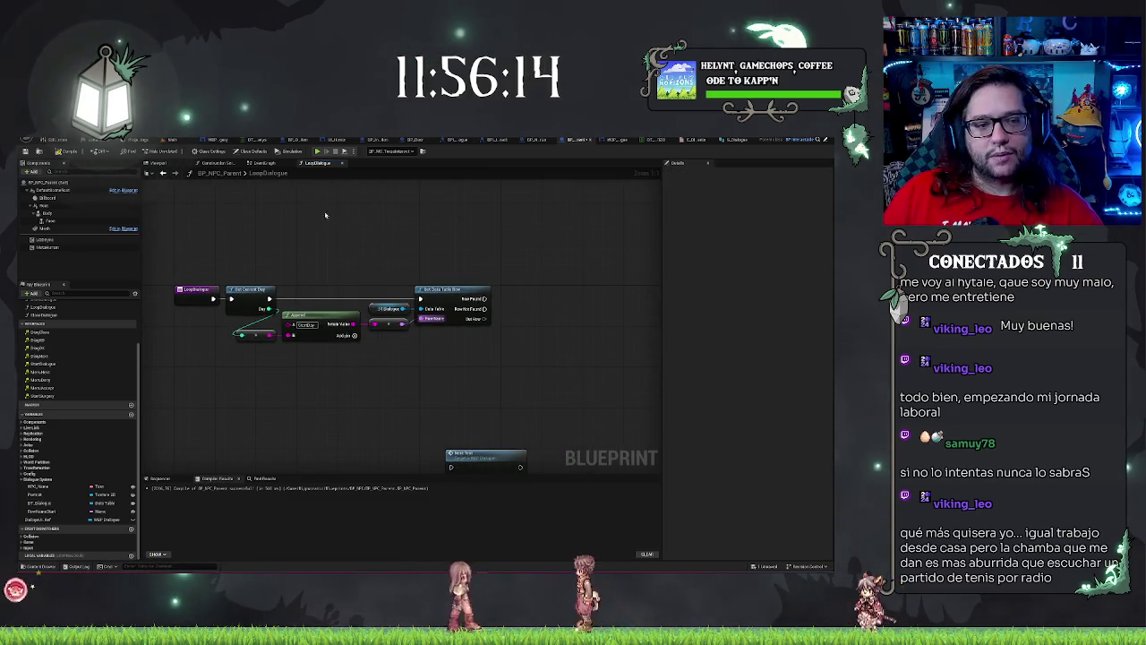
{"action": "mouse_move", "coordinate": [376, 258]}
{"action": "left_mouse_down"}
{"action": "mouse_move", "coordinate": [396, 371]}
{"action": "mouse_move", "coordinate": [423, 368]}
{"action": "left_mouse_up"}
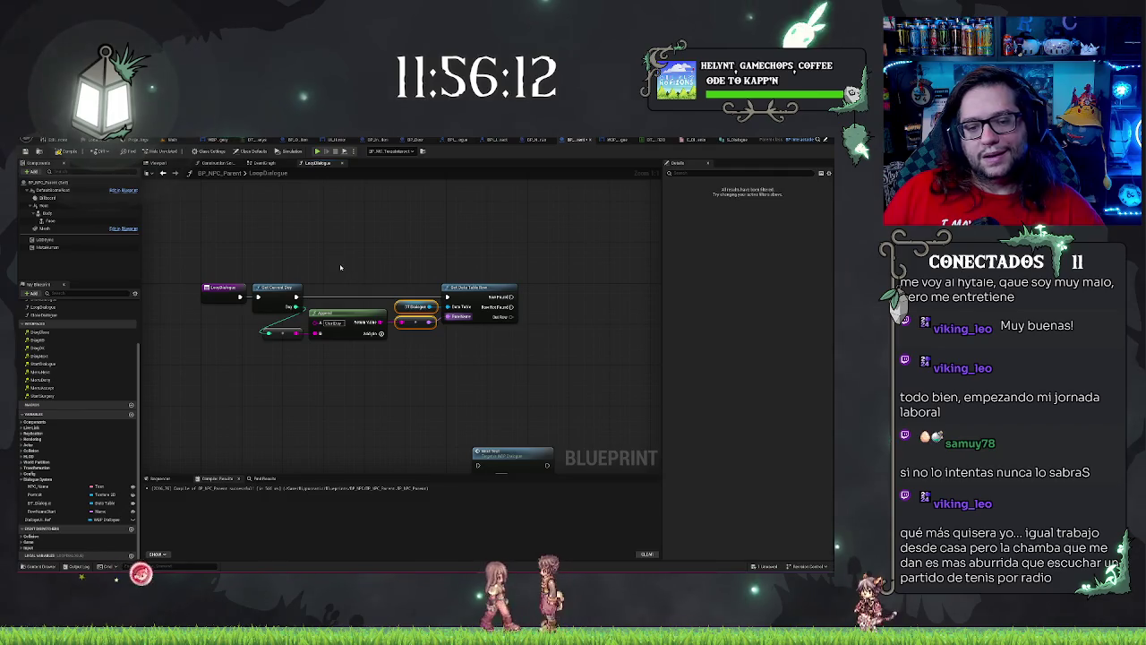
{"action": "left_click_drag", "start_coordinate": [340, 267], "coordinate": [344, 376]}
{"action": "left_click", "coordinate": [286, 236]}
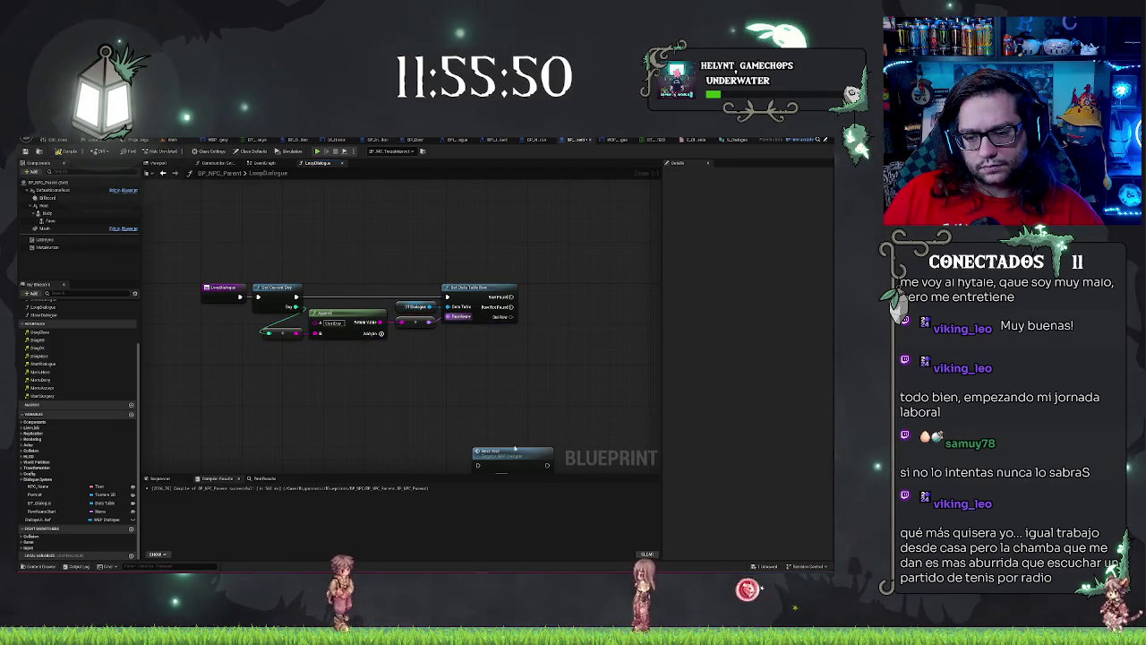
Step: Move the text display node near the lookup and try a 'break' search from Out Row
{"action": "mouse_move", "coordinate": [517, 448]}
{"action": "left_mouse_down"}
{"action": "mouse_move", "coordinate": [607, 331]}
{"action": "mouse_move", "coordinate": [470, 400]}
{"action": "left_mouse_up"}
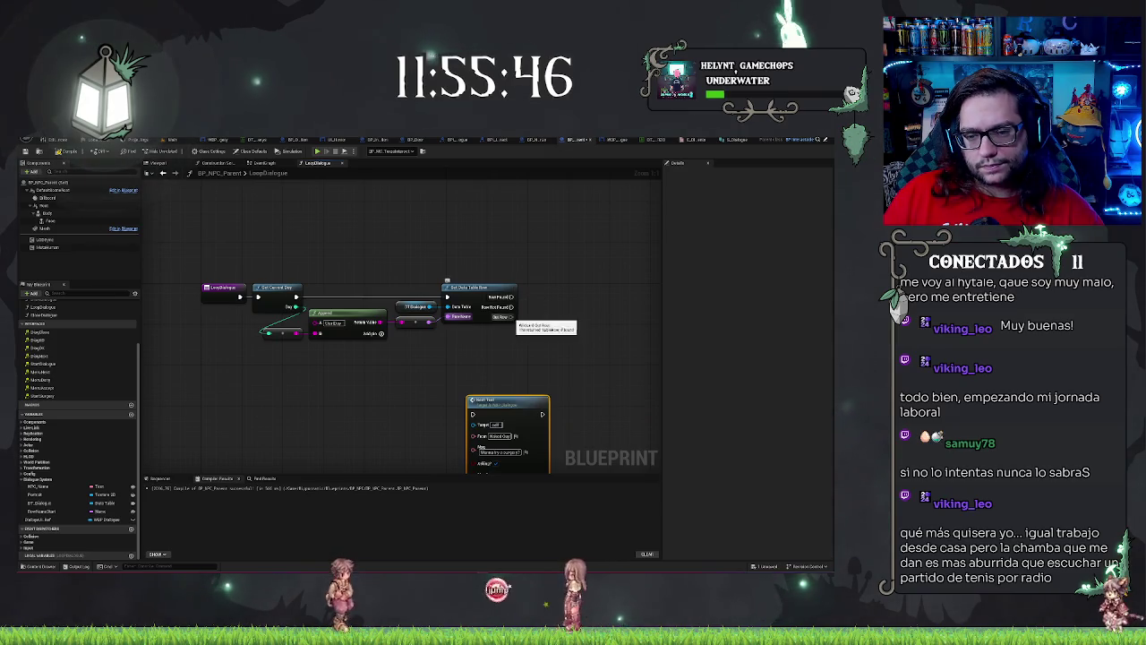
{"action": "left_click_drag", "start_coordinate": [511, 317], "coordinate": [552, 320]}
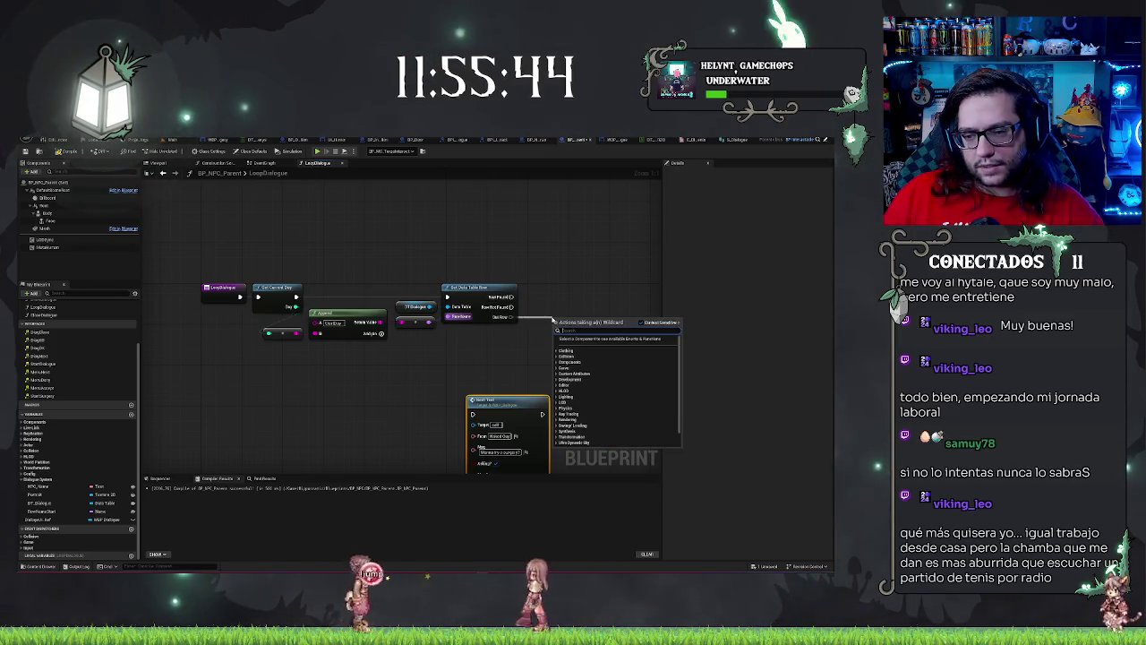
{"action": "type", "text": "break"}
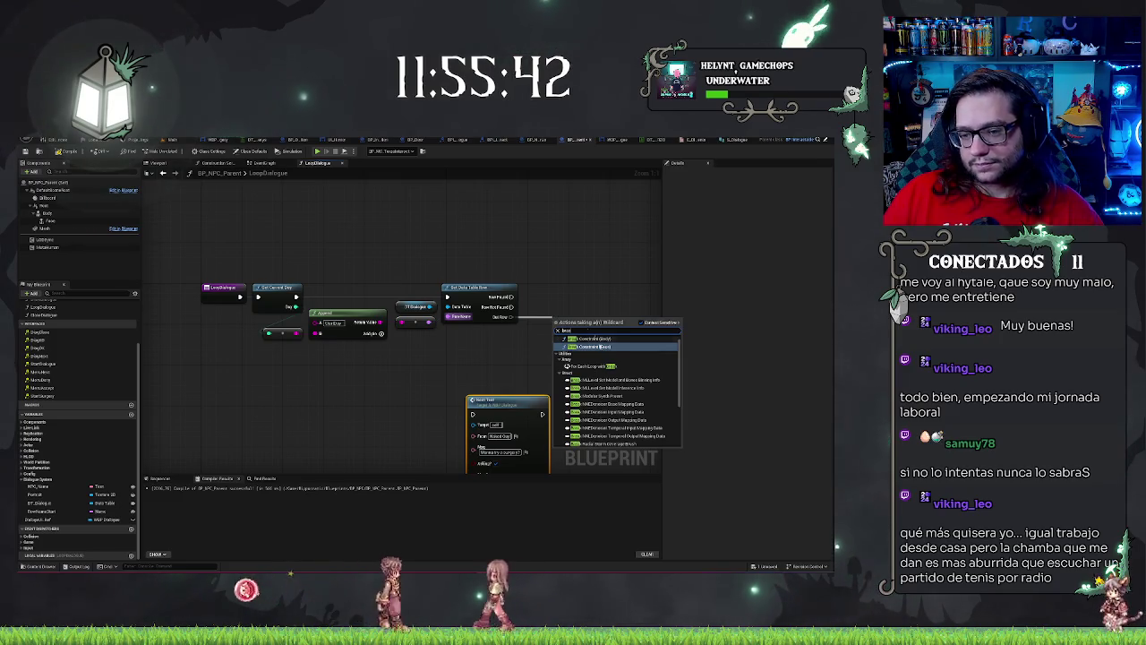
{"action": "scroll", "coordinate": [609, 376], "scroll_direction": "down", "scroll_amount": 5}
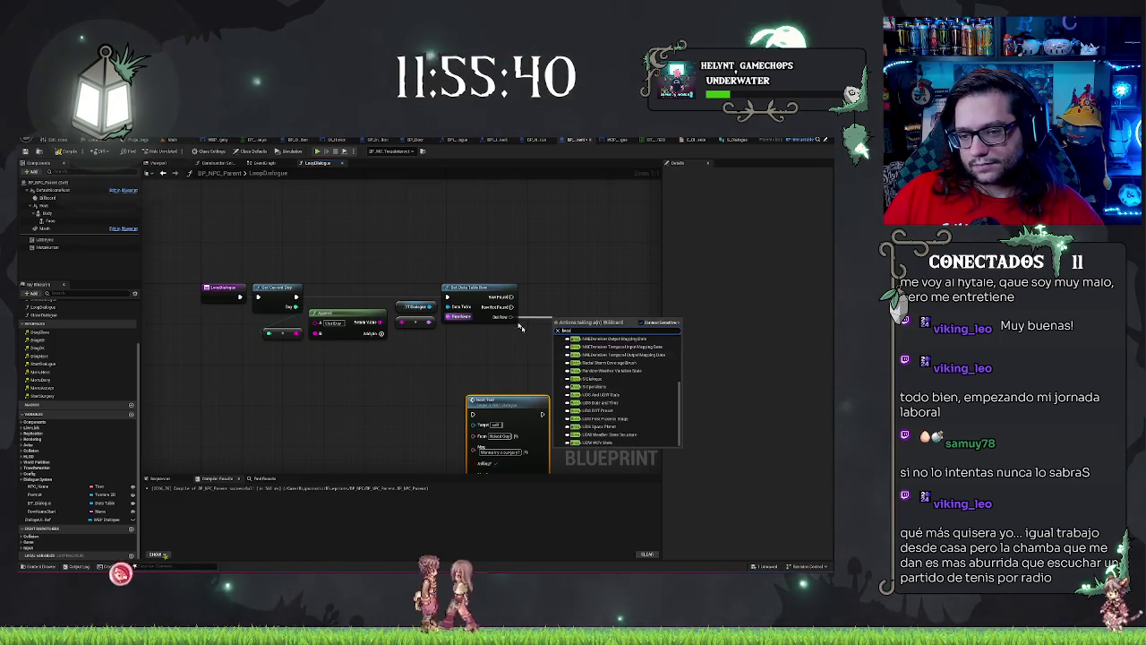
{"action": "left_click", "coordinate": [494, 287]}
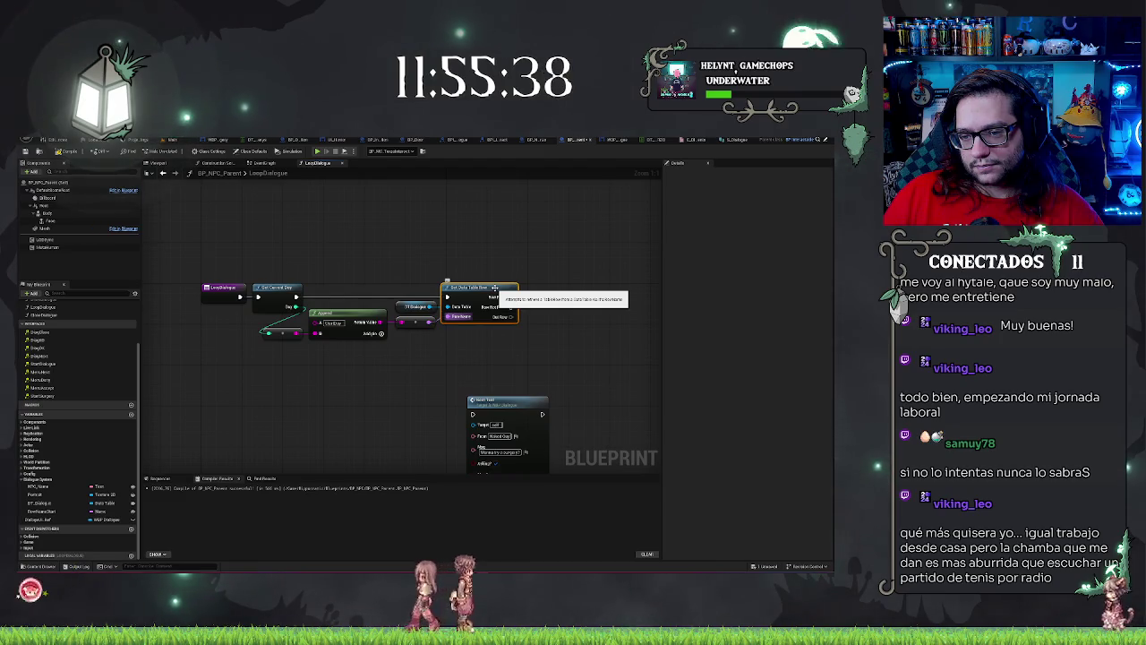
{"action": "left_click", "coordinate": [522, 238]}
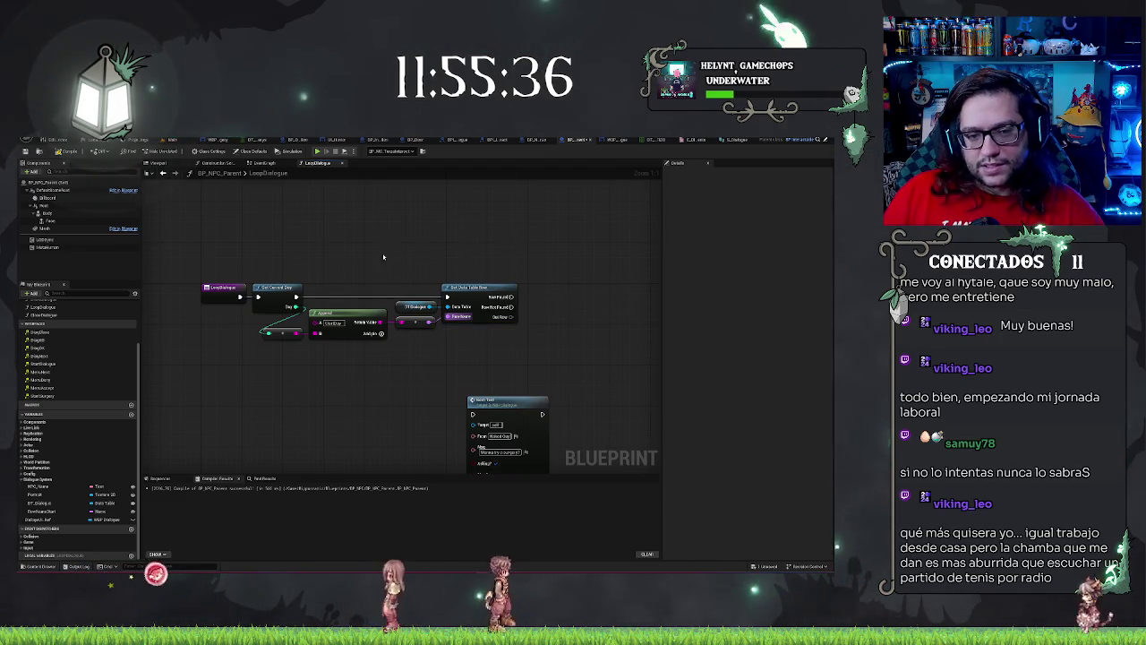
{"action": "left_click", "coordinate": [509, 303]}
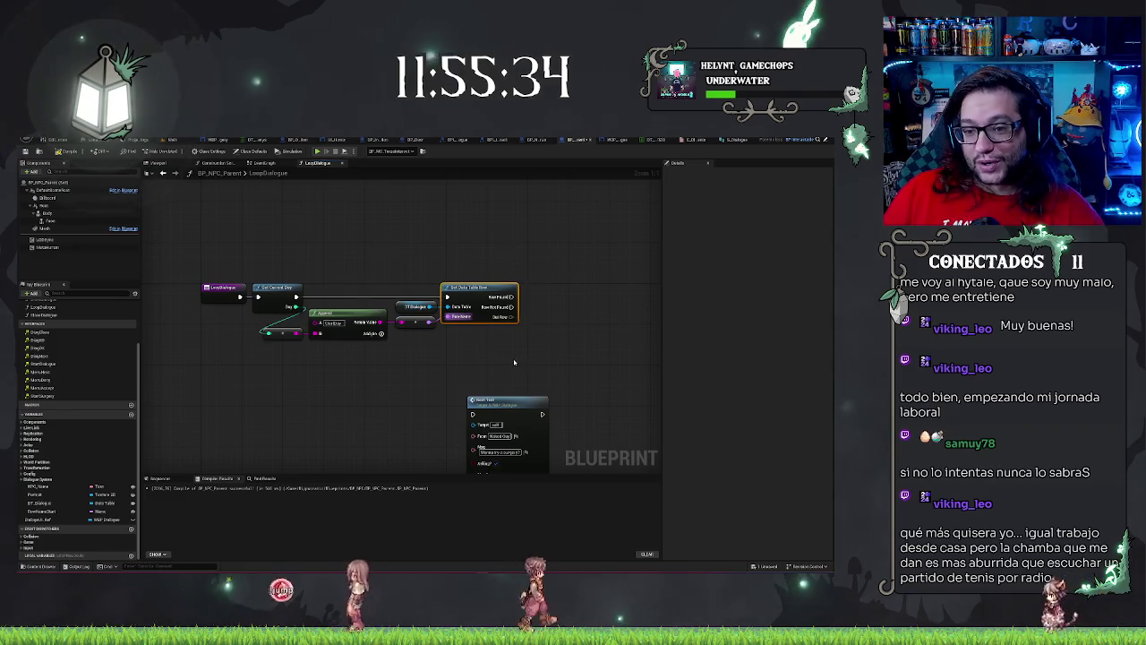
{"action": "left_click", "coordinate": [514, 362]}
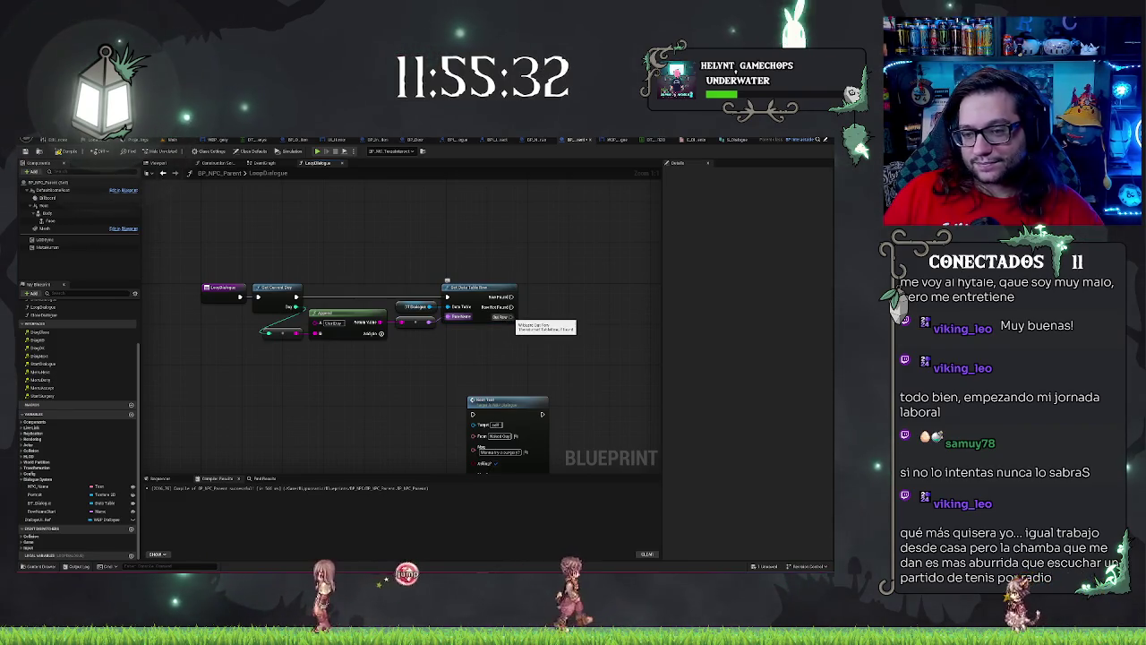
Step: Add a Break S Dialogue node from Out Row, expand all its pins, and compile
{"action": "left_click_drag", "start_coordinate": [511, 316], "coordinate": [540, 319]}
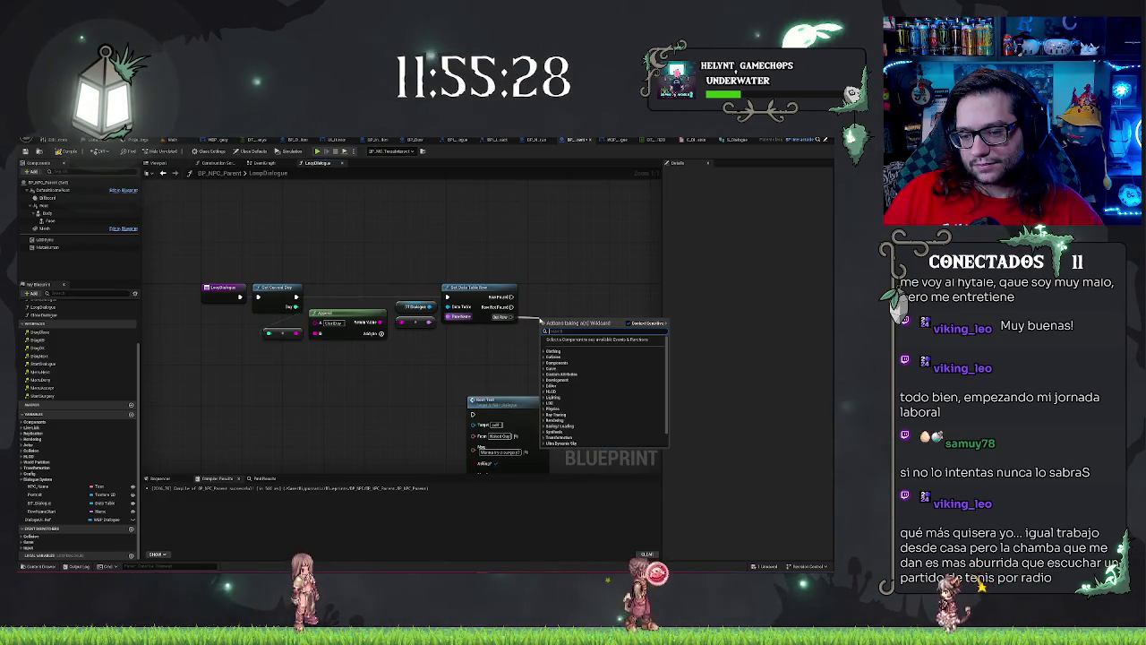
{"action": "type", "text": "data"}
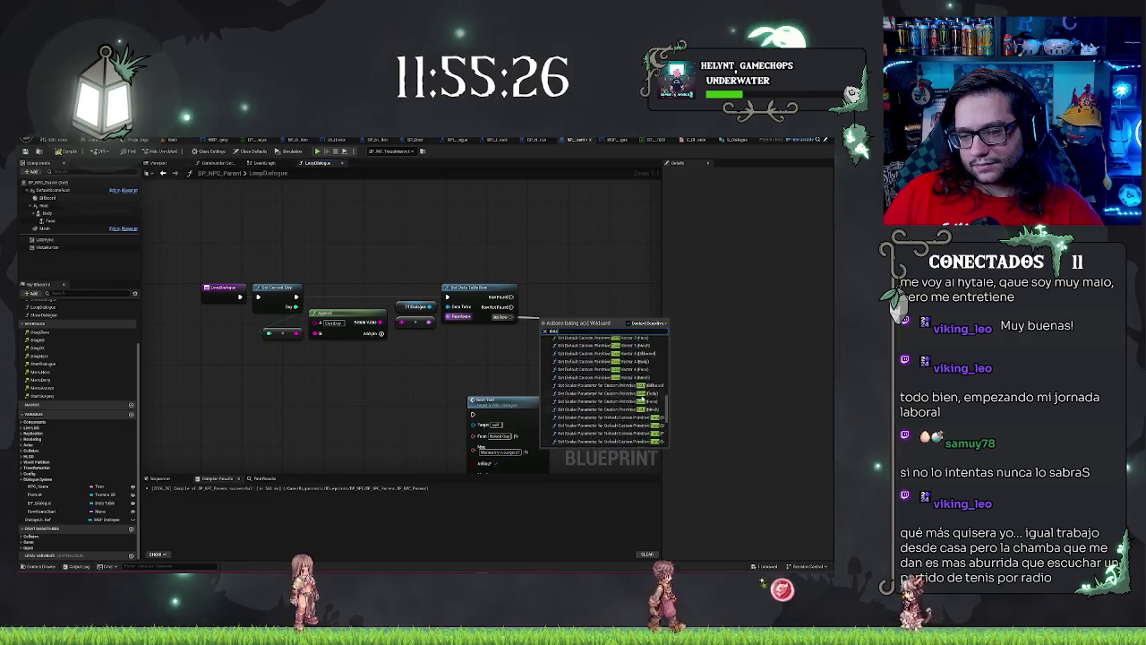
{"action": "scroll", "coordinate": [641, 399], "scroll_direction": "up", "scroll_amount": 5}
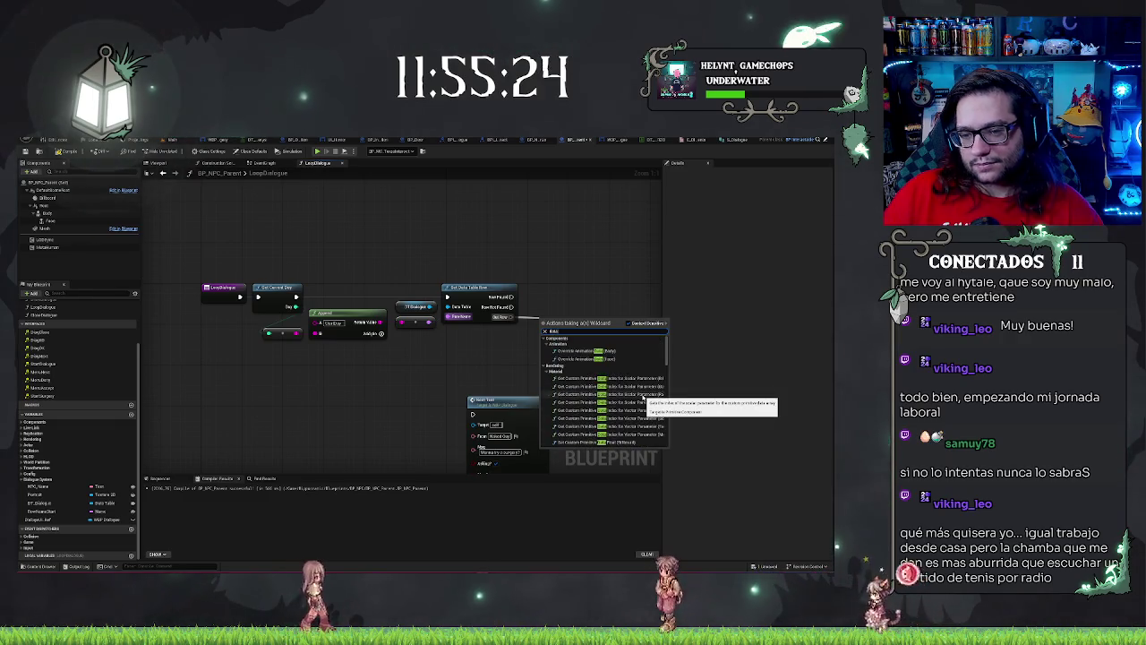
{"action": "key", "text": "BackSpace"}
{"action": "key", "text": "BackSpace"}
{"action": "key", "text": "BackSpace"}
{"action": "type", "text": "se"}
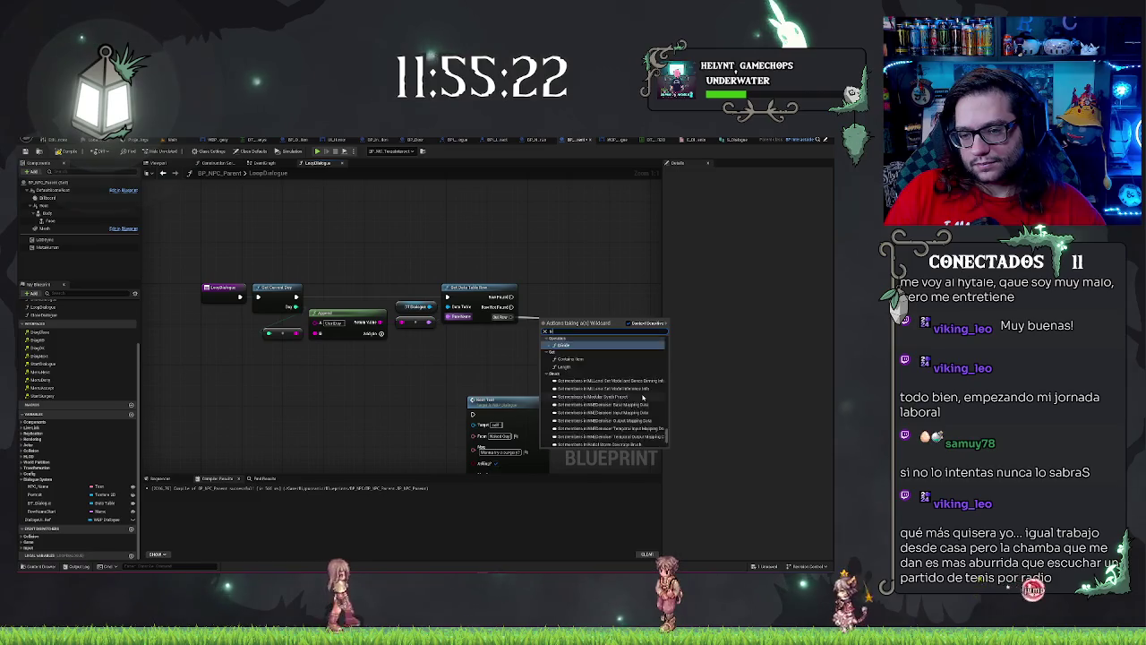
{"action": "type", "text": "ttext"}
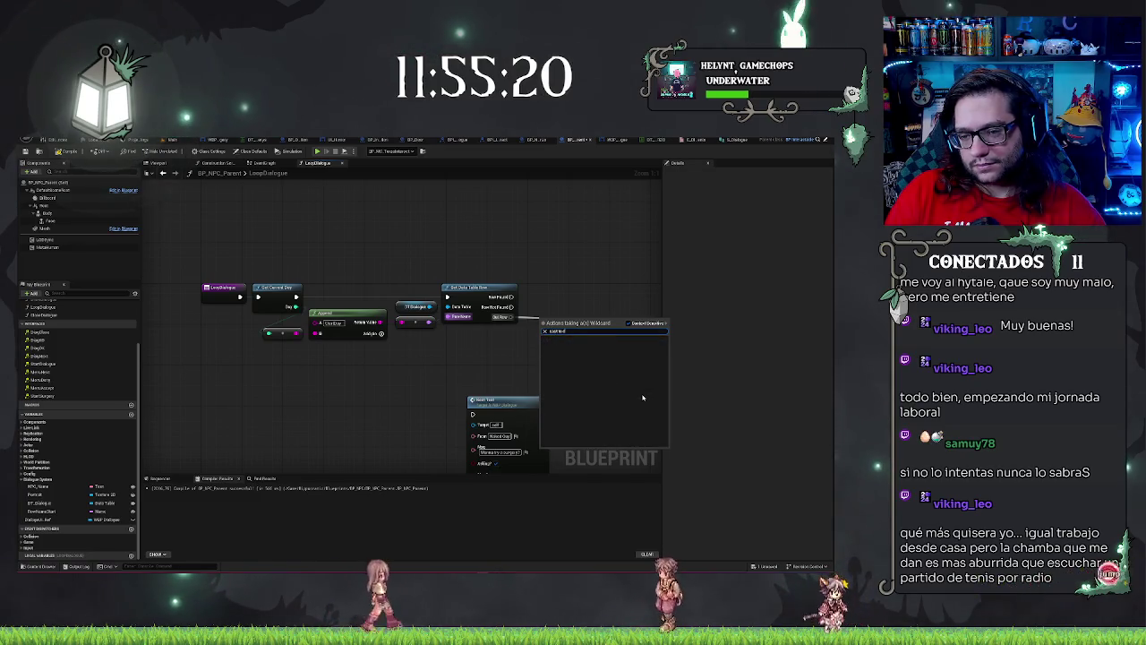
{"action": "key", "text": "BackSpace"}
{"action": "key", "text": "BackSpace"}
{"action": "key", "text": "BackSpace"}
{"action": "type", "text": "dial"}
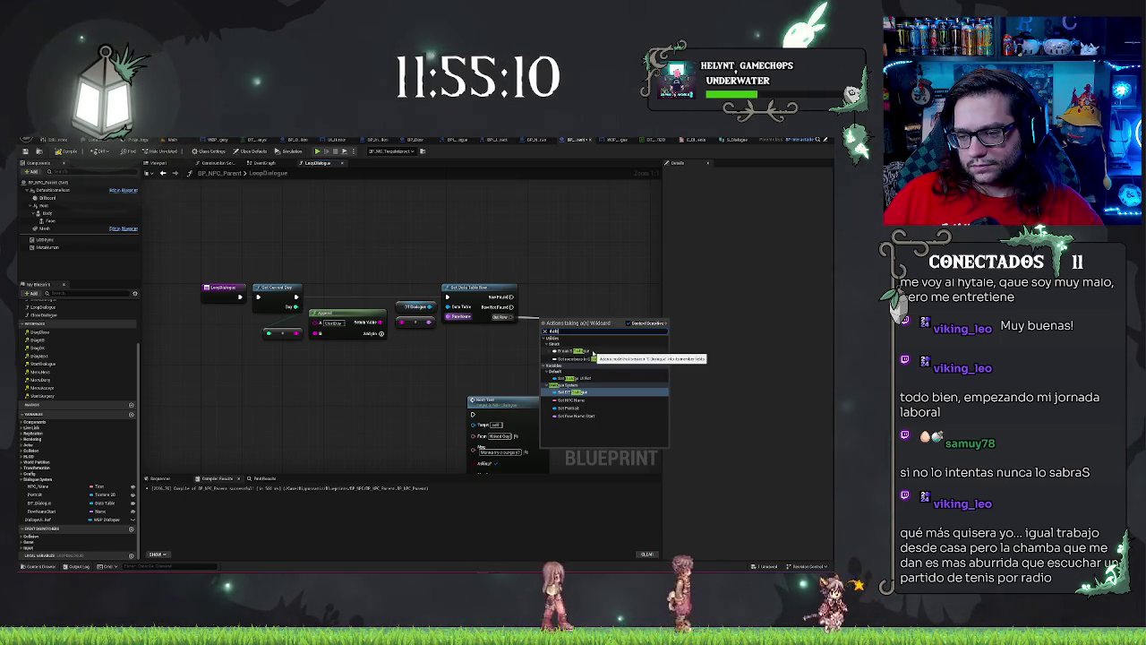
{"action": "left_click", "coordinate": [592, 351]}
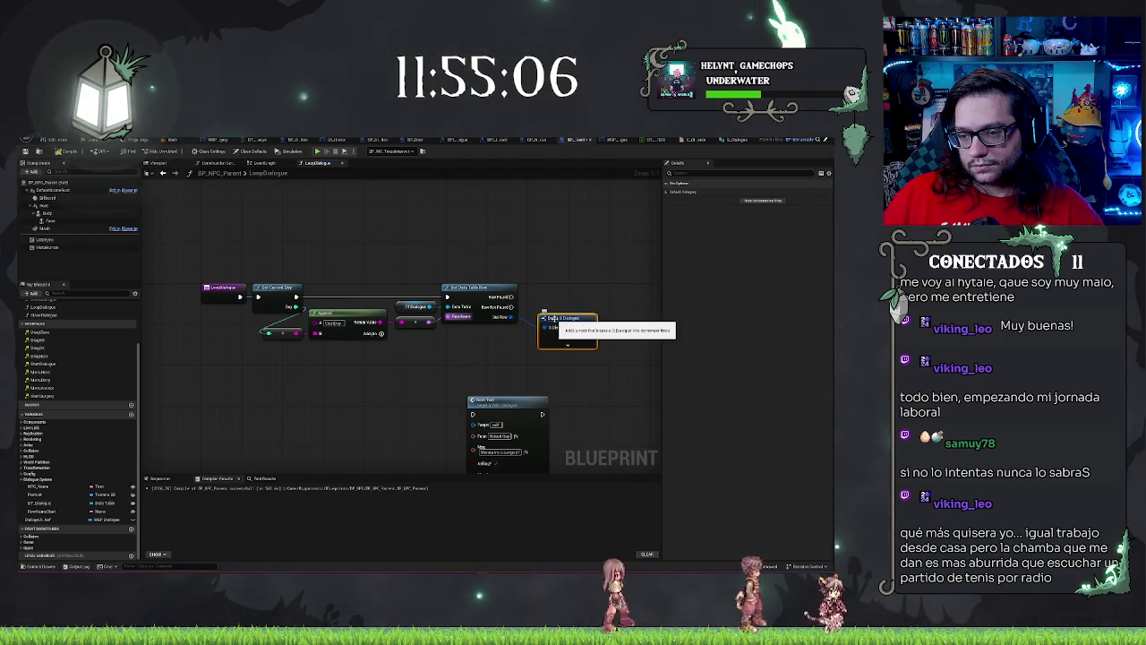
{"action": "left_click_drag", "start_coordinate": [552, 317], "coordinate": [545, 331]}
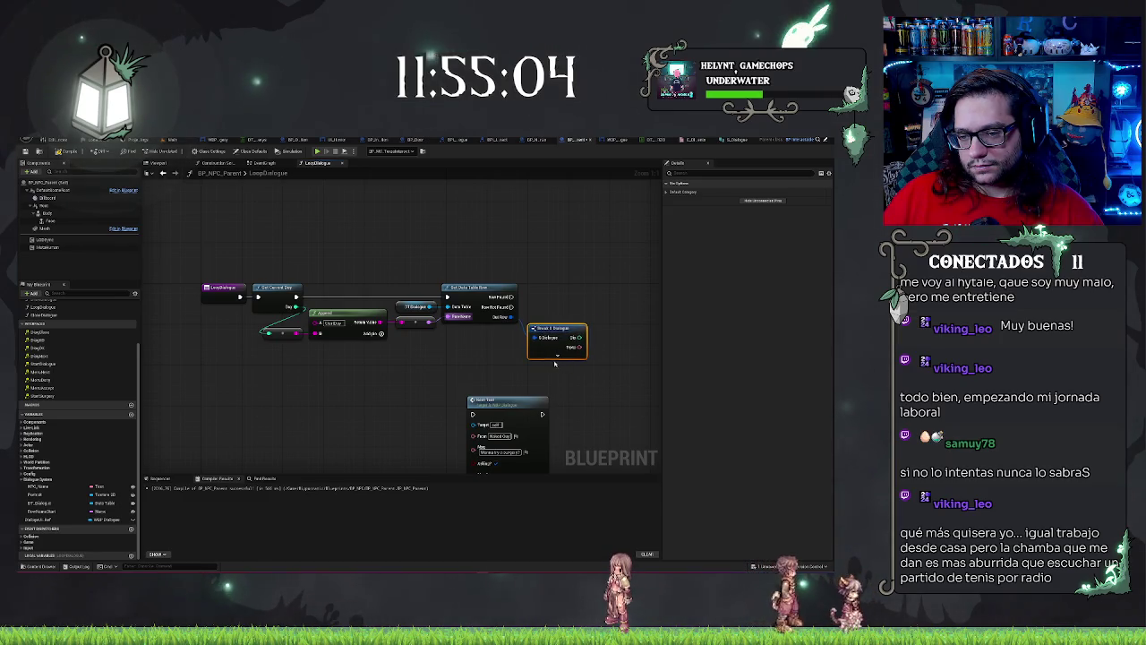
{"action": "left_click", "coordinate": [556, 356]}
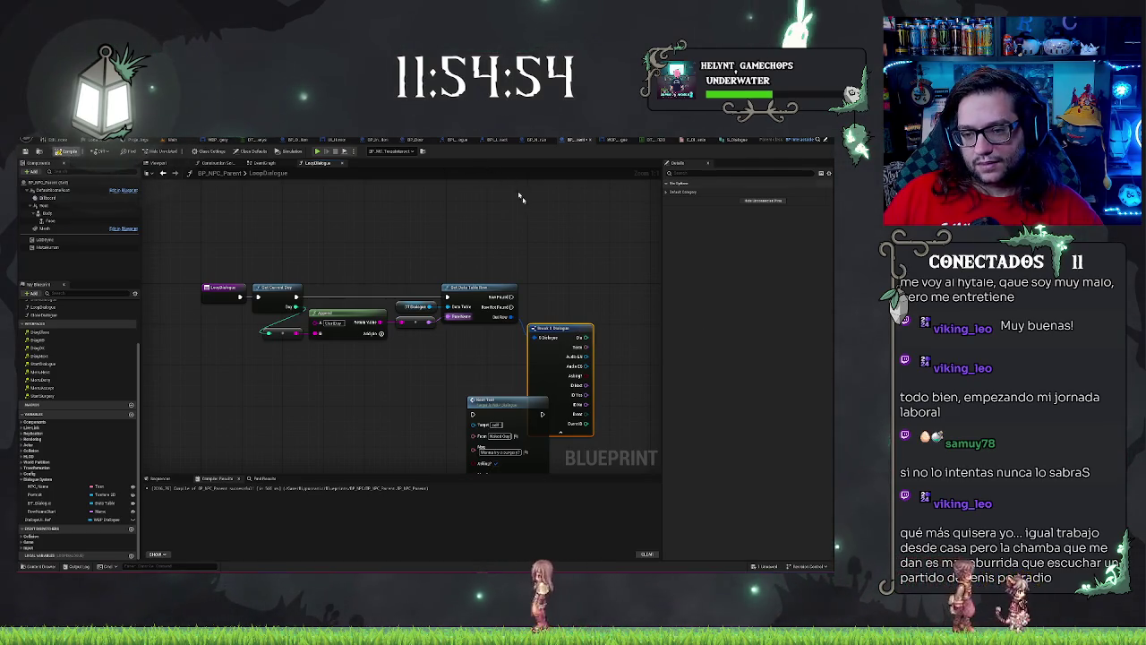
{"action": "key", "text": "F7"}
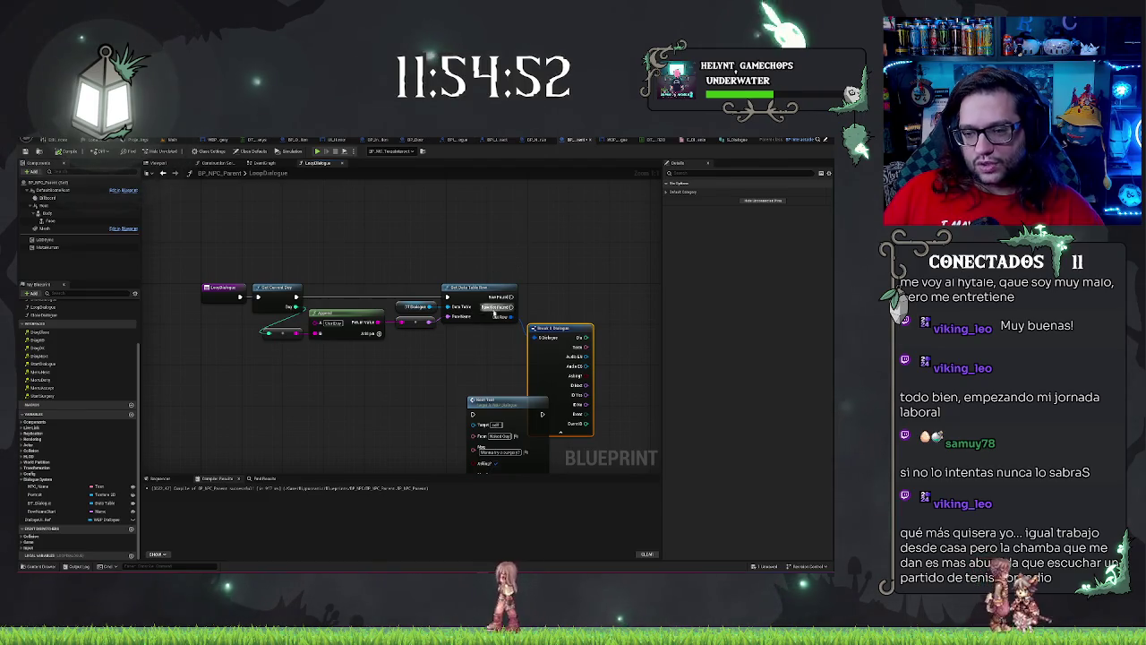
Step: Move the Print Text node to the right of the Break S Dialogue node
{"action": "mouse_move", "coordinate": [470, 383]}
{"action": "left_mouse_down"}
{"action": "mouse_move", "coordinate": [405, 253]}
{"action": "mouse_move", "coordinate": [430, 351]}
{"action": "mouse_move", "coordinate": [350, 364]}
{"action": "left_mouse_up"}
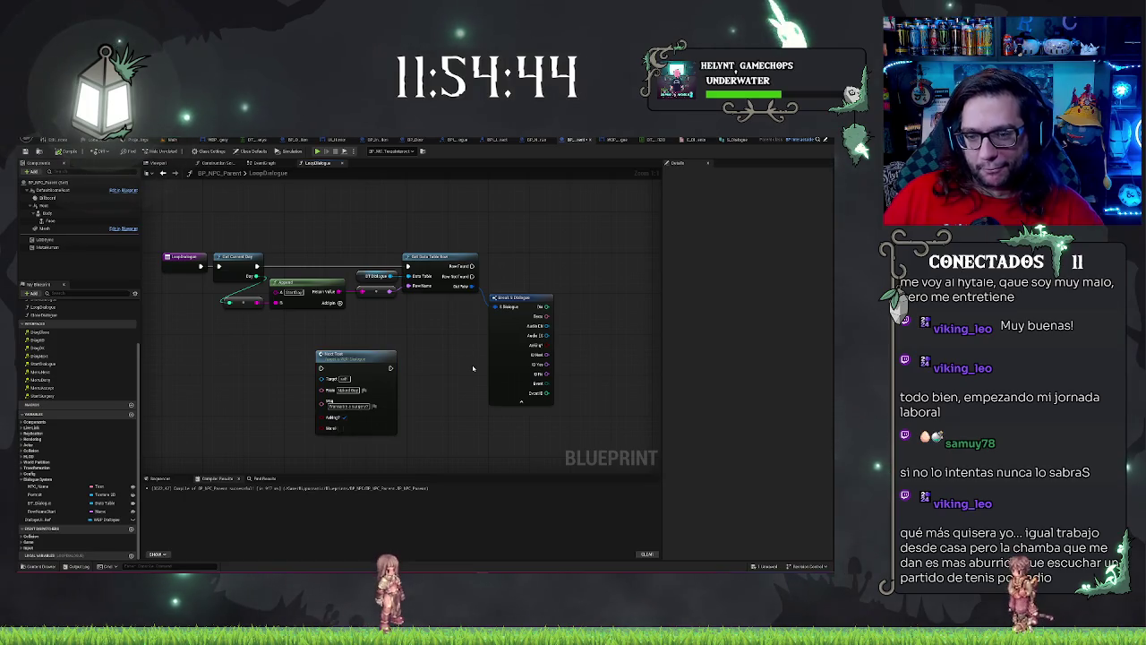
{"action": "left_click_drag", "start_coordinate": [337, 361], "coordinate": [614, 267]}
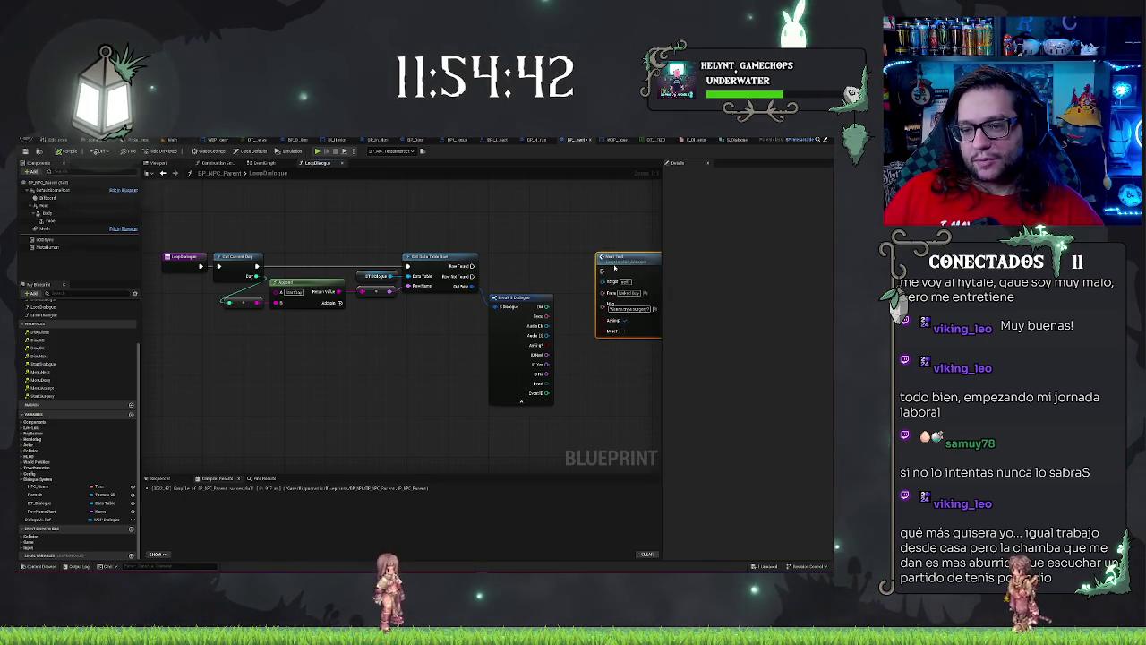
{"action": "left_click_drag", "start_coordinate": [522, 263], "coordinate": [441, 278]}
{"action": "mouse_move", "coordinate": [550, 269]}
{"action": "left_mouse_down"}
{"action": "mouse_move", "coordinate": [614, 265]}
{"action": "mouse_move", "coordinate": [595, 265]}
{"action": "left_mouse_up"}
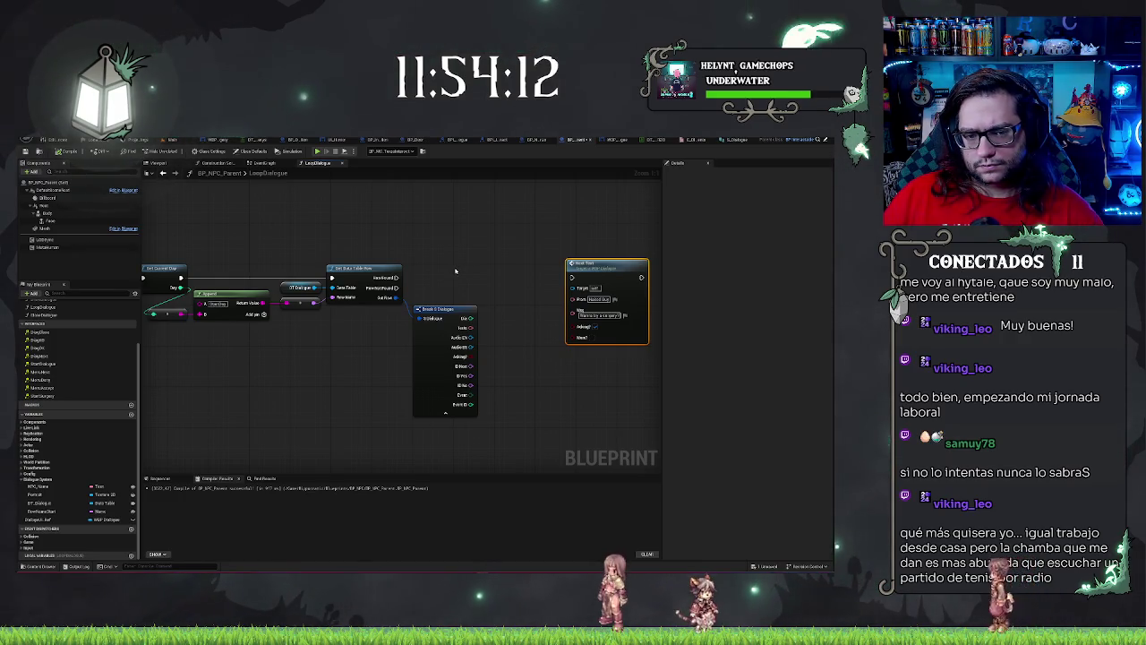
{"action": "mouse_move", "coordinate": [383, 340]}
{"action": "left_mouse_down"}
{"action": "mouse_move", "coordinate": [575, 372]}
{"action": "mouse_move", "coordinate": [403, 384]}
{"action": "mouse_move", "coordinate": [416, 223]}
{"action": "left_mouse_up"}
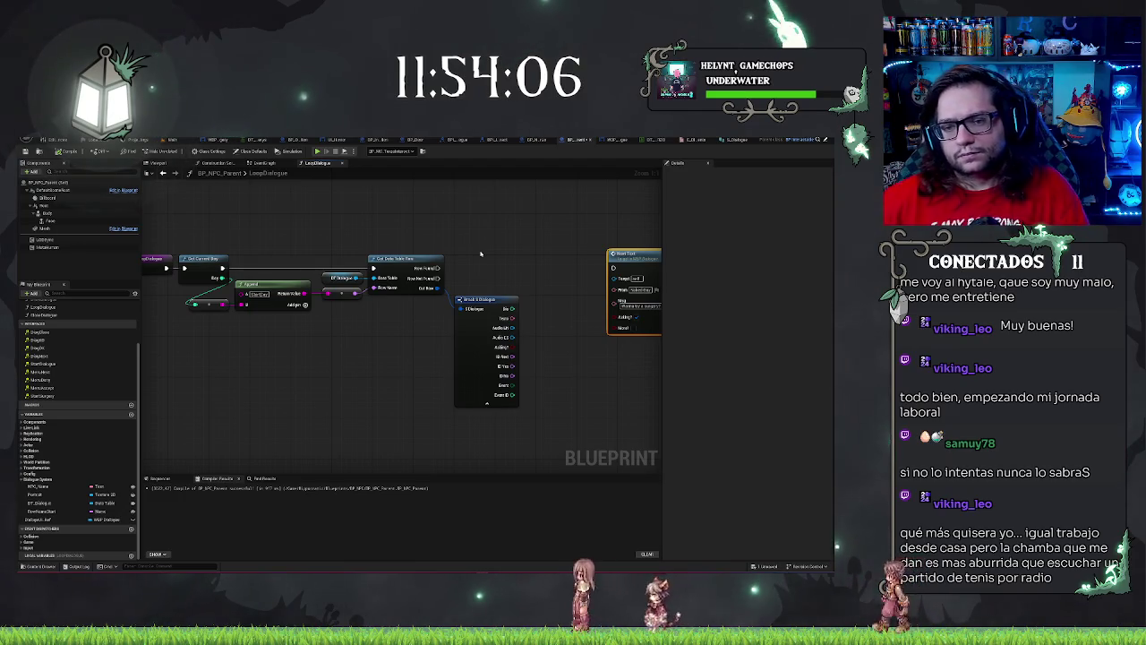
{"action": "left_click_drag", "start_coordinate": [374, 220], "coordinate": [516, 207]}
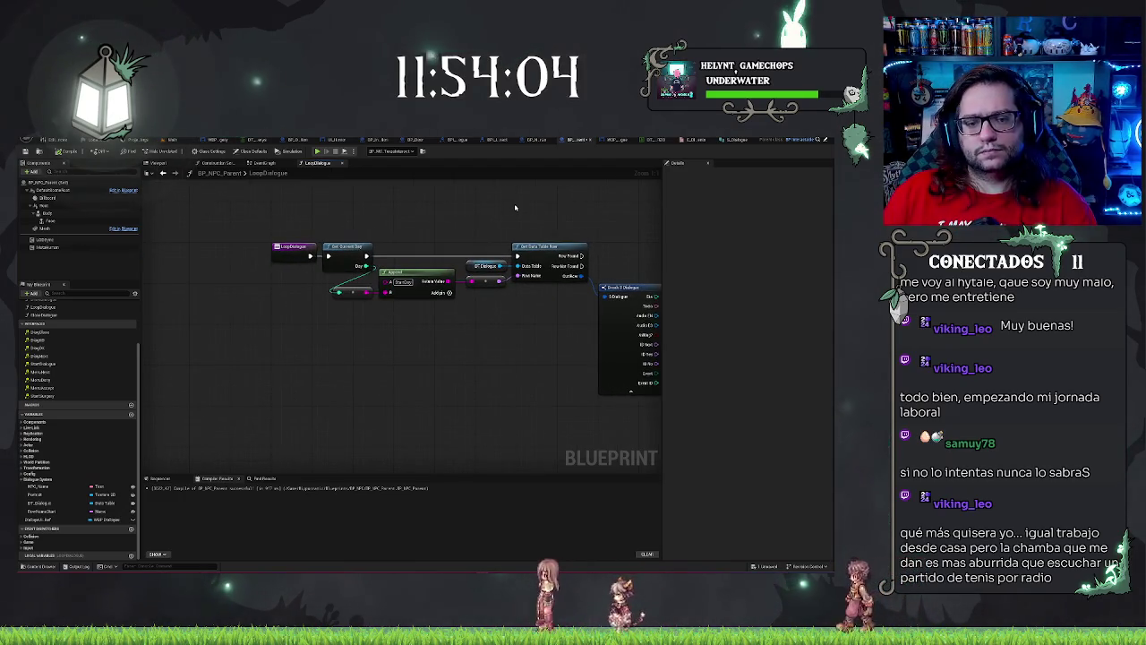
{"action": "left_click_drag", "start_coordinate": [433, 223], "coordinate": [360, 224]}
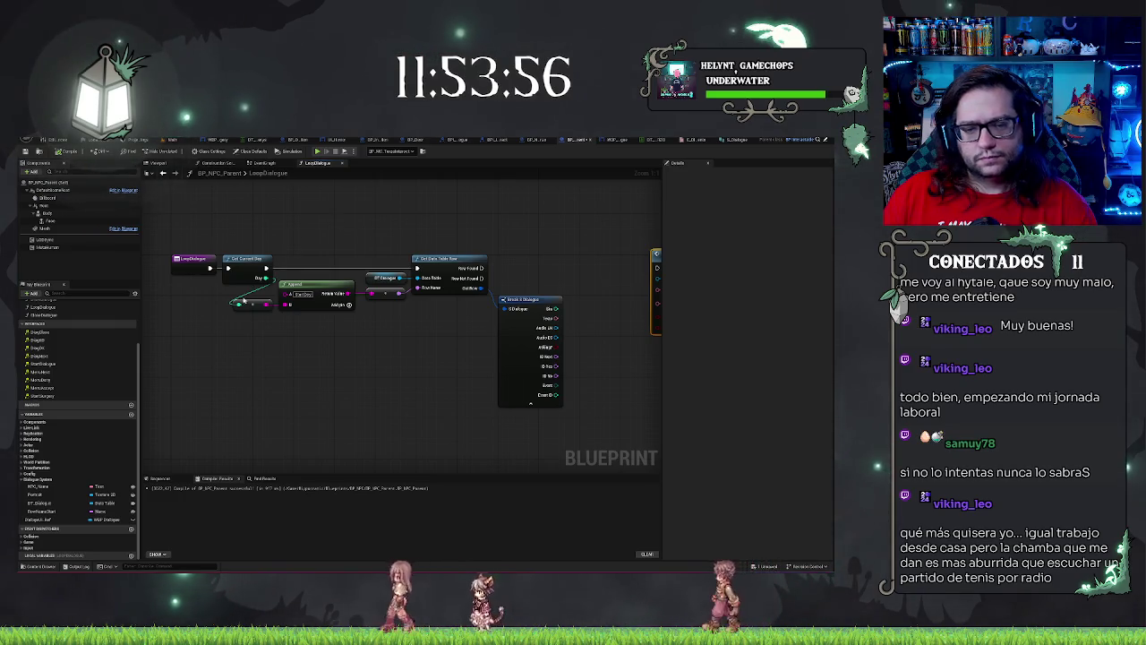
{"action": "left_click_drag", "start_coordinate": [207, 298], "coordinate": [380, 324]}
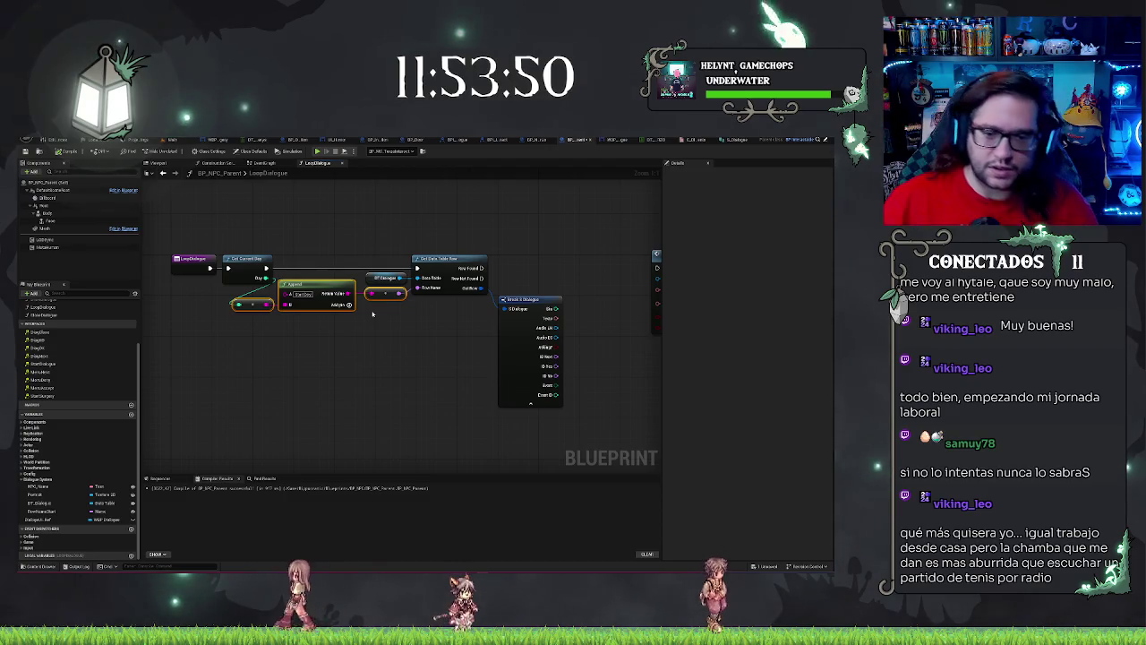
{"action": "left_click", "coordinate": [287, 370]}
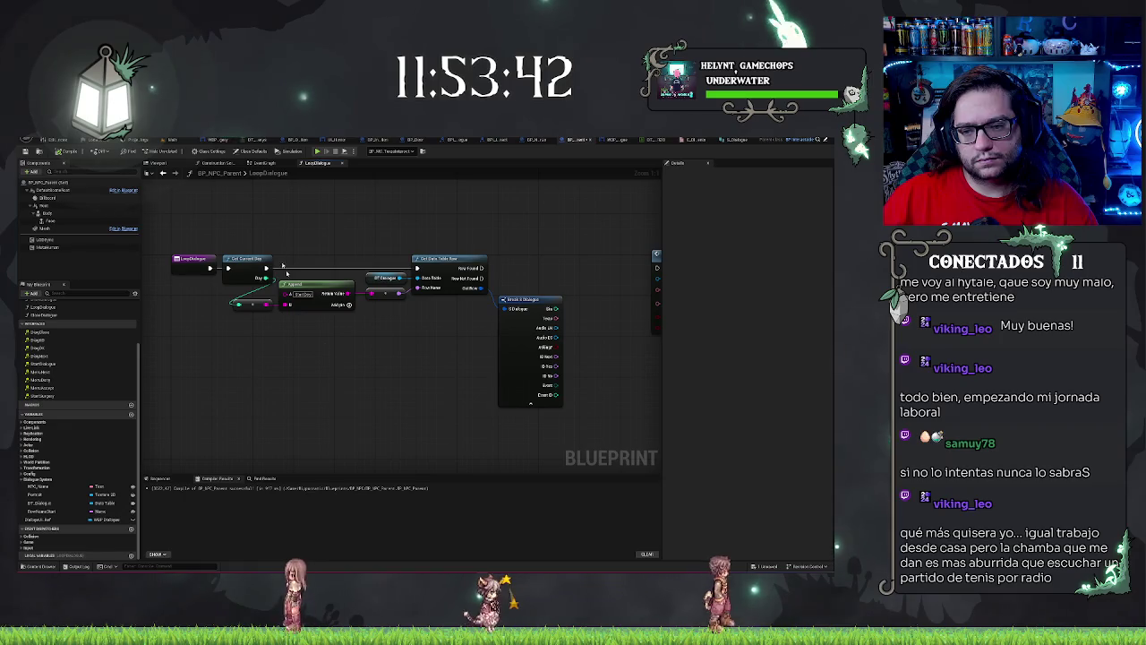
Step: Add a While Loop node and position it above the Get Data Table Row chain
{"action": "right_click", "coordinate": [381, 369]}
{"action": "type", "text": "while"}
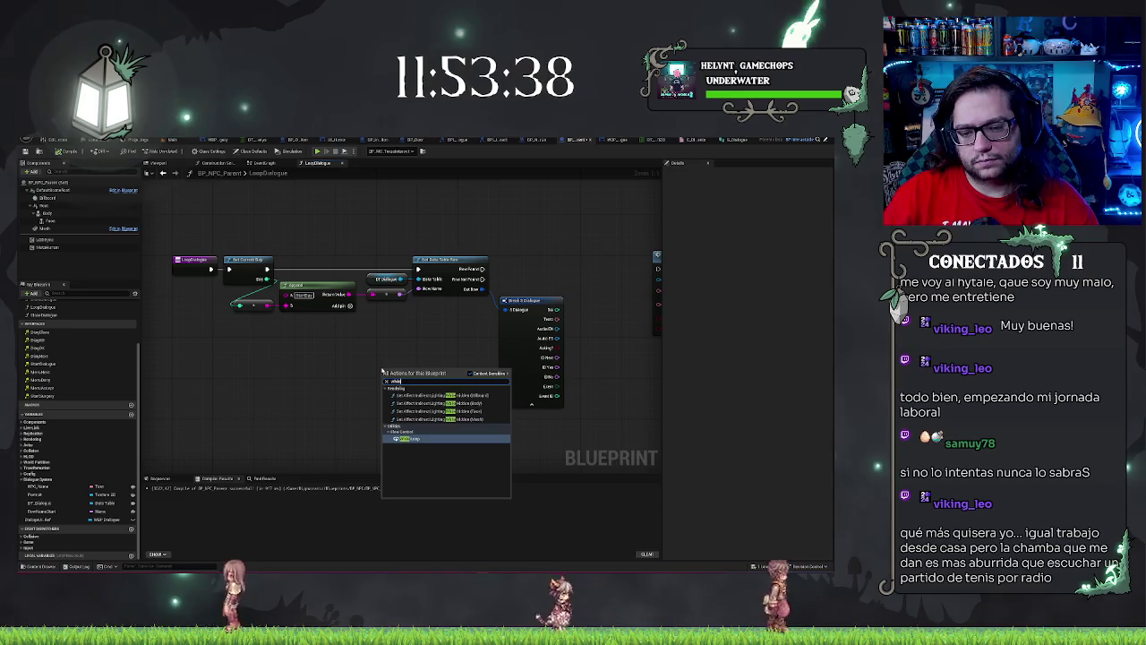
{"action": "key", "text": "Return"}
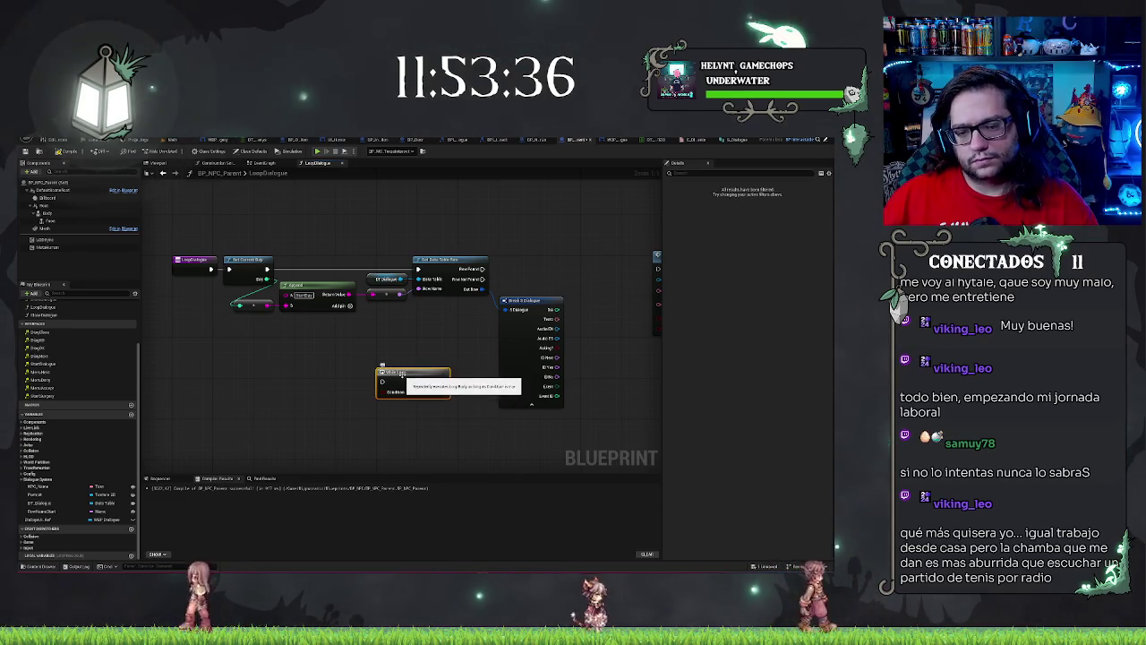
{"action": "mouse_move", "coordinate": [401, 373]}
{"action": "left_mouse_down"}
{"action": "mouse_move", "coordinate": [523, 216]}
{"action": "mouse_move", "coordinate": [530, 227]}
{"action": "left_mouse_up"}
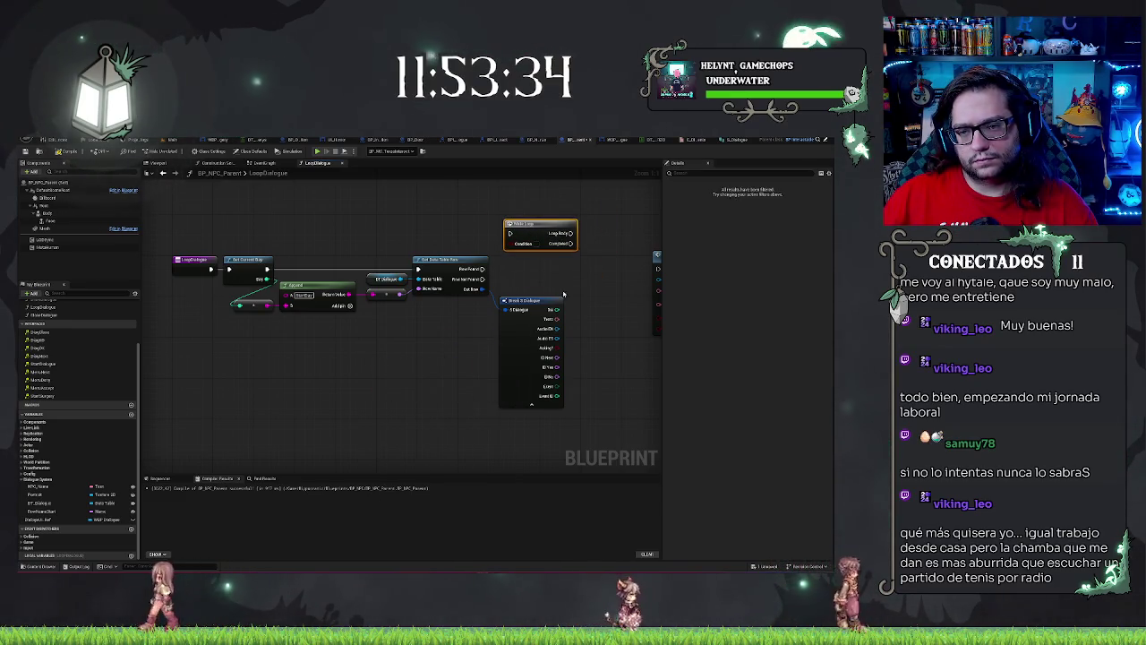
{"action": "left_click_drag", "start_coordinate": [563, 293], "coordinate": [529, 322]}
{"action": "left_click_drag", "start_coordinate": [483, 251], "coordinate": [298, 247]}
{"action": "mouse_move", "coordinate": [441, 335]}
{"action": "left_mouse_down"}
{"action": "mouse_move", "coordinate": [403, 335]}
{"action": "mouse_move", "coordinate": [475, 328]}
{"action": "mouse_move", "coordinate": [385, 376]}
{"action": "left_mouse_up"}
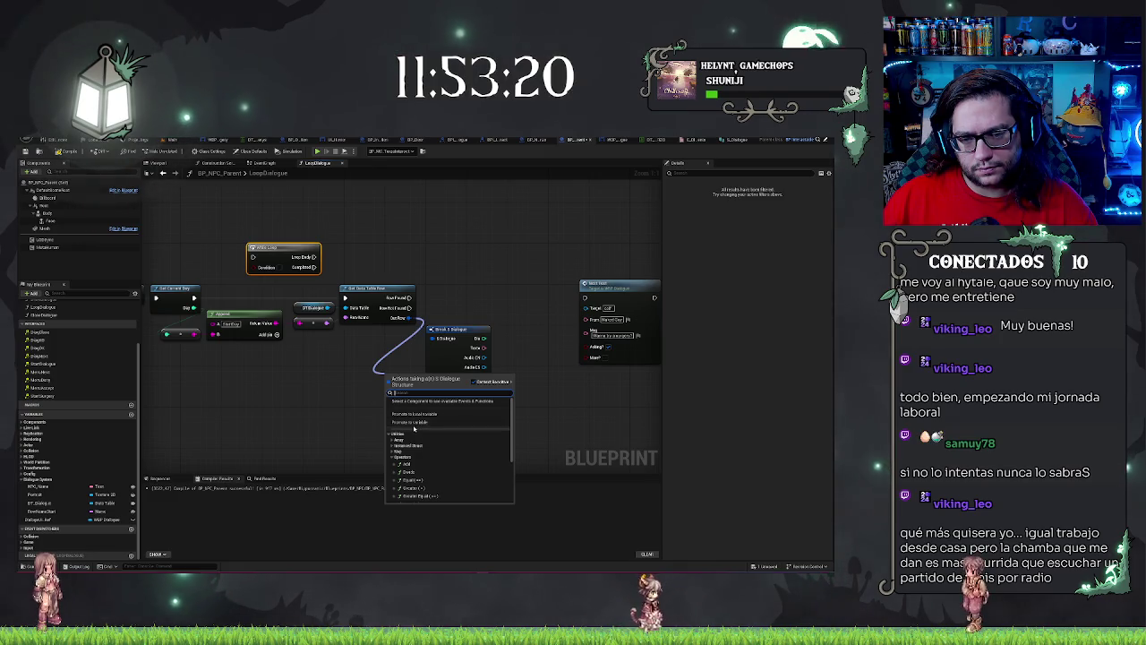
Step: Connect Get Data Table Row's Out Row pin to the Break S Dialogue node's input
{"action": "left_click", "coordinate": [454, 315]}
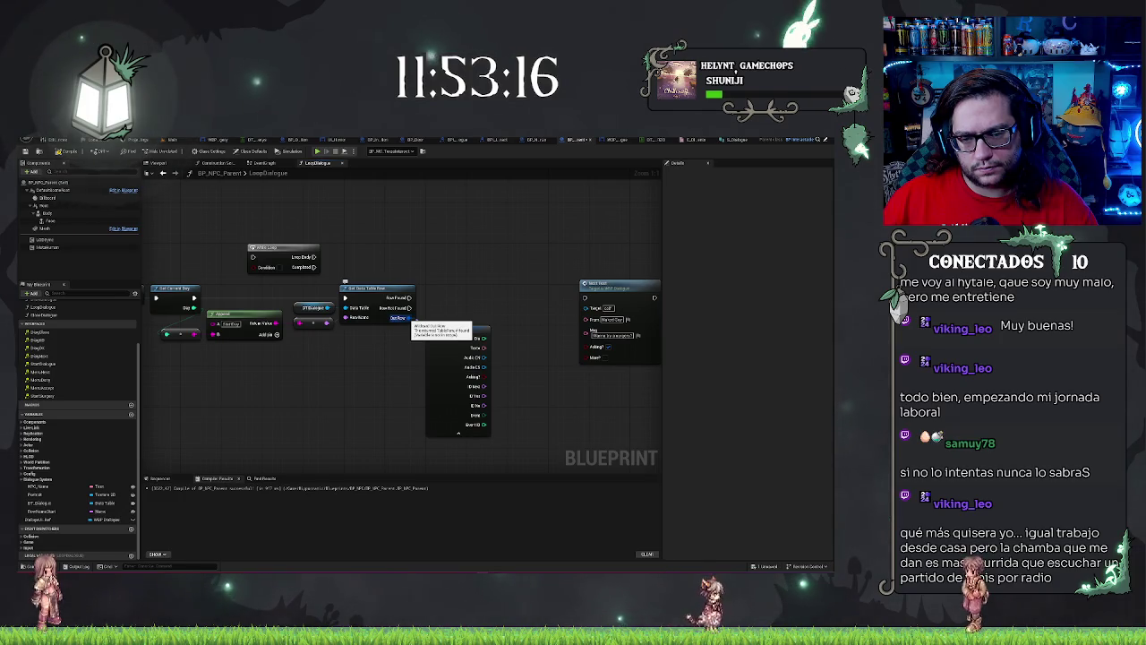
{"action": "left_click_drag", "start_coordinate": [409, 318], "coordinate": [357, 363]}
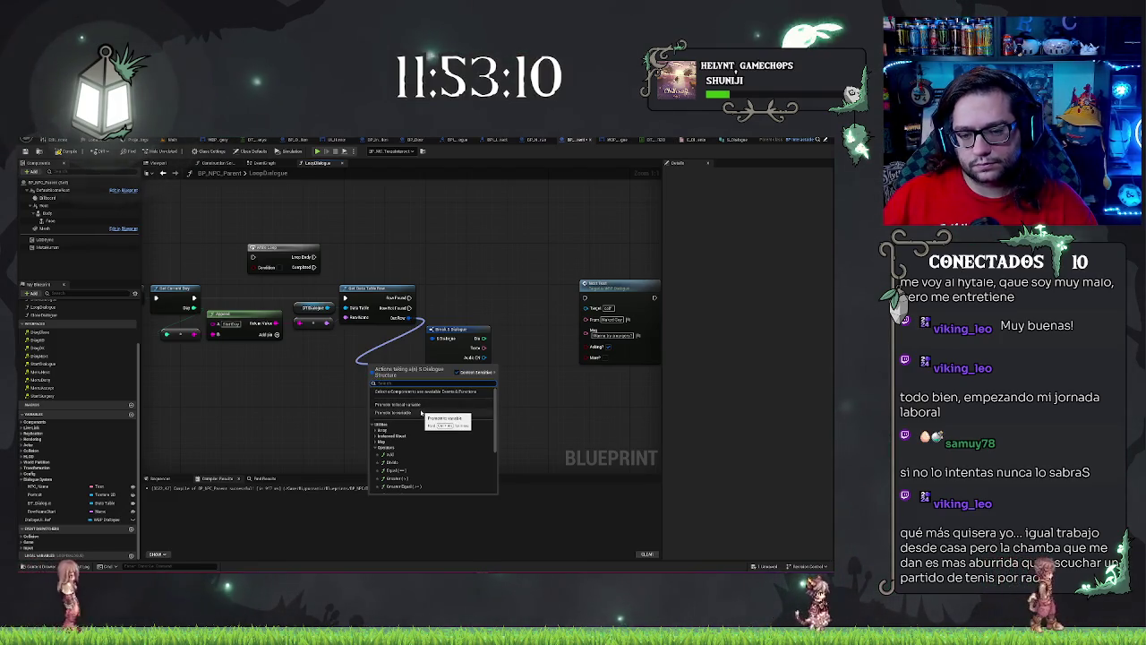
{"action": "left_click", "coordinate": [453, 361]}
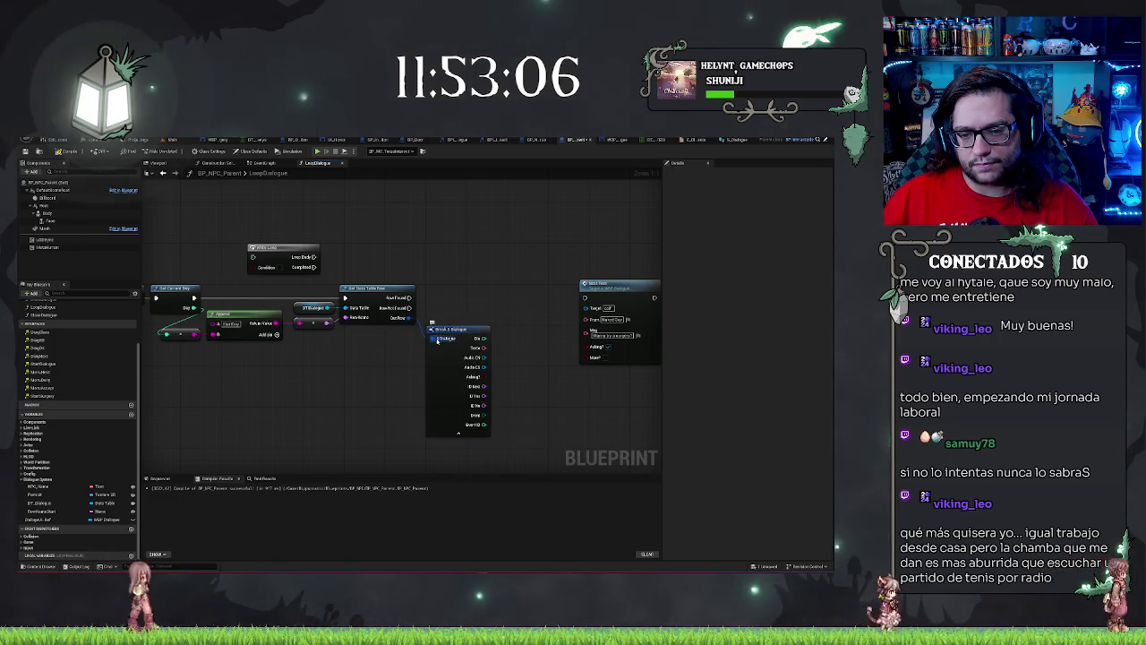
{"action": "mouse_move", "coordinate": [409, 318]}
{"action": "left_mouse_down"}
{"action": "mouse_move", "coordinate": [430, 343]}
{"action": "mouse_move", "coordinate": [359, 368]}
{"action": "left_mouse_up"}
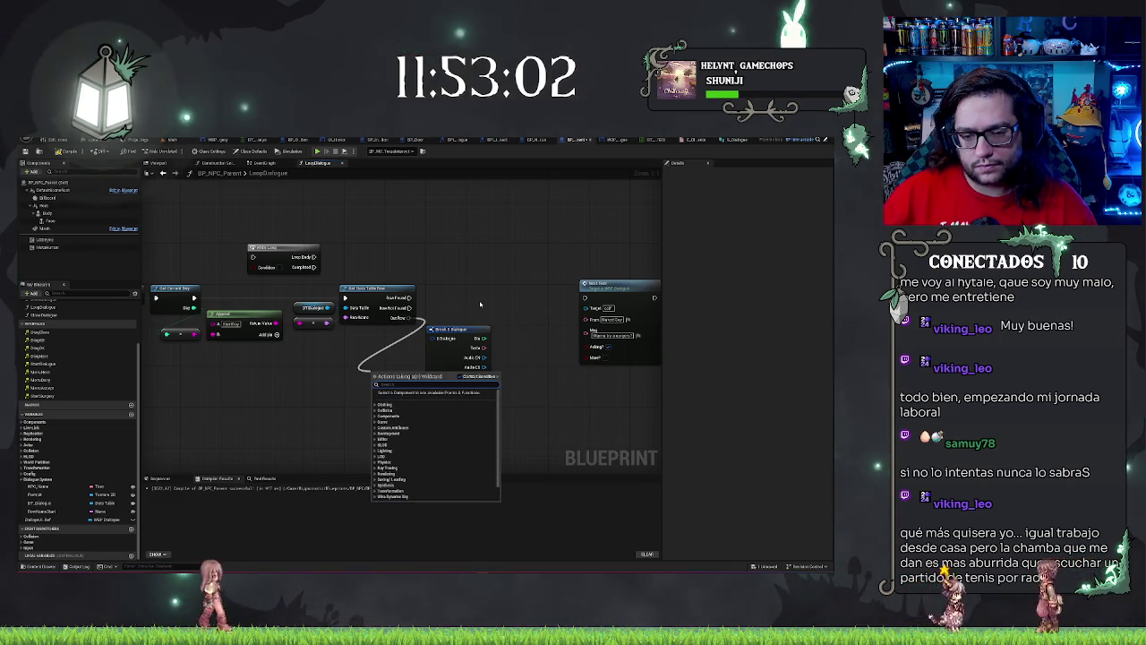
{"action": "type", "text": "parse"}
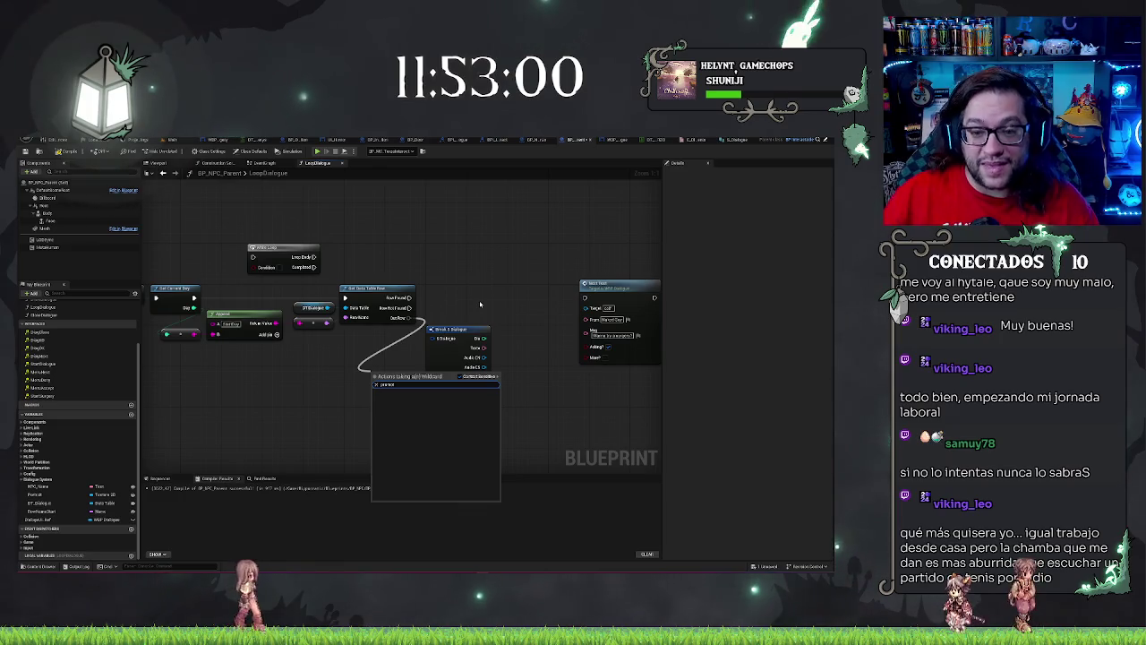
{"action": "key", "text": "Escape"}
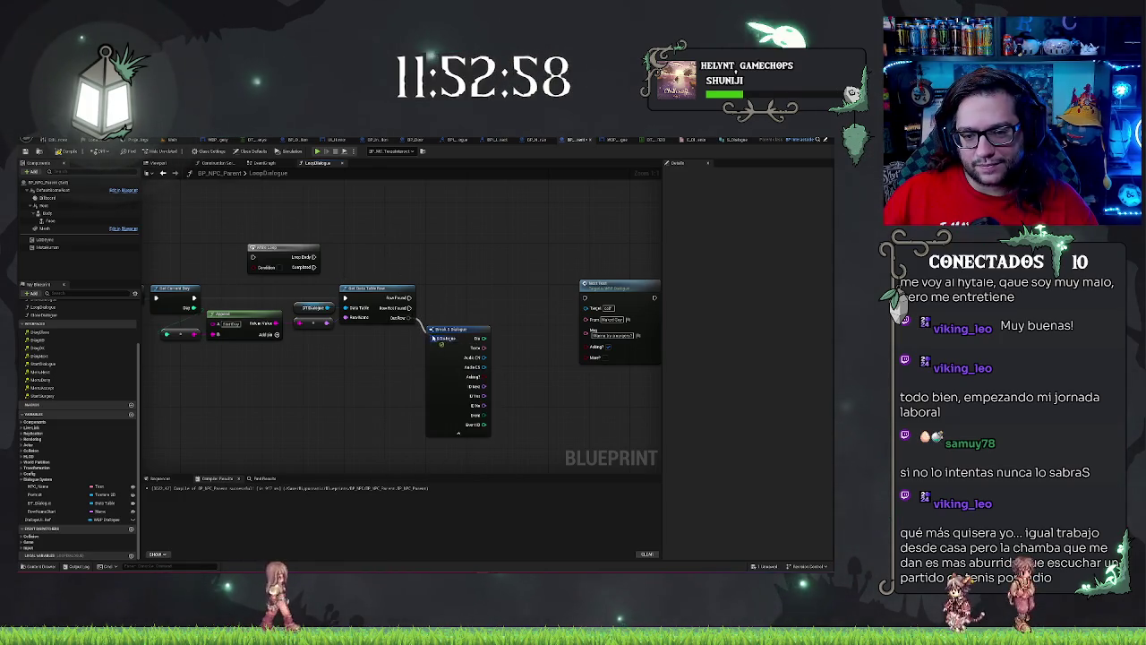
Step: Dismiss the stray promote search, nudge the Break S Dialogue node down, and pan the graph
{"action": "left_click_drag", "start_coordinate": [312, 374], "coordinate": [312, 375]}
{"action": "type", "text": "promote"}
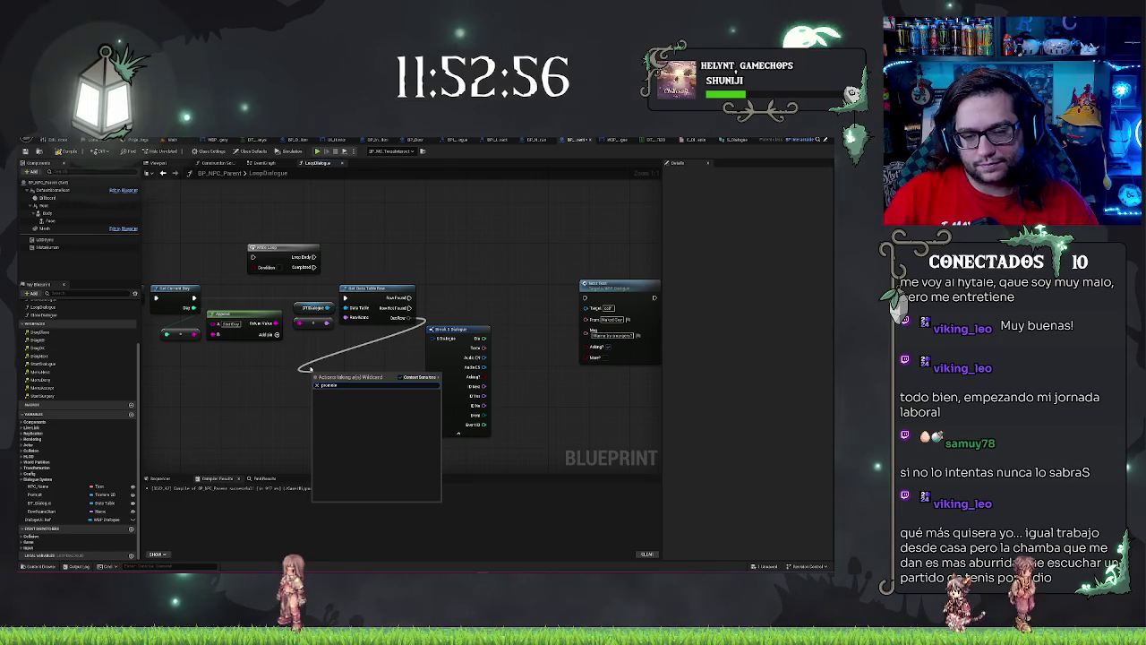
{"action": "key", "text": "ctrl+a"}
{"action": "key", "text": "BackSpace"}
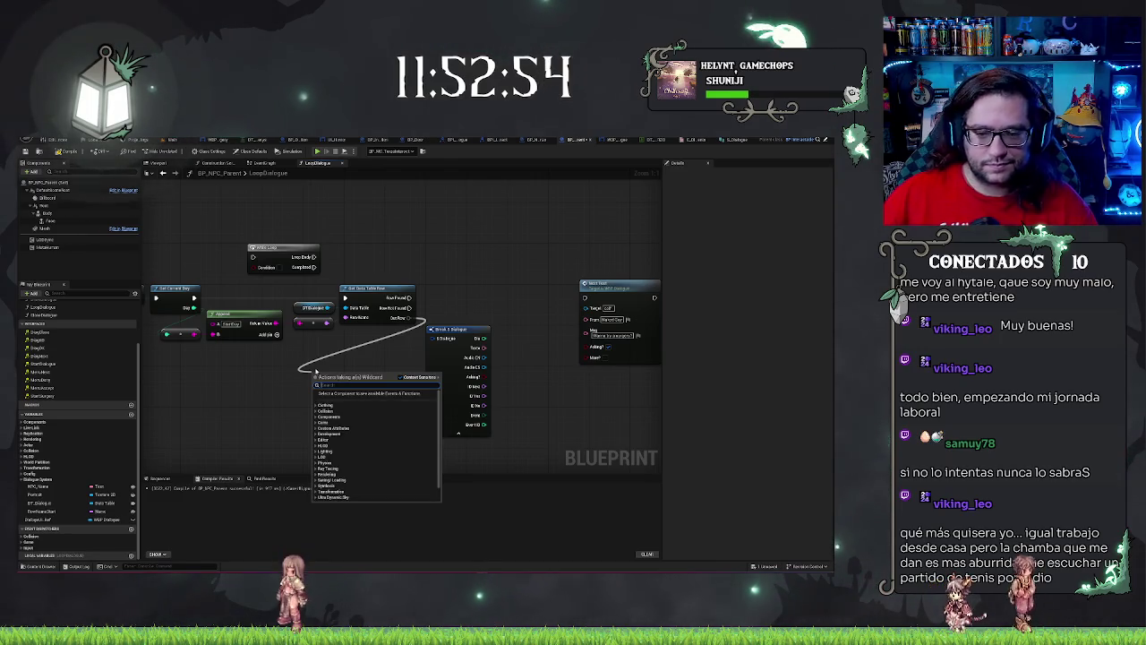
{"action": "key", "text": "Escape"}
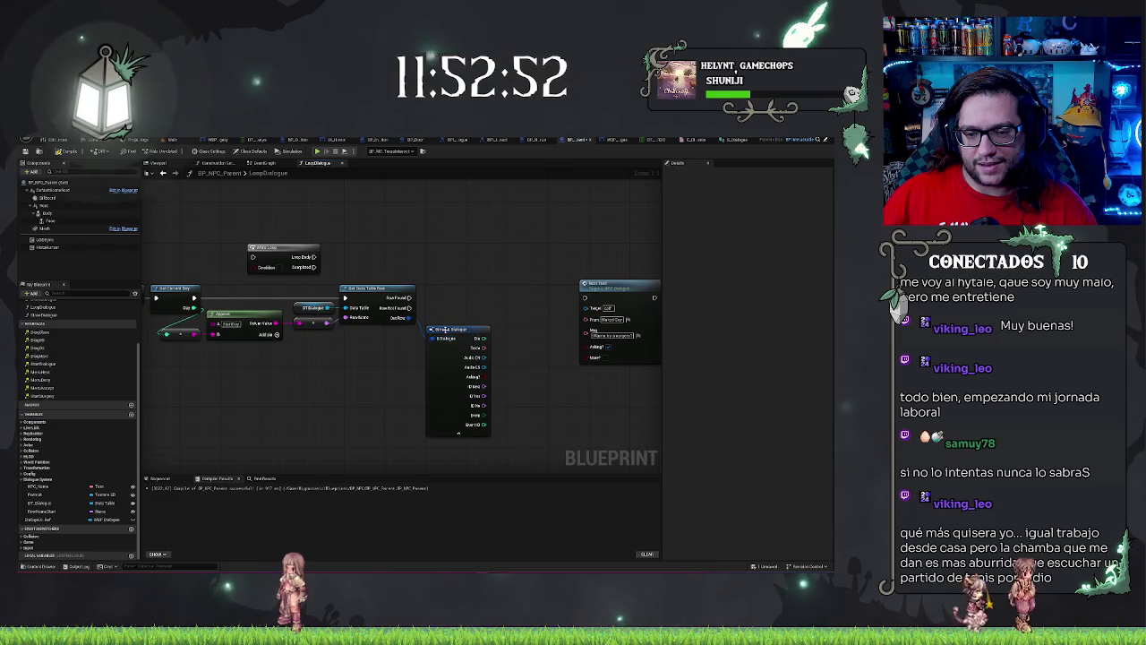
{"action": "left_click_drag", "start_coordinate": [445, 330], "coordinate": [445, 341]}
{"action": "left_click", "coordinate": [525, 300]}
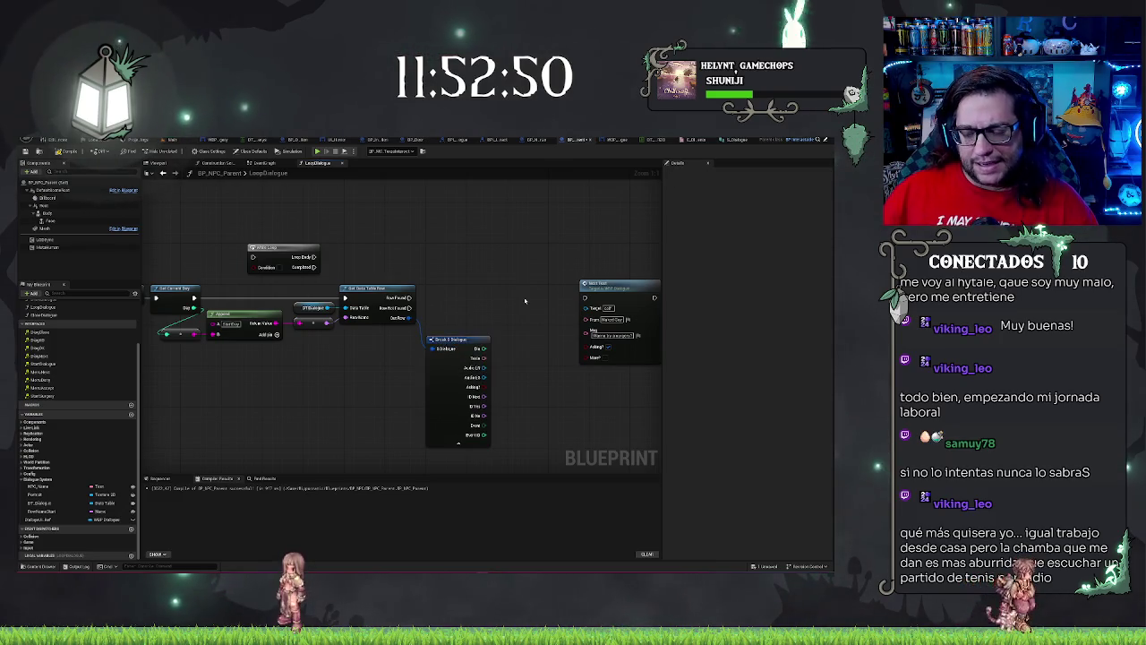
{"action": "left_click_drag", "start_coordinate": [519, 300], "coordinate": [482, 286]}
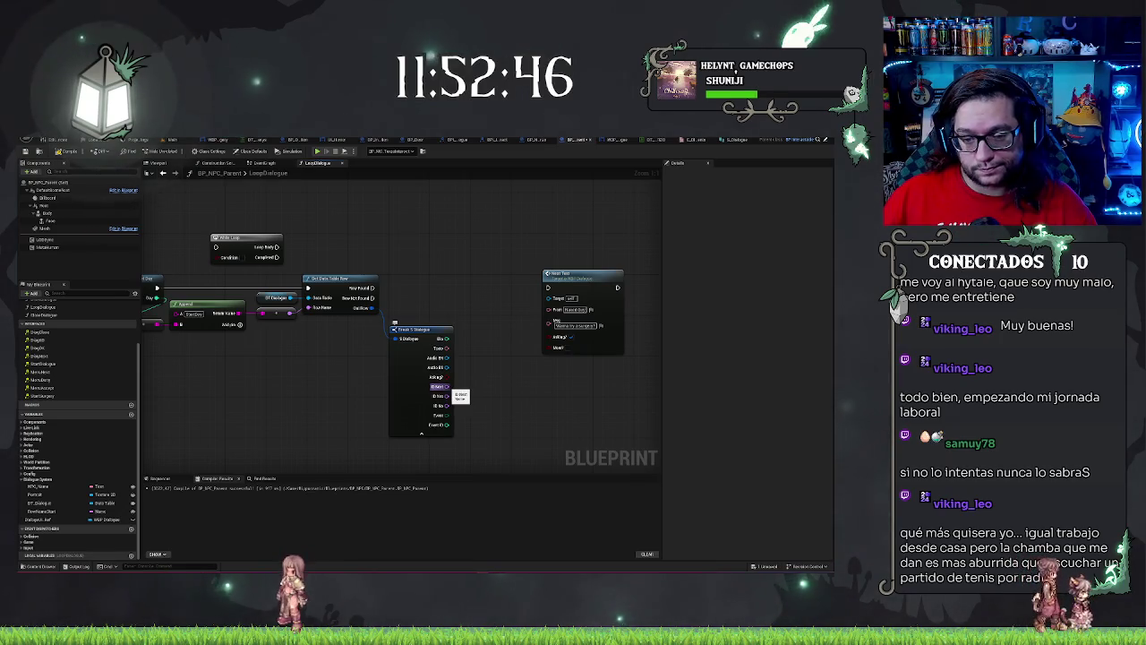
{"action": "left_click_drag", "start_coordinate": [298, 380], "coordinate": [444, 369]}
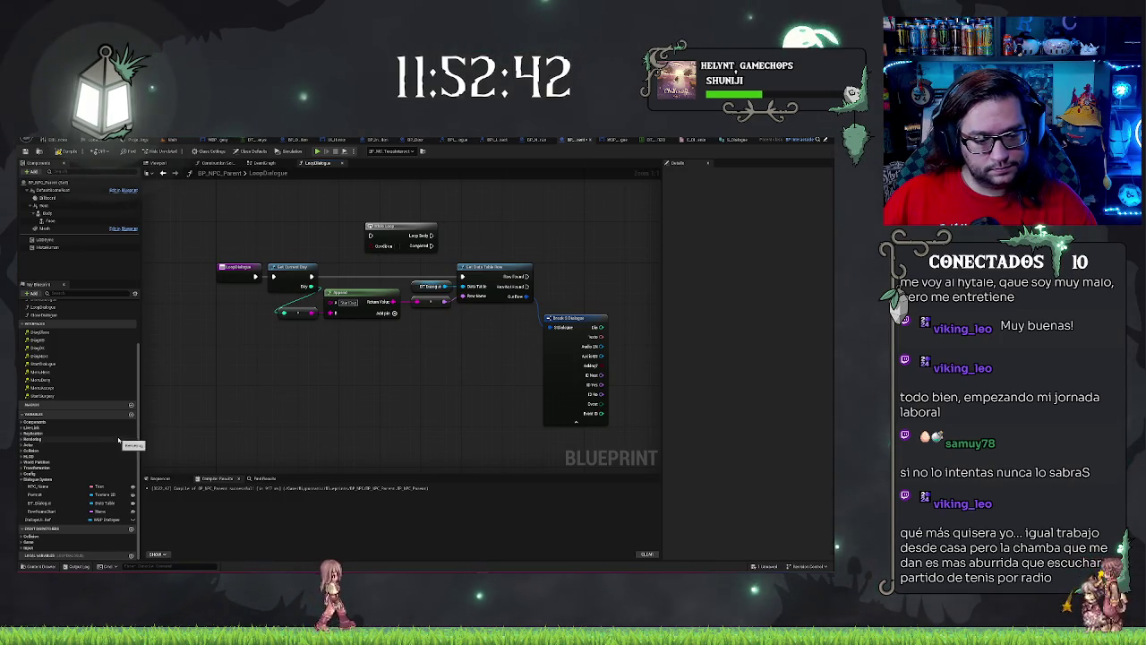
{"action": "left_click_drag", "start_coordinate": [649, 394], "coordinate": [598, 383]}
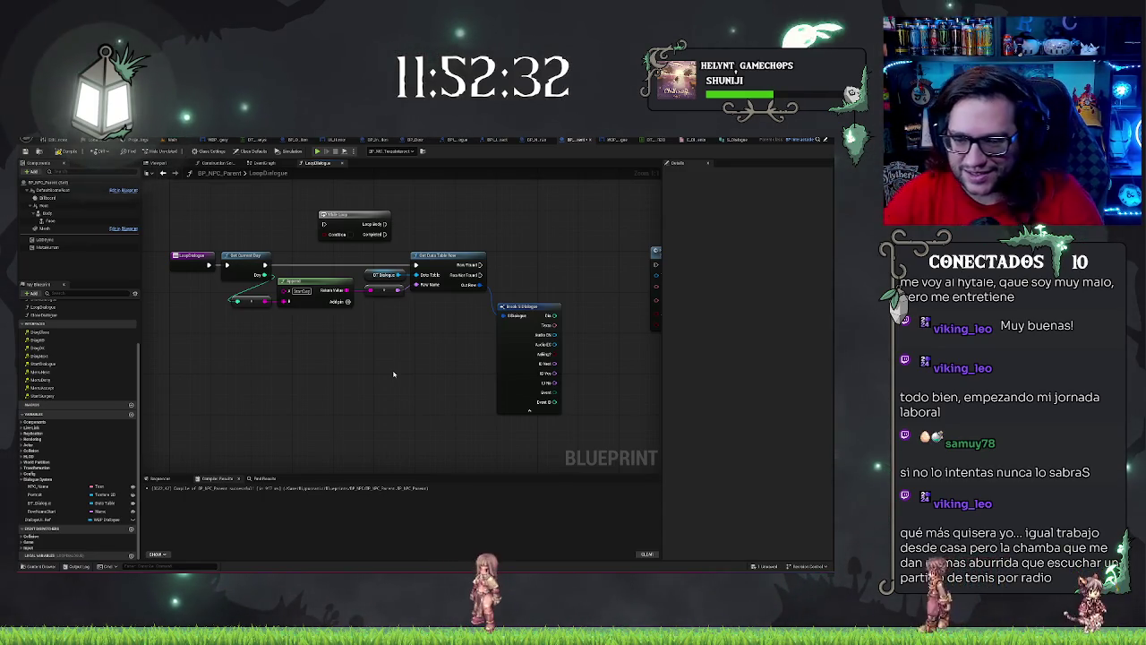
Step: Drop an NPC_Name getter into the graph beside the Show Text call, then select Show Text
{"action": "mouse_move", "coordinate": [498, 398]}
{"action": "left_mouse_down"}
{"action": "mouse_move", "coordinate": [346, 392]}
{"action": "mouse_move", "coordinate": [318, 403]}
{"action": "left_mouse_up"}
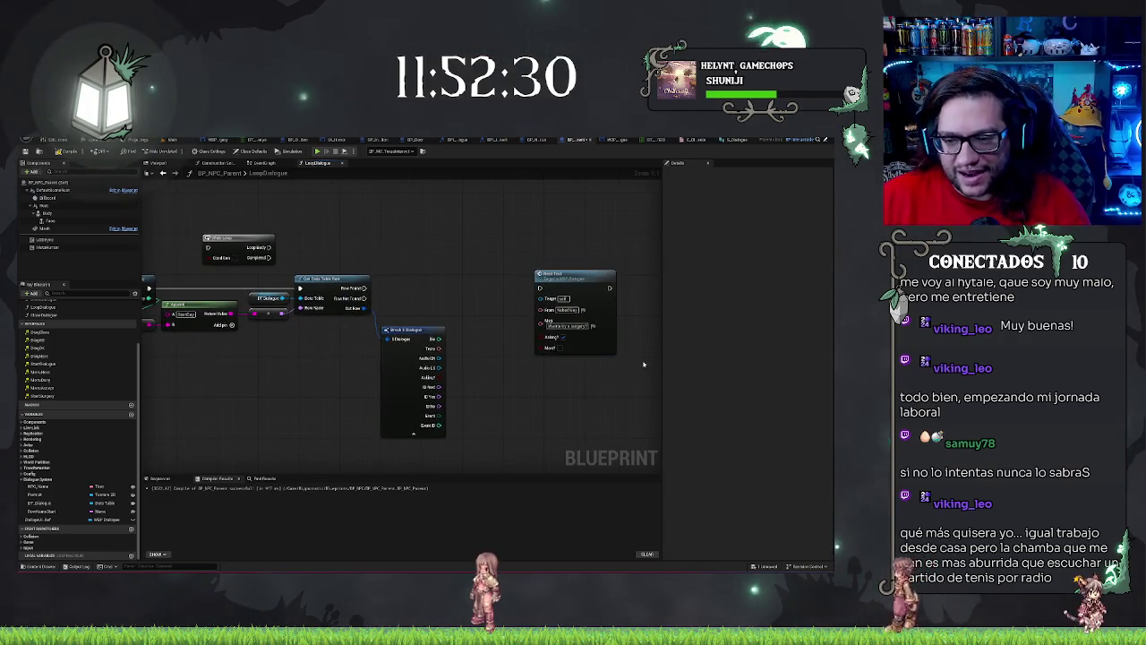
{"action": "left_click", "coordinate": [38, 486]}
{"action": "left_click_drag", "start_coordinate": [38, 486], "coordinate": [541, 310]}
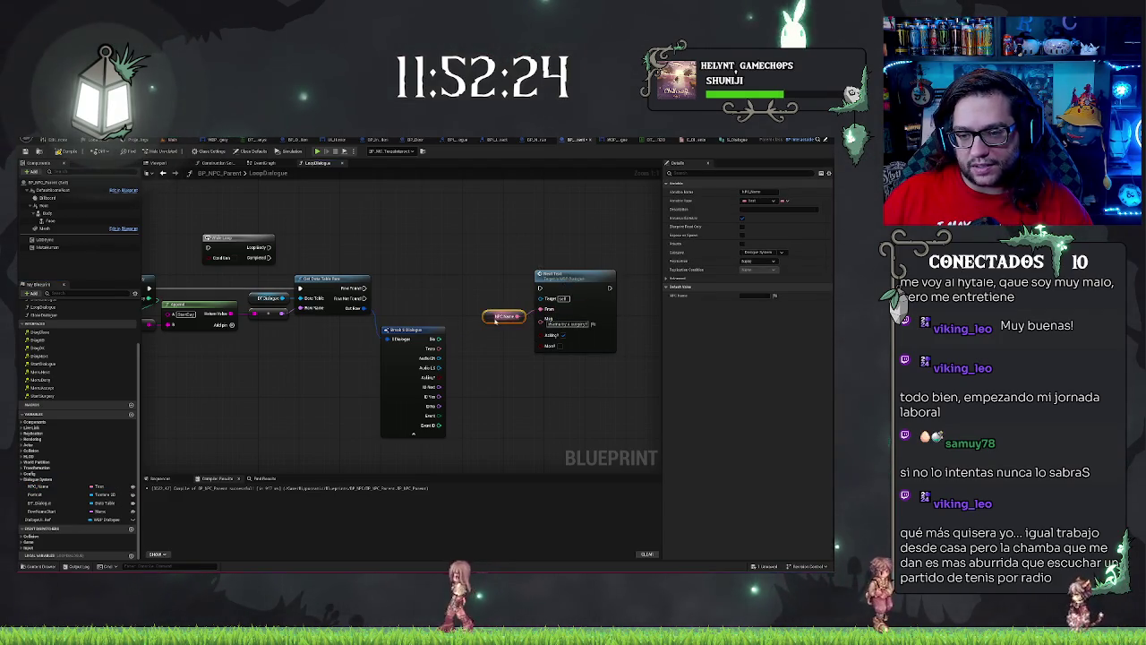
{"action": "left_click", "coordinate": [525, 366]}
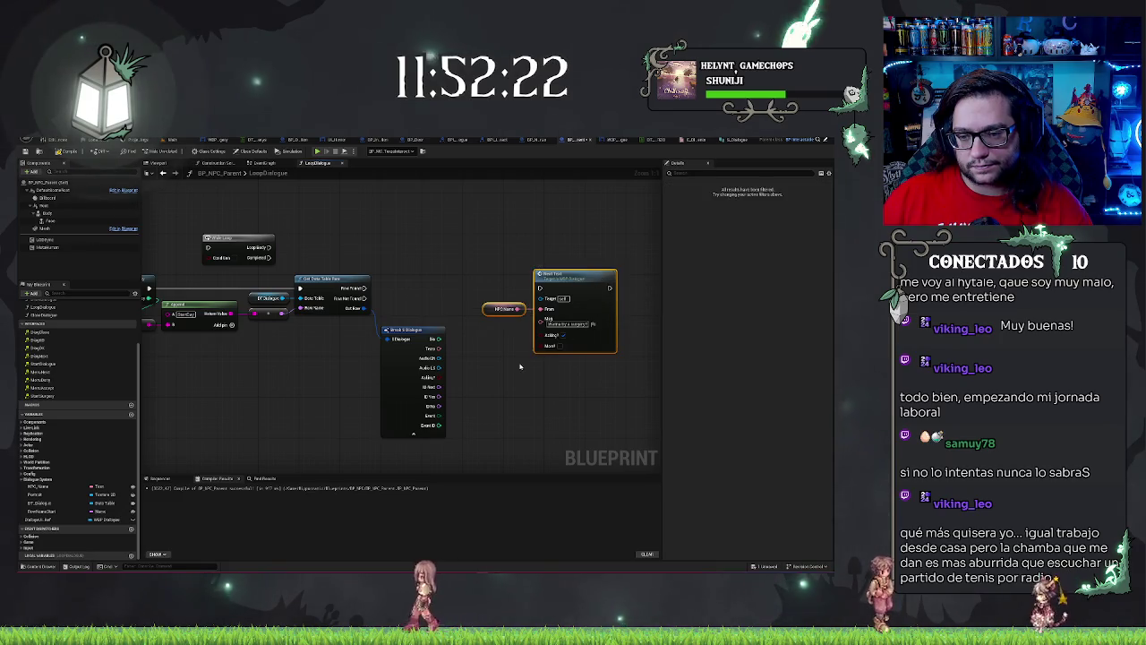
{"action": "left_click", "coordinate": [584, 275]}
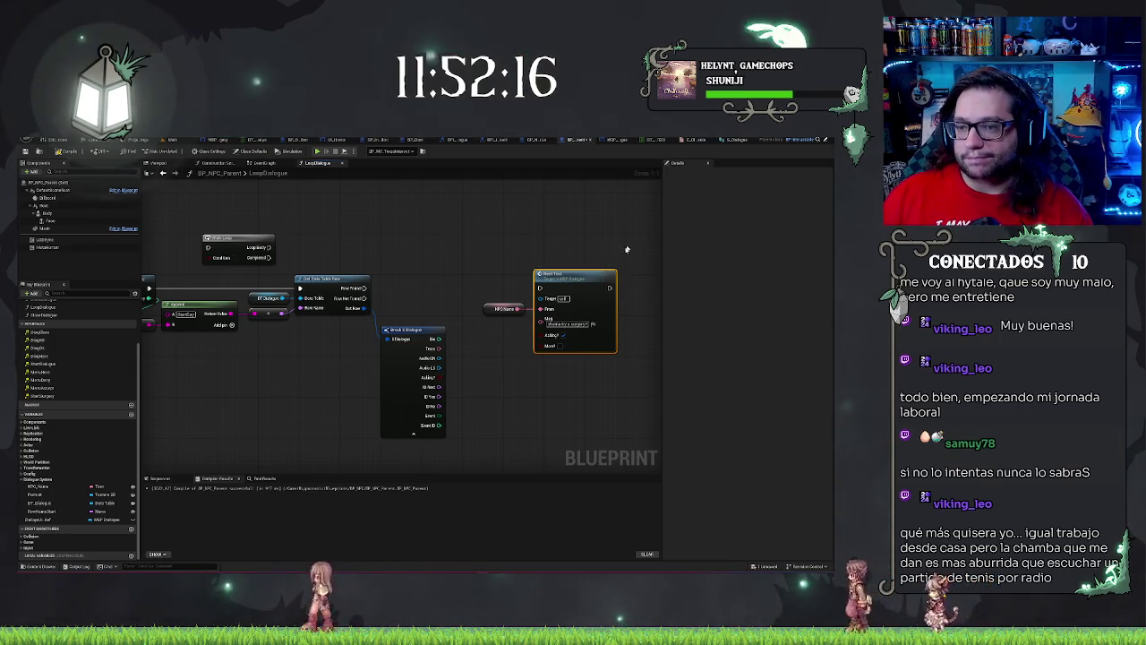
Step: Open Show Text in WBP_Dialogue and shift the nodes after the ShowText event right
{"action": "double_click", "coordinate": [580, 278]}
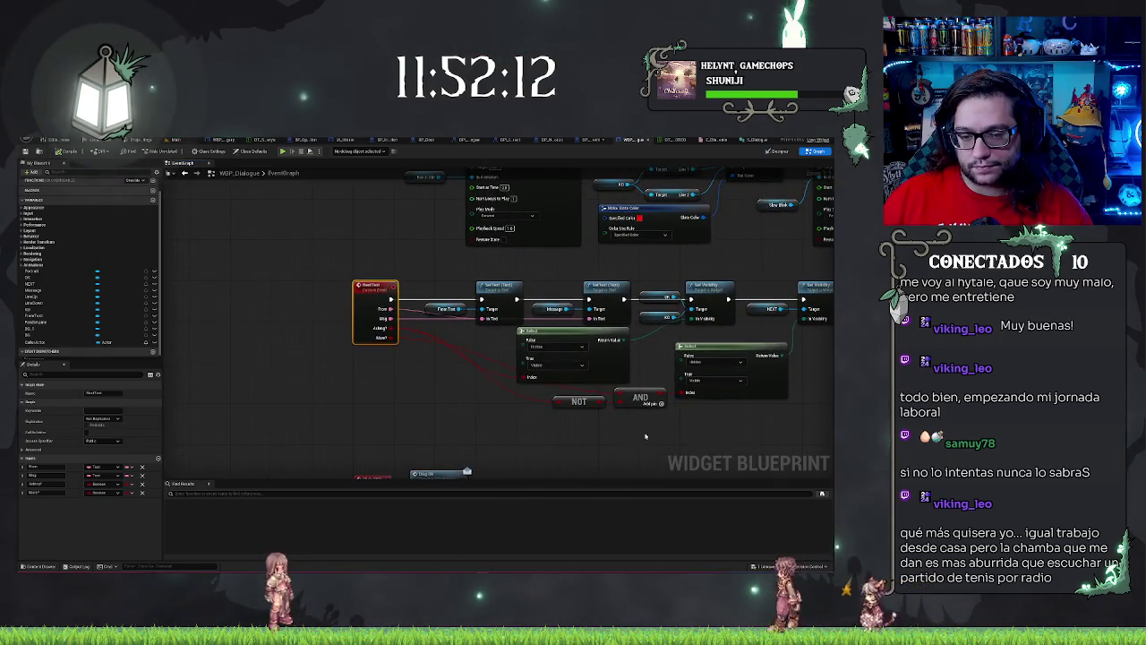
{"action": "mouse_move", "coordinate": [357, 265]}
{"action": "left_mouse_down"}
{"action": "mouse_move", "coordinate": [716, 394]}
{"action": "mouse_move", "coordinate": [809, 403]}
{"action": "left_mouse_up"}
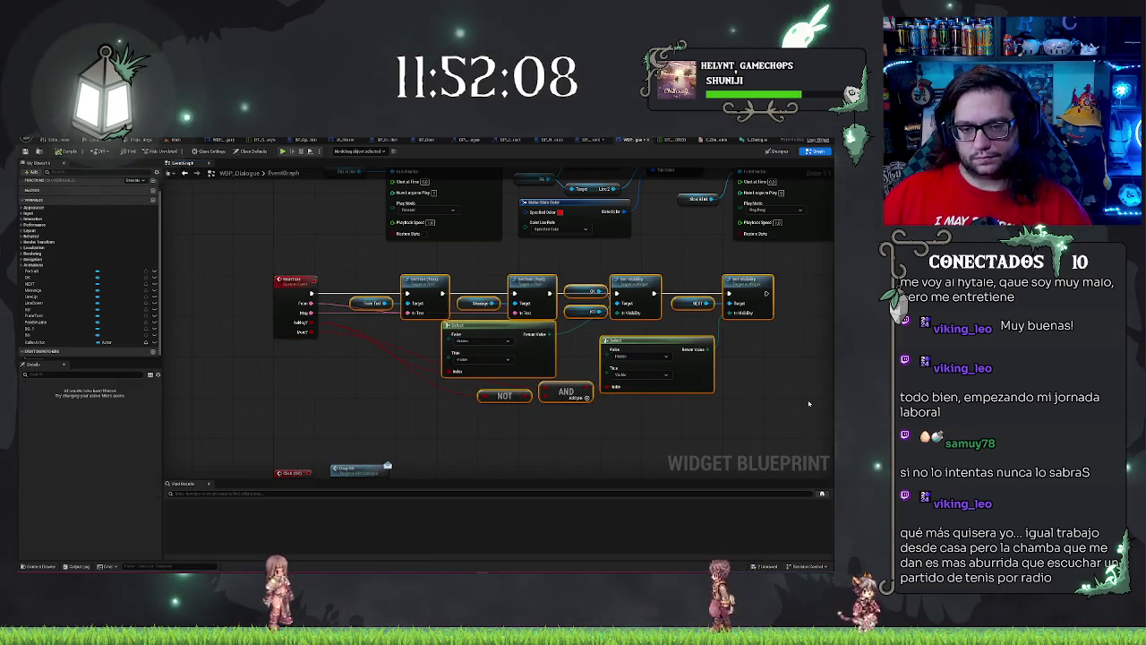
{"action": "left_click_drag", "start_coordinate": [421, 279], "coordinate": [472, 279]}
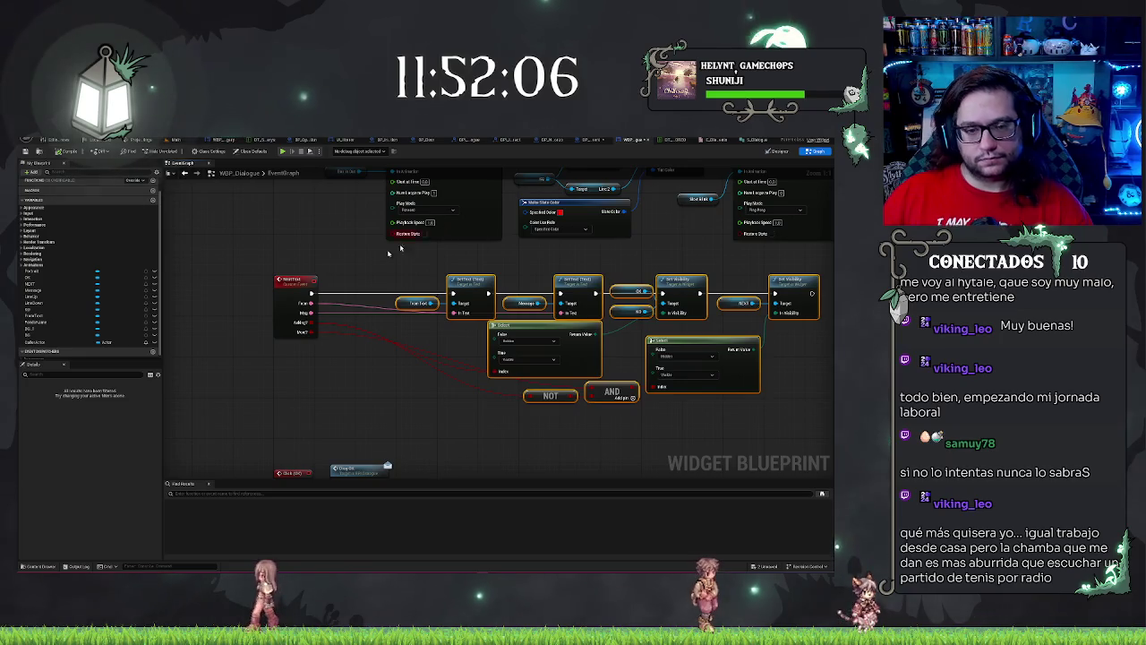
Step: Add a Texture 2D Object Reference input named Portrait to the ShowText event
{"action": "left_click", "coordinate": [299, 280]}
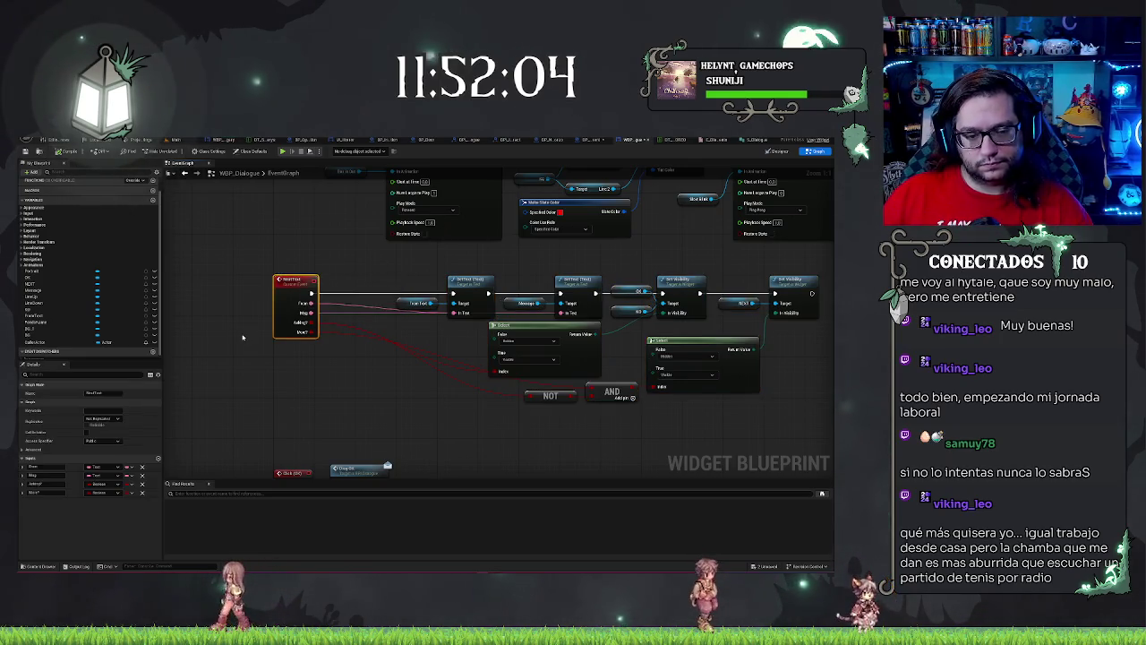
{"action": "left_click", "coordinate": [157, 458]}
{"action": "left_click", "coordinate": [101, 500]}
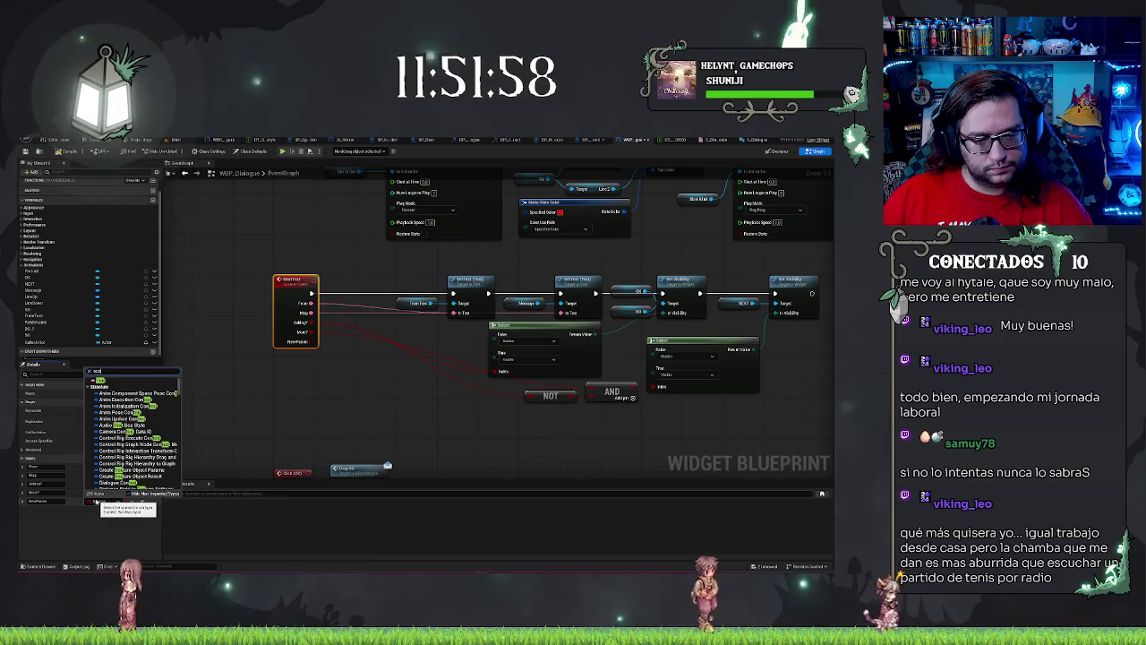
{"action": "type", "text": "ture"}
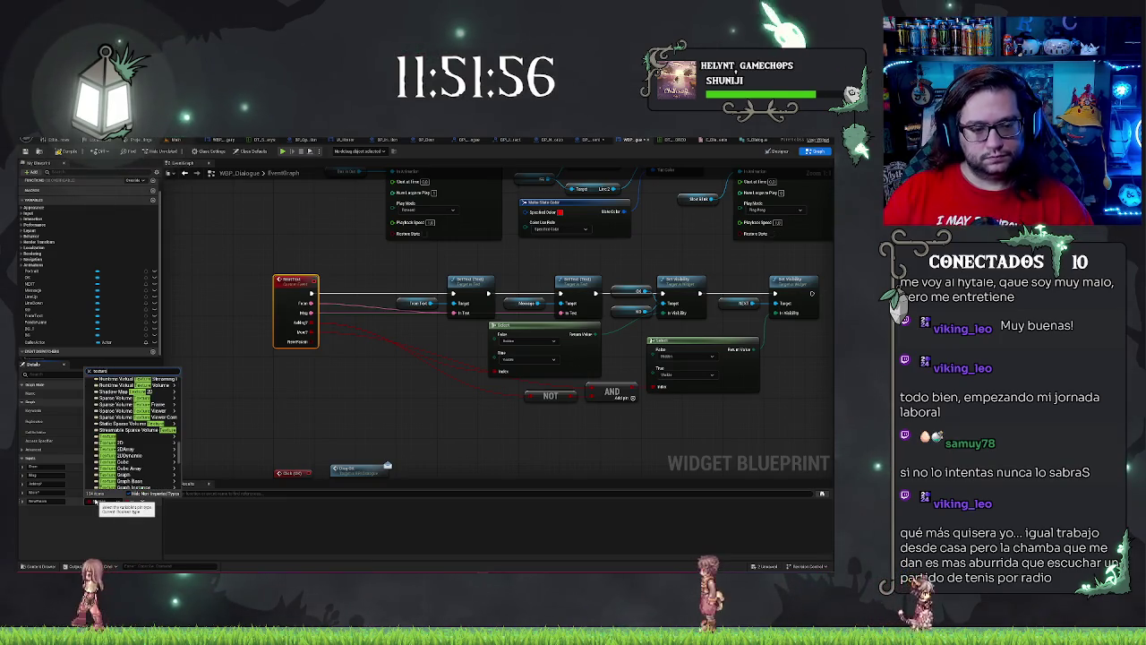
{"action": "mouse_move", "coordinate": [138, 443]}
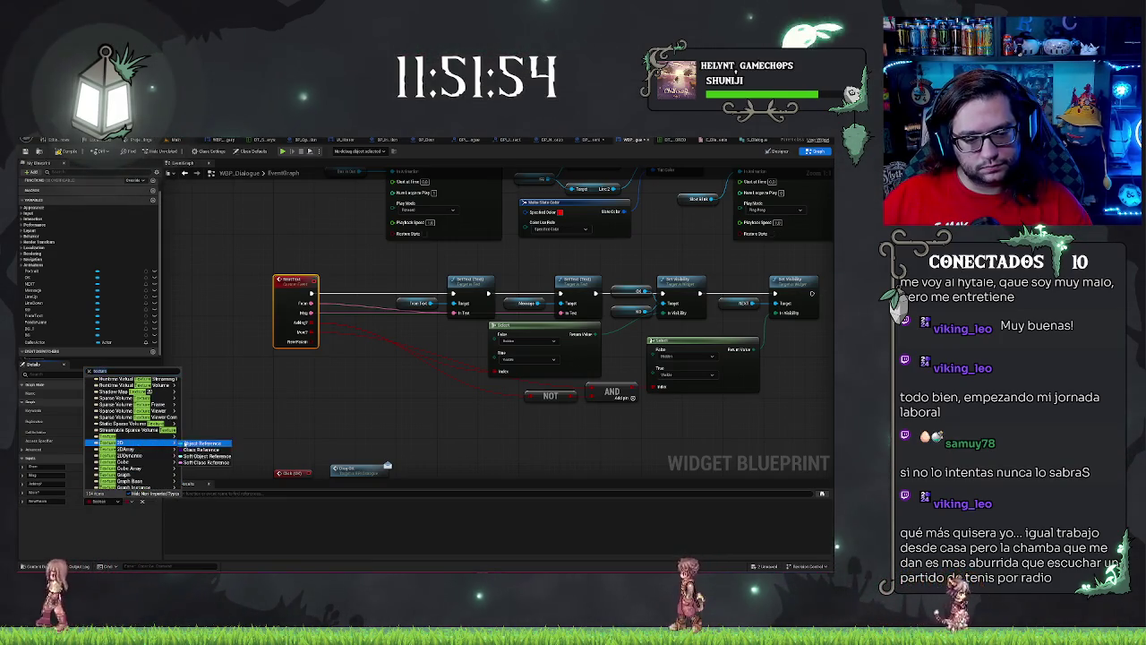
{"action": "left_click", "coordinate": [204, 444]}
{"action": "type", "text": "Portrait"}
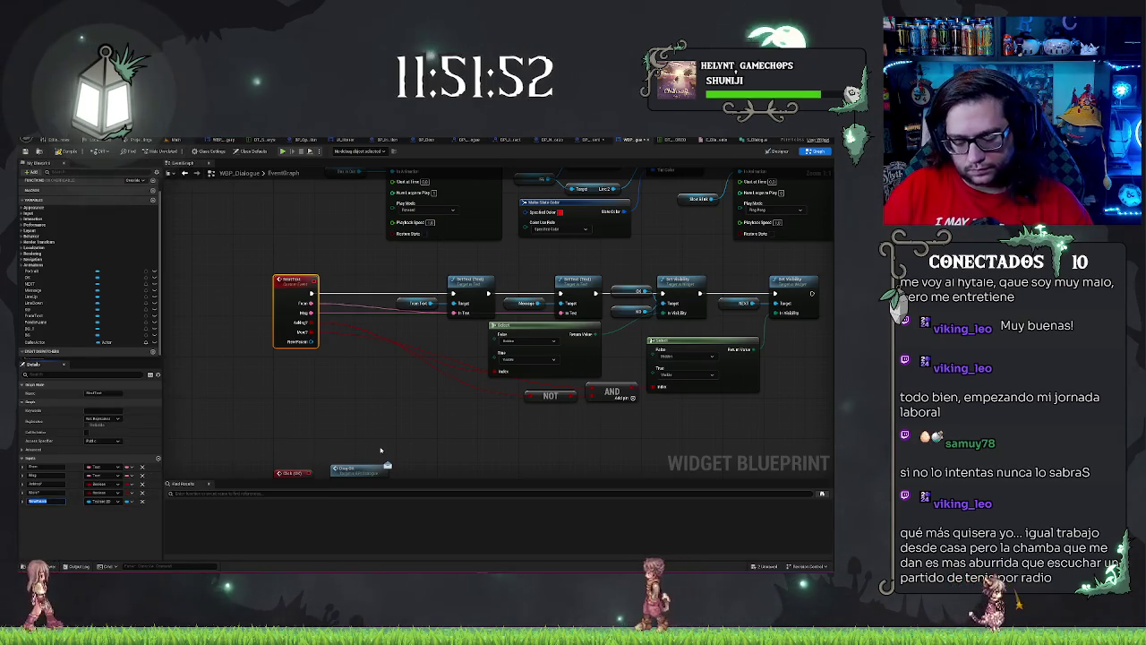
{"action": "key", "text": "Return"}
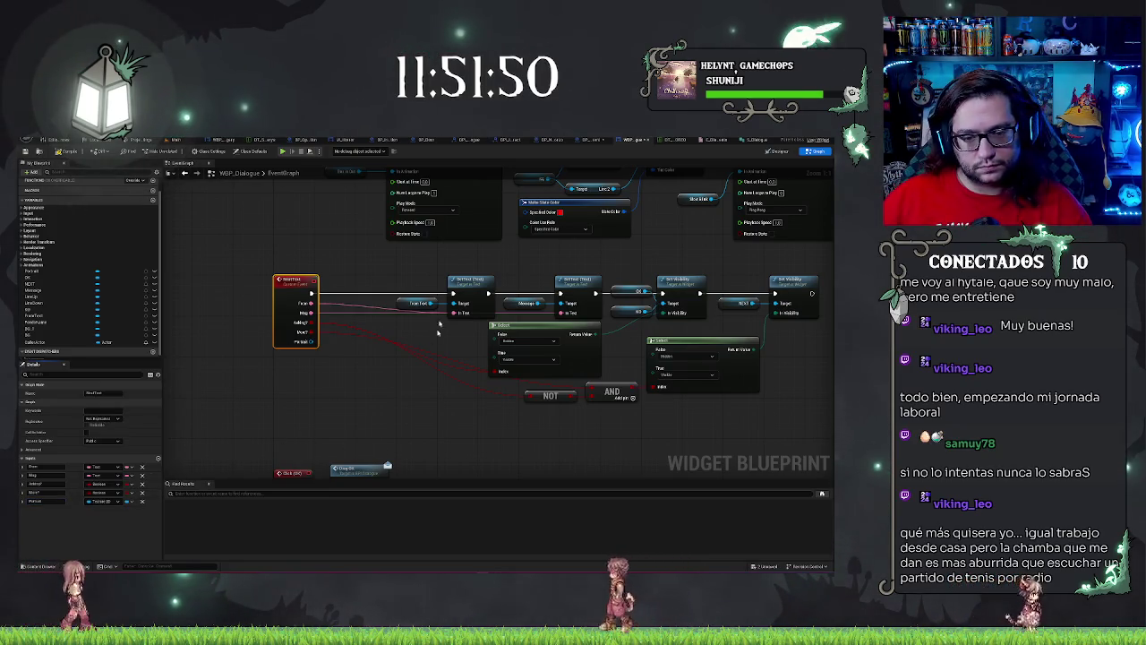
{"action": "left_click_drag", "start_coordinate": [310, 342], "coordinate": [31, 304]}
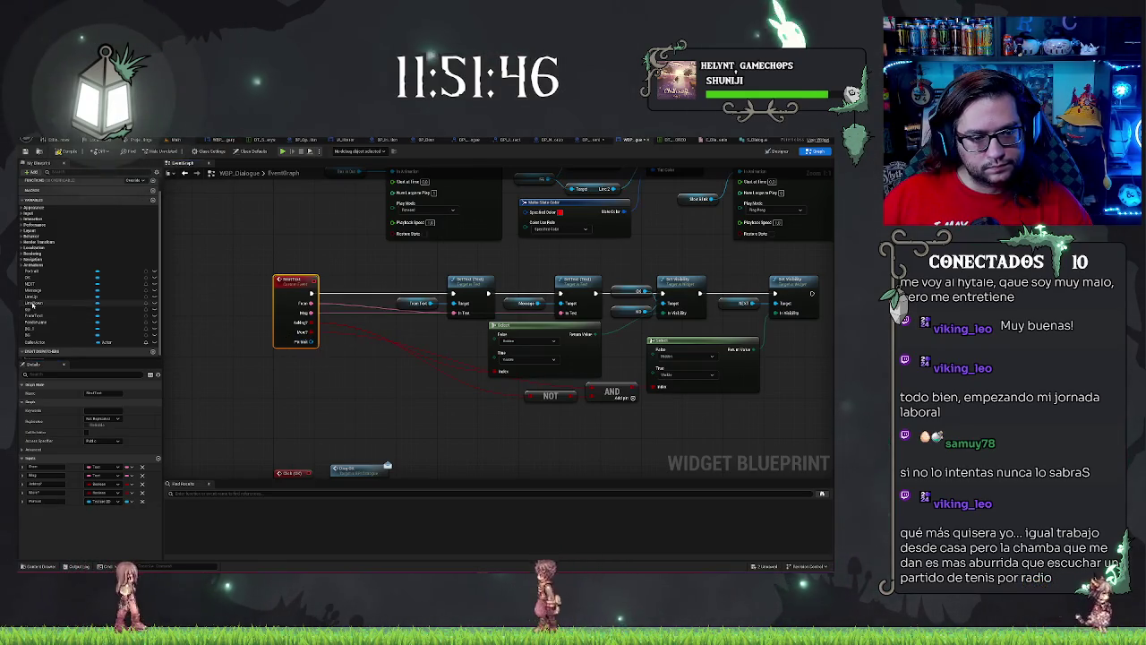
{"action": "scroll", "coordinate": [47, 300], "scroll_direction": "down", "scroll_amount": 1}
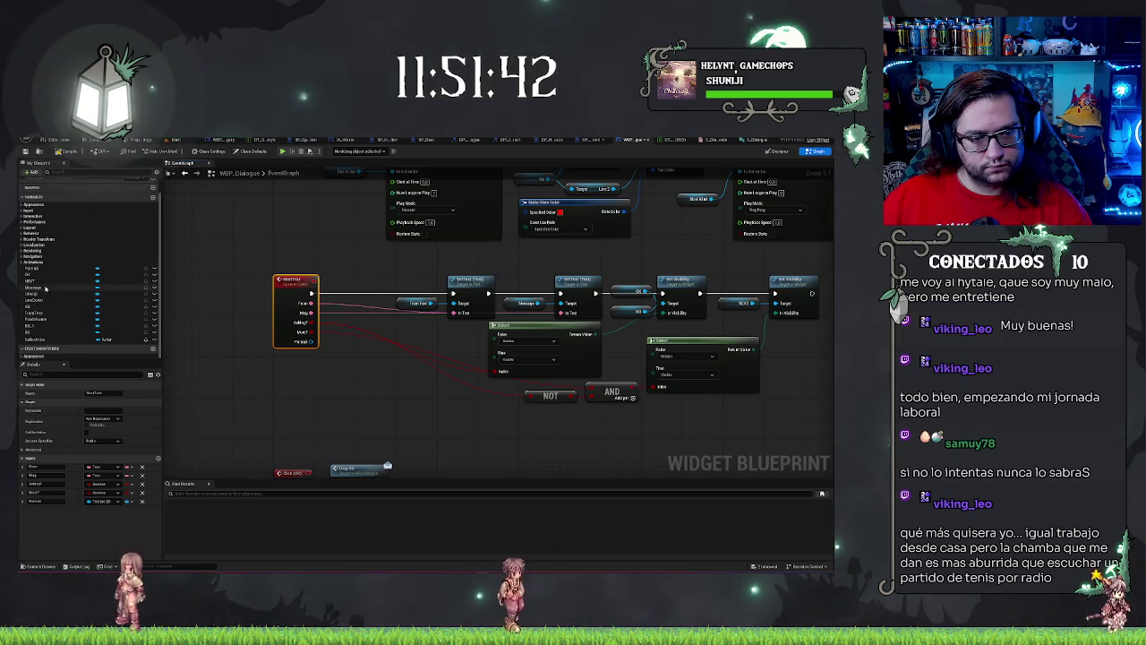
Step: Insert a Set Brush from Texture node on the Portrait widget after ShowText, fed by the Portrait input
{"action": "left_click_drag", "start_coordinate": [41, 270], "coordinate": [350, 407]}
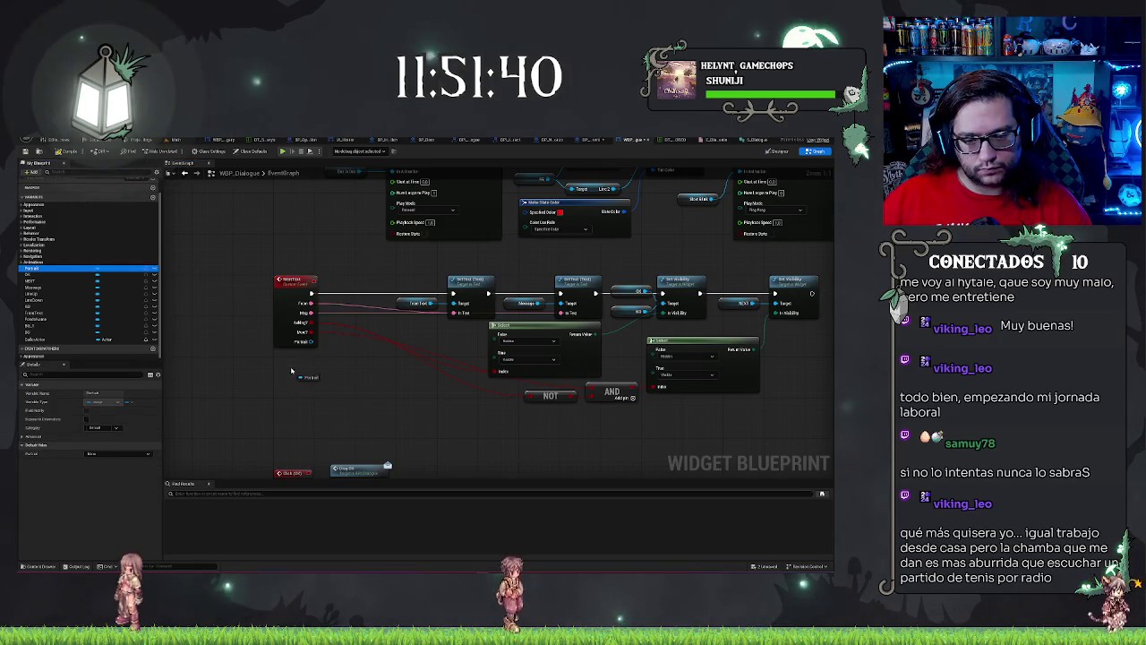
{"action": "left_click_drag", "start_coordinate": [291, 370], "coordinate": [337, 351]}
{"action": "type", "text": "wi"}
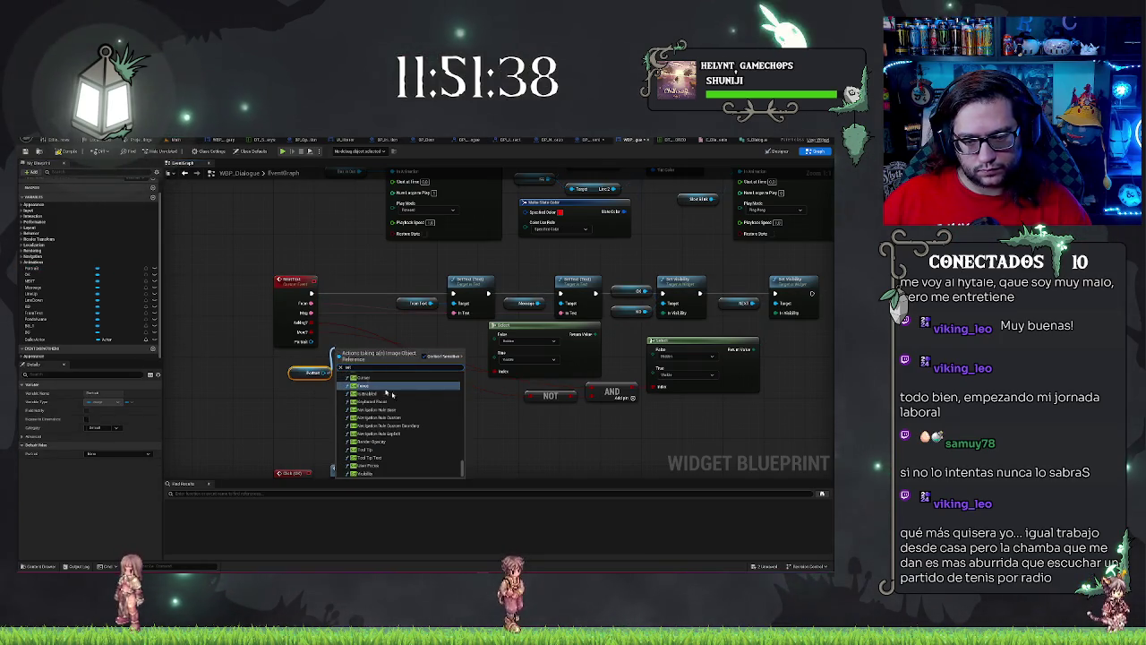
{"action": "scroll", "coordinate": [390, 394], "scroll_direction": "up", "scroll_amount": 10}
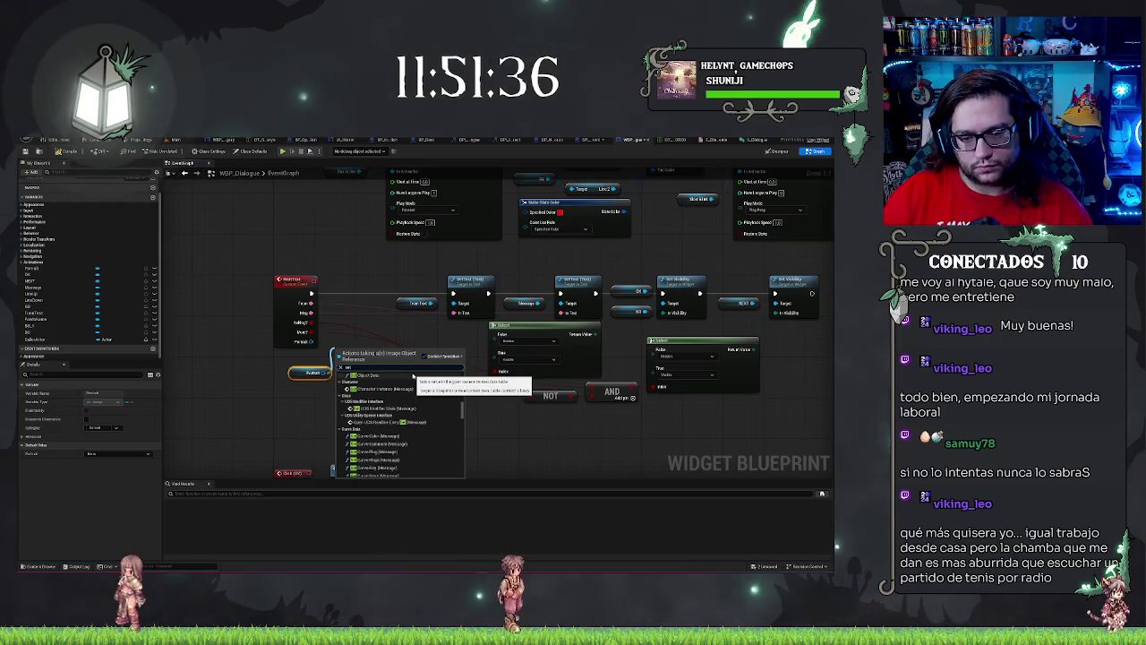
{"action": "type", "text": " imag"}
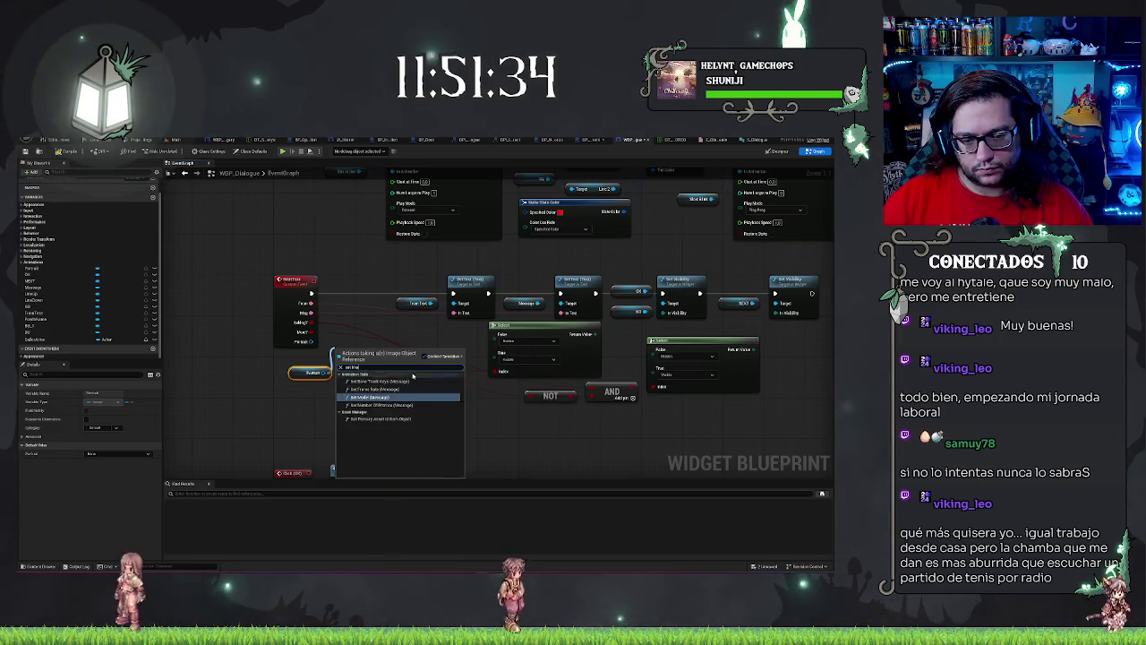
{"action": "key", "text": "BackSpace"}
{"action": "key", "text": "BackSpace"}
{"action": "key", "text": "BackSpace"}
{"action": "type", "text": "brush"}
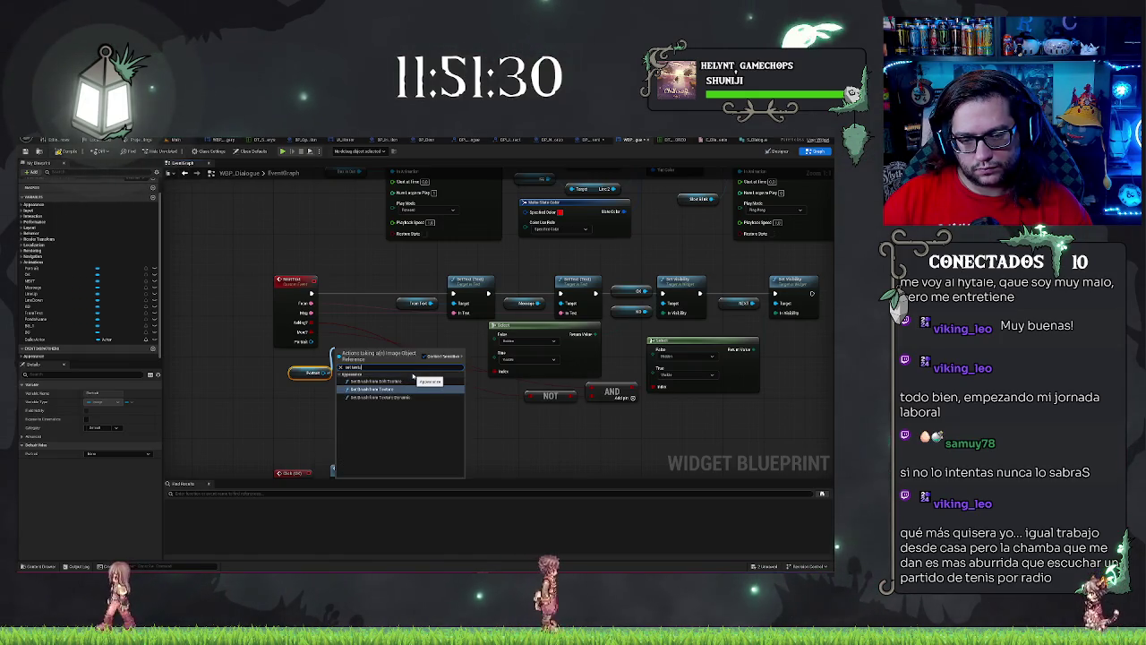
{"action": "key", "text": "Return"}
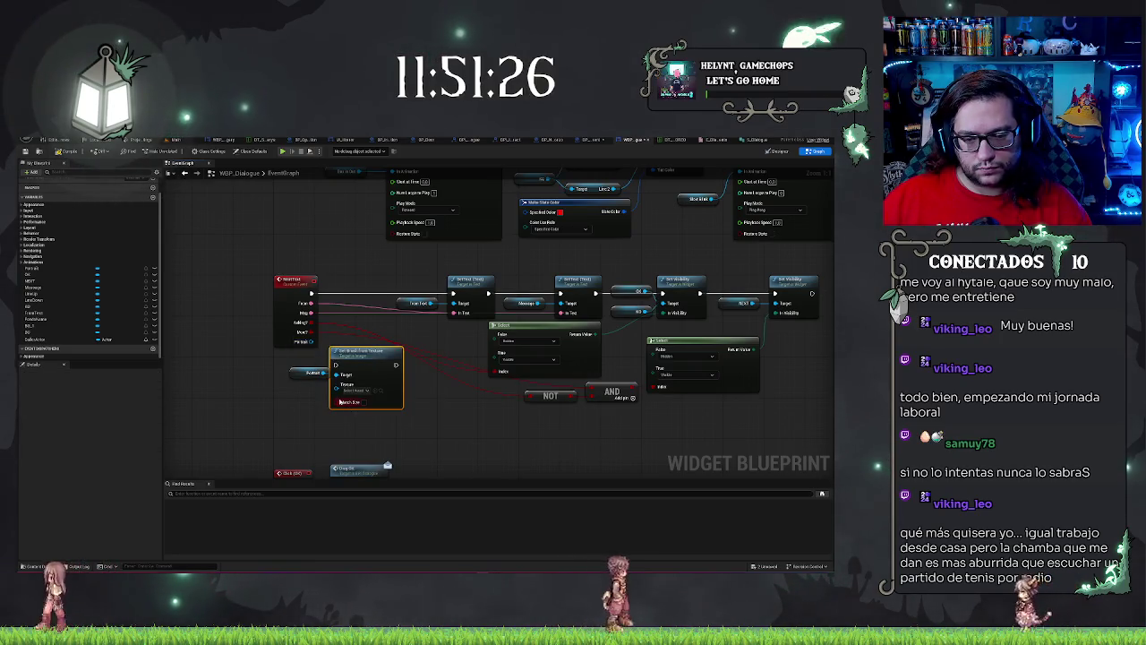
{"action": "mouse_move", "coordinate": [341, 402]}
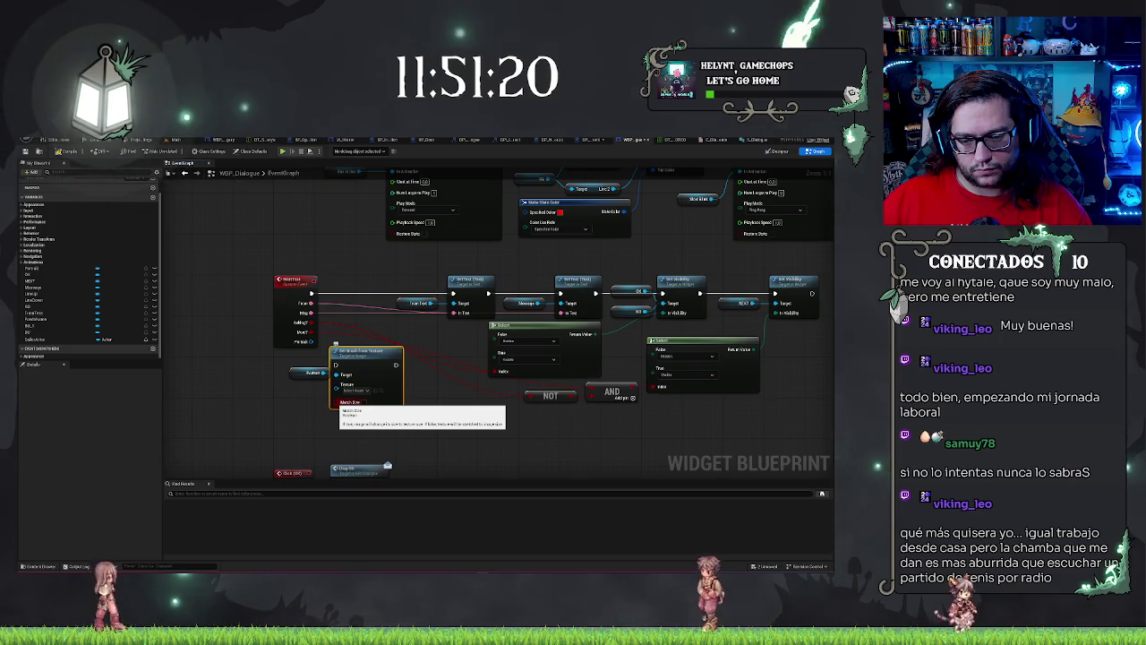
{"action": "mouse_move", "coordinate": [337, 402]}
{"action": "left_mouse_down"}
{"action": "mouse_move", "coordinate": [310, 341]}
{"action": "mouse_move", "coordinate": [364, 286]}
{"action": "mouse_move", "coordinate": [346, 282]}
{"action": "left_mouse_up"}
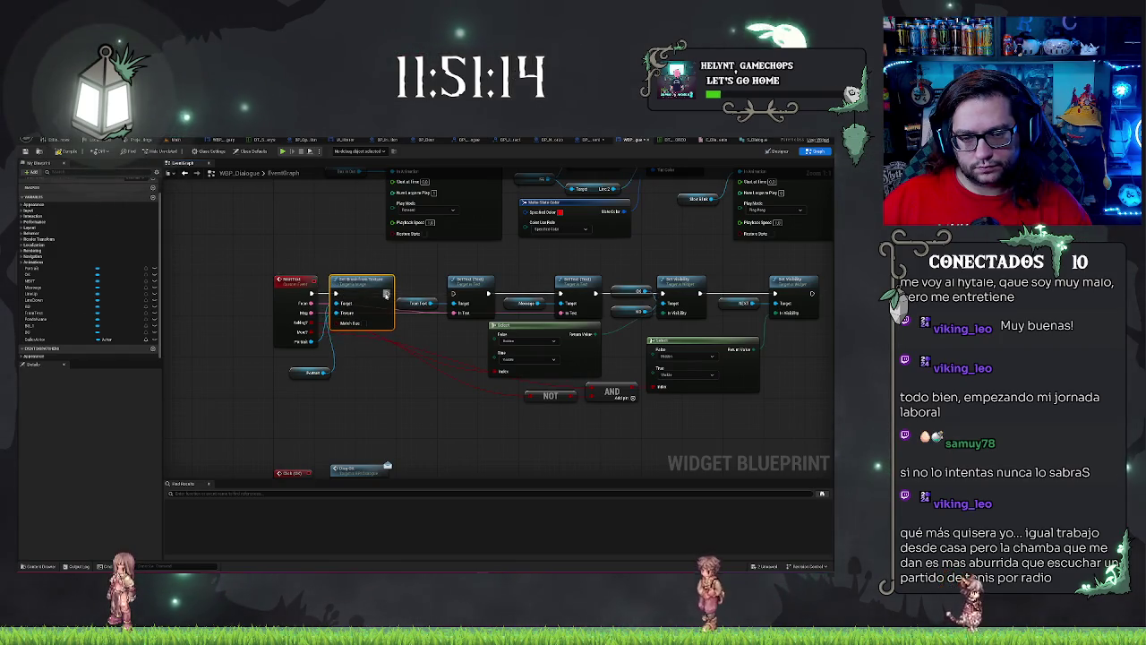
{"action": "left_click", "coordinate": [419, 267]}
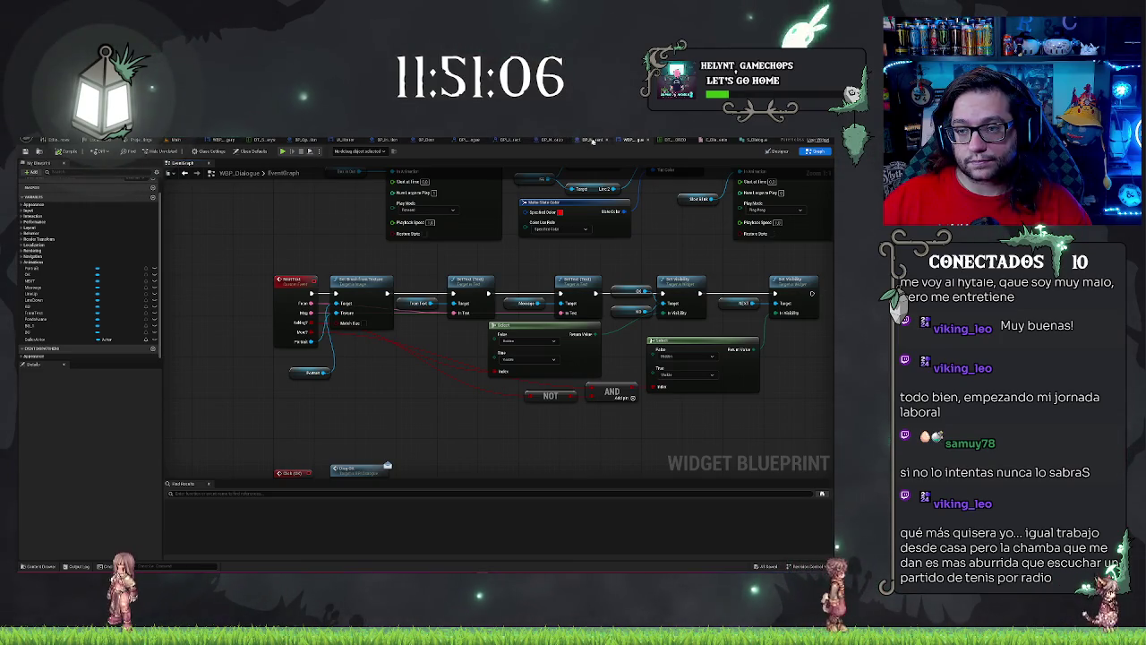
Step: In LoopDialogue, wire Break Dialogue's Texts into Show Text's Msg and a Portrait getter into its Portrait pin
{"action": "left_click", "coordinate": [577, 140]}
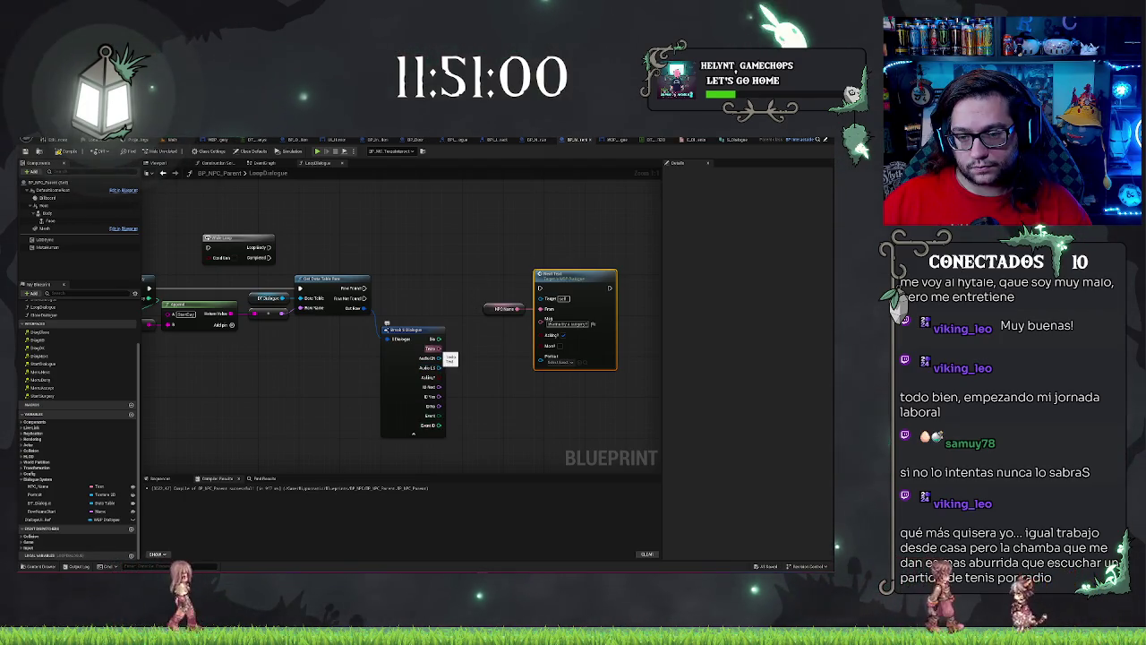
{"action": "left_click_drag", "start_coordinate": [434, 349], "coordinate": [547, 325]}
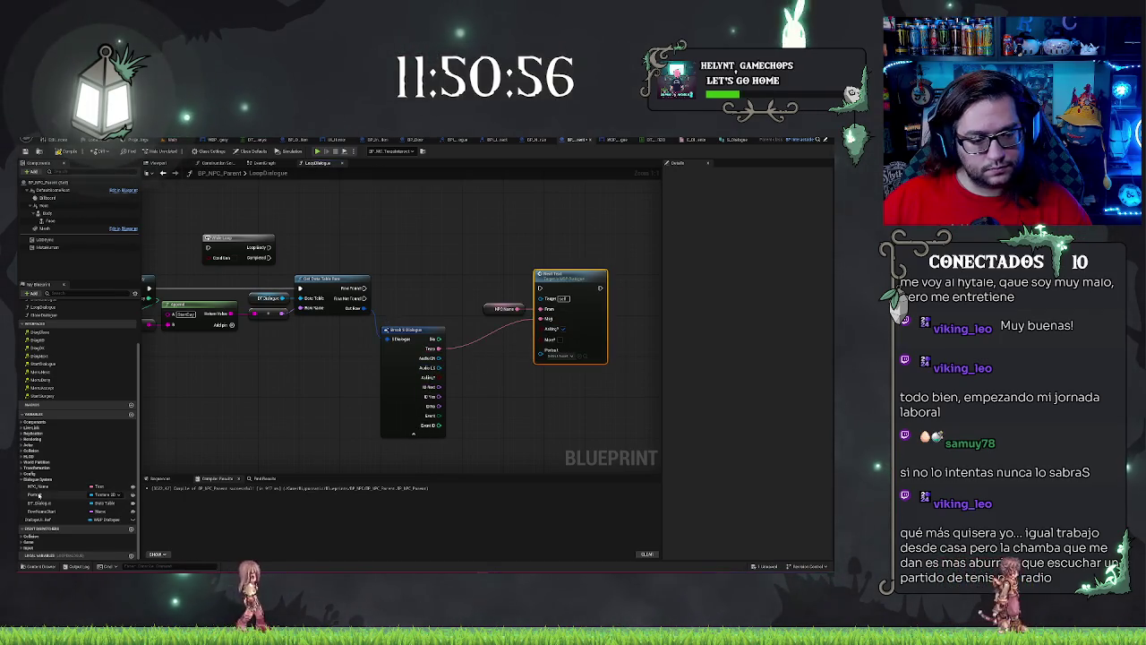
{"action": "mouse_move", "coordinate": [39, 495]}
{"action": "left_mouse_down"}
{"action": "mouse_move", "coordinate": [480, 373]}
{"action": "mouse_move", "coordinate": [511, 376]}
{"action": "mouse_move", "coordinate": [540, 352]}
{"action": "left_mouse_up"}
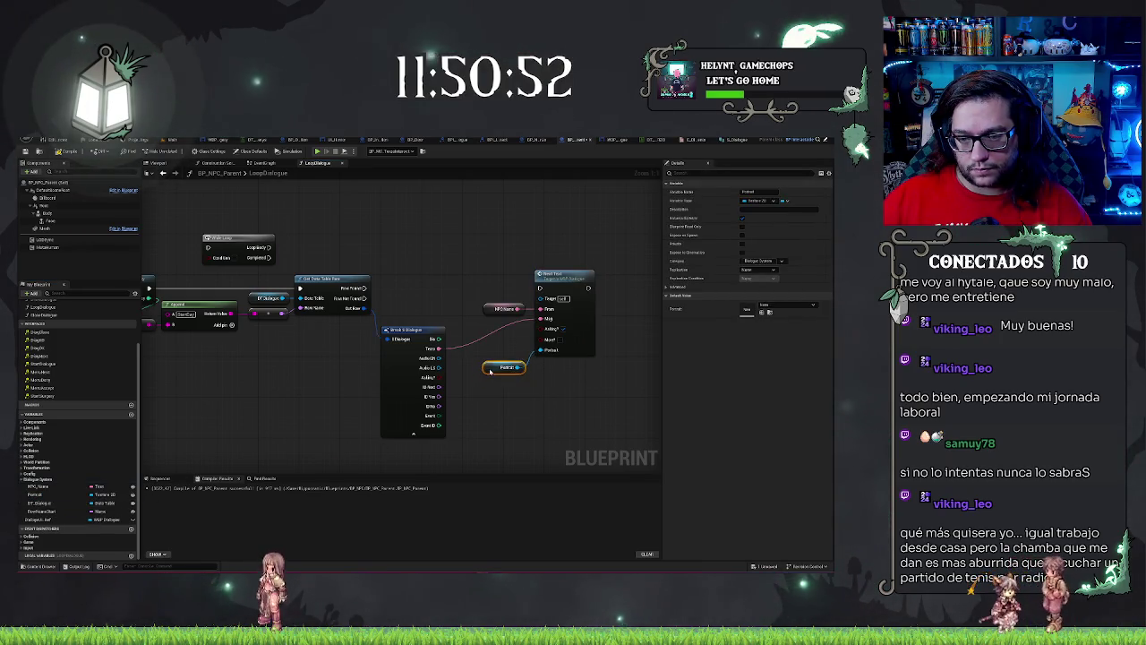
{"action": "left_click", "coordinate": [564, 283], "text": "shift"}
{"action": "key", "text": "q"}
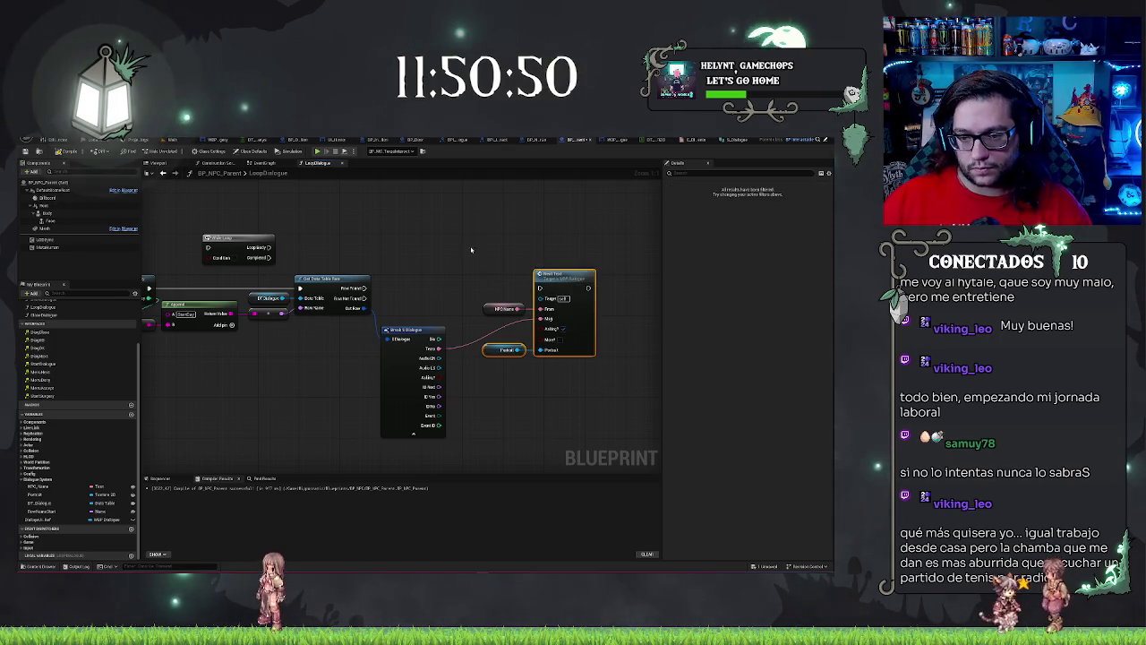
{"action": "left_click", "coordinate": [565, 377]}
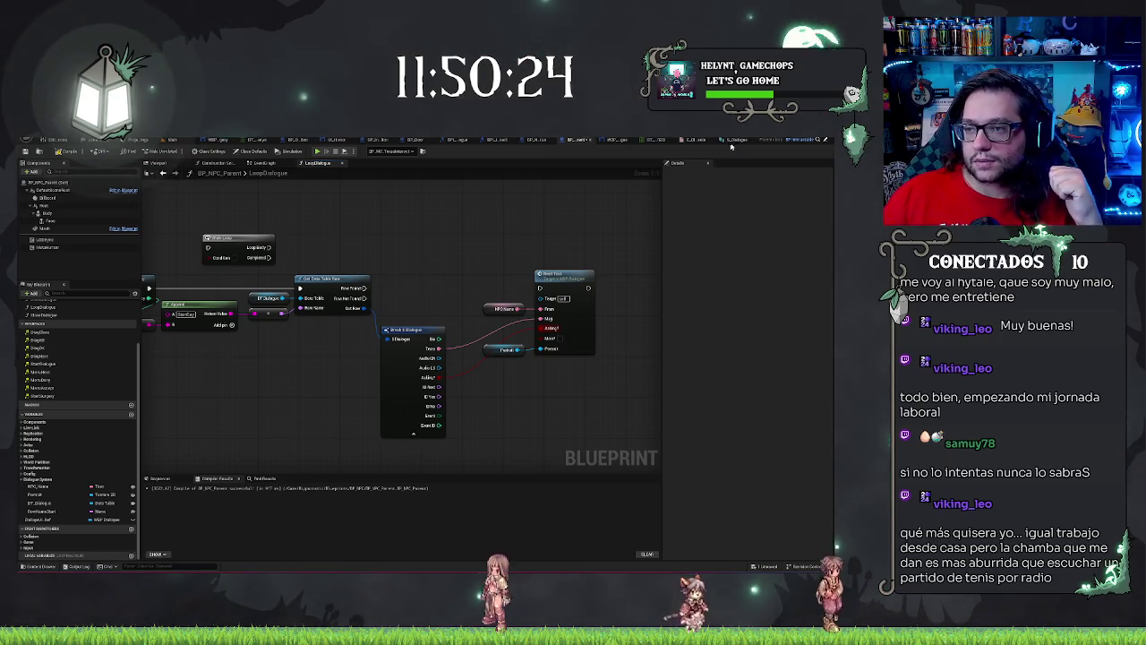
{"action": "left_click", "coordinate": [612, 139]}
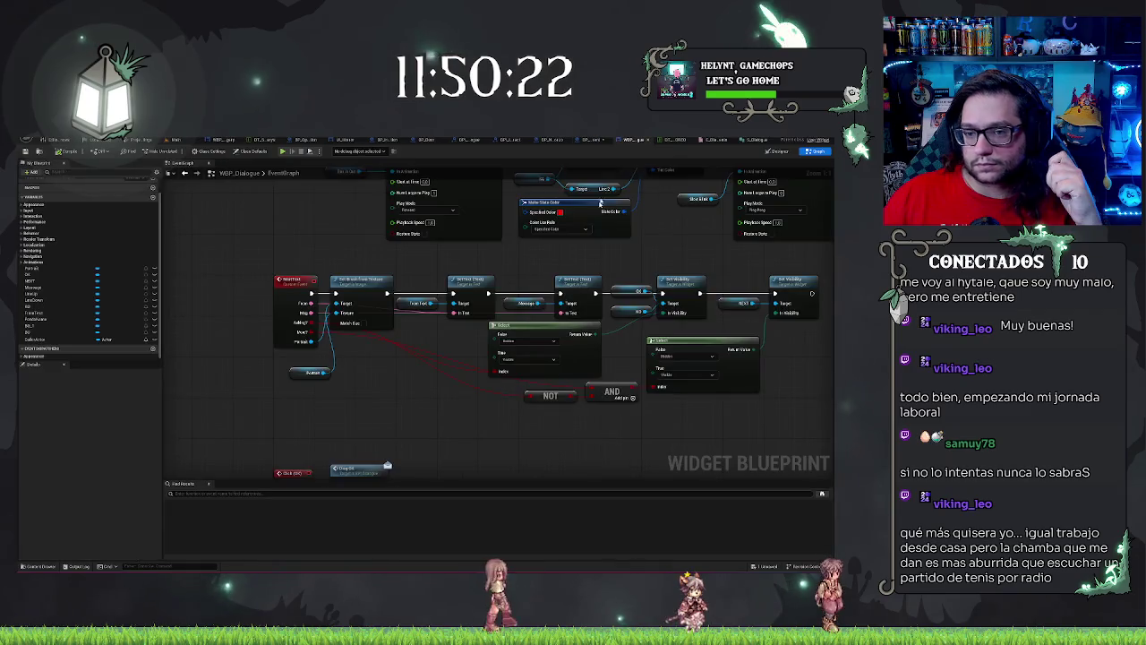
{"action": "left_click_drag", "start_coordinate": [421, 388], "coordinate": [381, 387]}
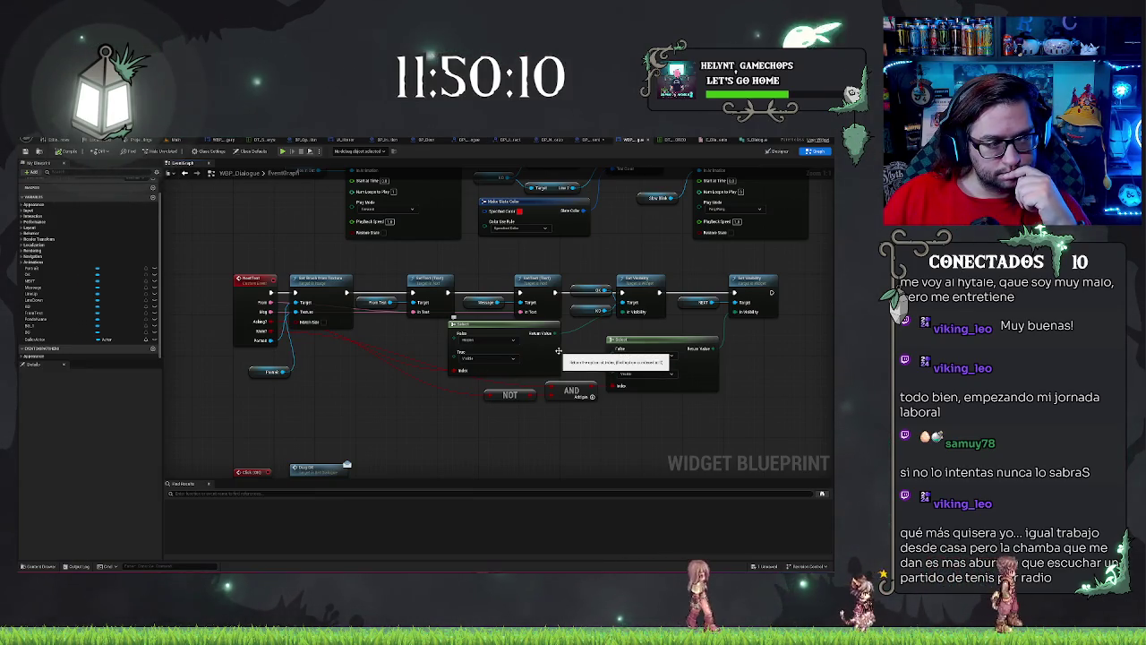
{"action": "scroll", "coordinate": [497, 437], "scroll_direction": "up", "scroll_amount": 2}
{"action": "scroll", "coordinate": [332, 406], "scroll_direction": "down", "scroll_amount": 2}
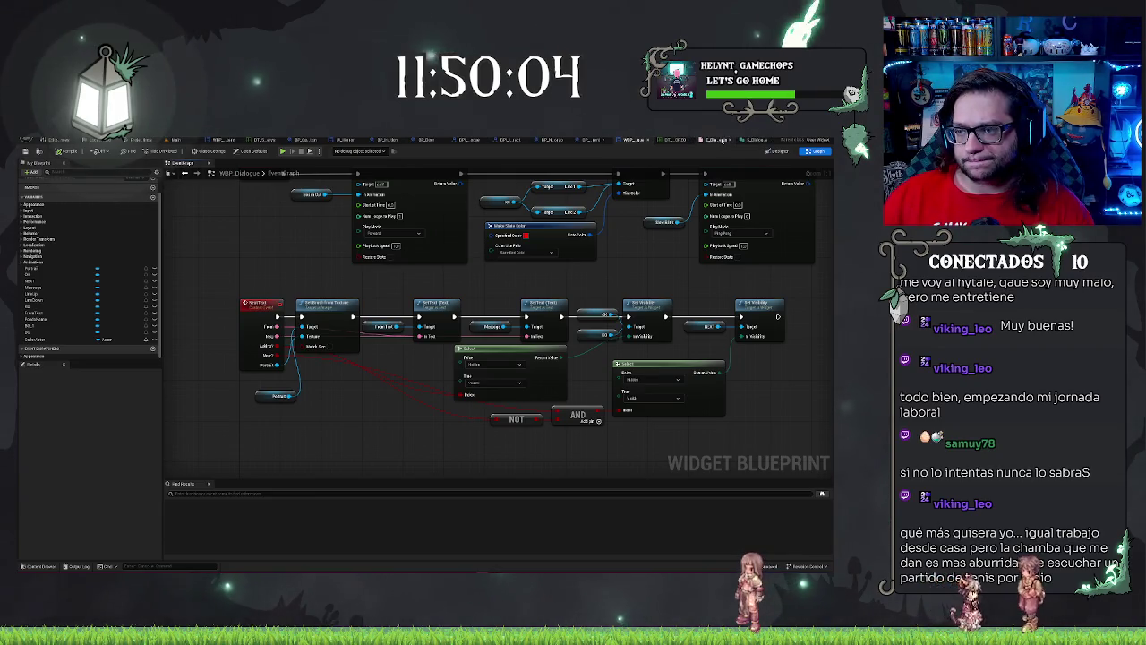
{"action": "left_click", "coordinate": [721, 141]}
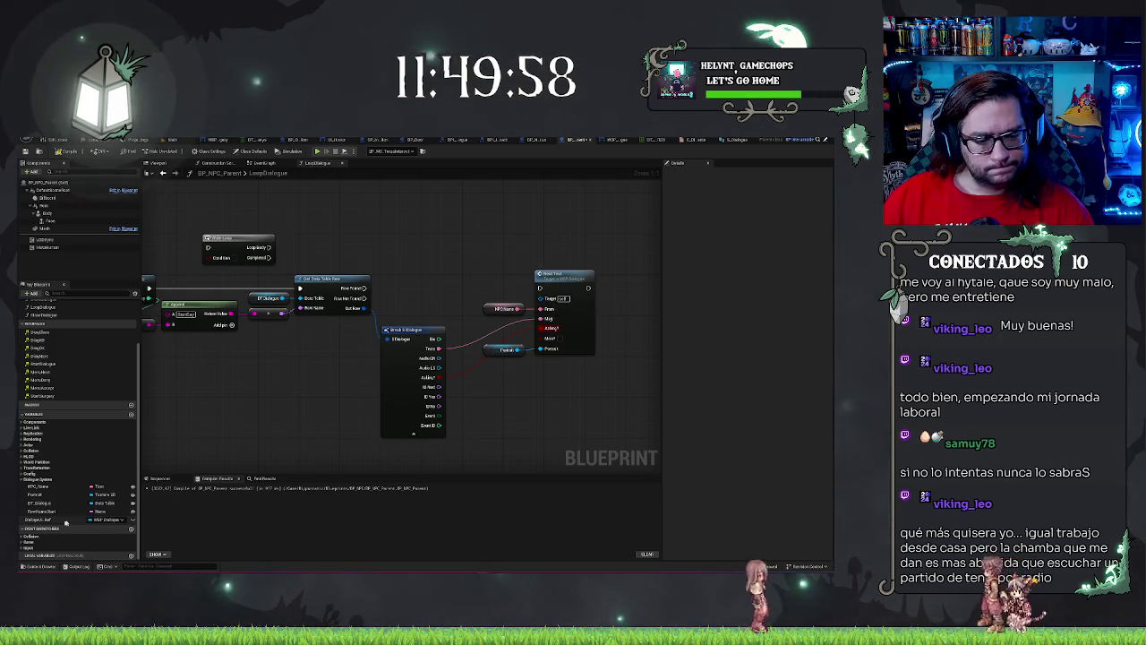
Step: Connect Dialogue Ref to Show Text's Target and group it with the NPC Name and Portrait getters
{"action": "mouse_move", "coordinate": [66, 523]}
{"action": "left_mouse_down"}
{"action": "mouse_move", "coordinate": [474, 301]}
{"action": "mouse_move", "coordinate": [458, 298]}
{"action": "mouse_move", "coordinate": [485, 297]}
{"action": "left_mouse_up"}
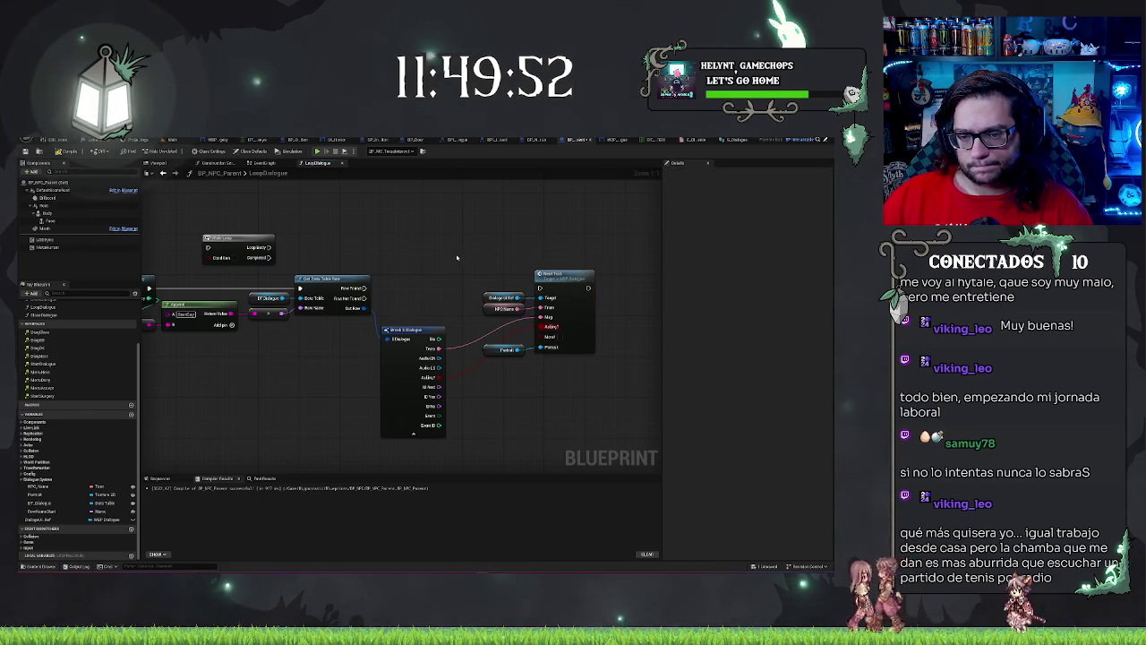
{"action": "left_click_drag", "start_coordinate": [458, 258], "coordinate": [531, 358]}
{"action": "left_click", "coordinate": [508, 363]}
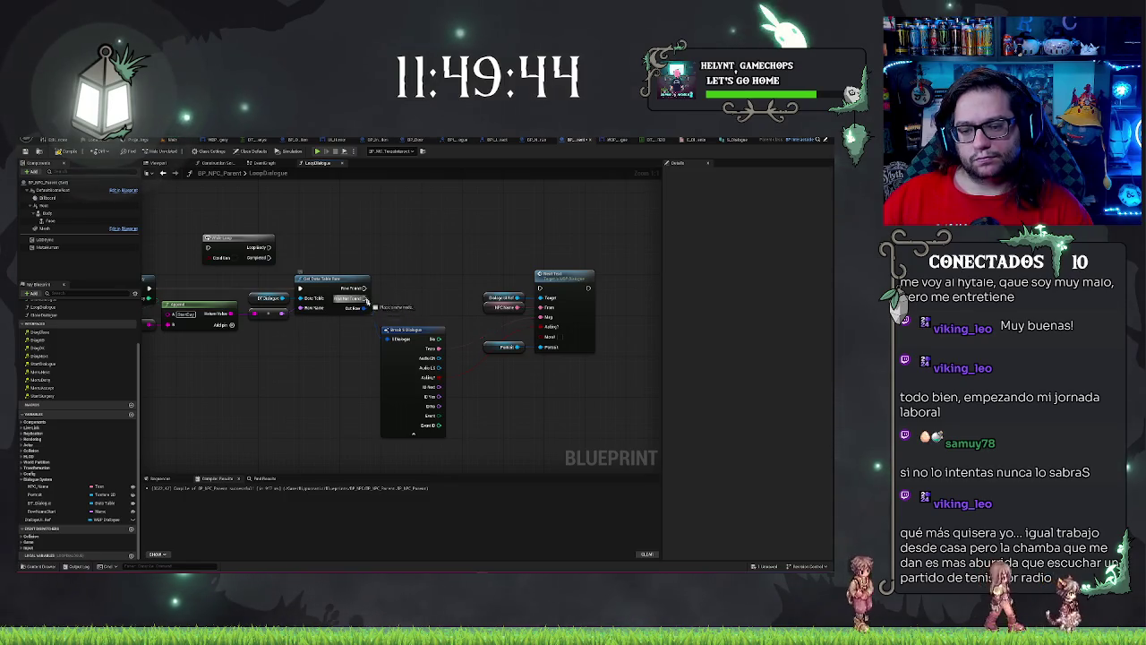
Step: On Row Not Found, print an error message using a Print String pasted from the EventGraph
{"action": "left_click_drag", "start_coordinate": [366, 298], "coordinate": [512, 413]}
{"action": "type", "text": "print"}
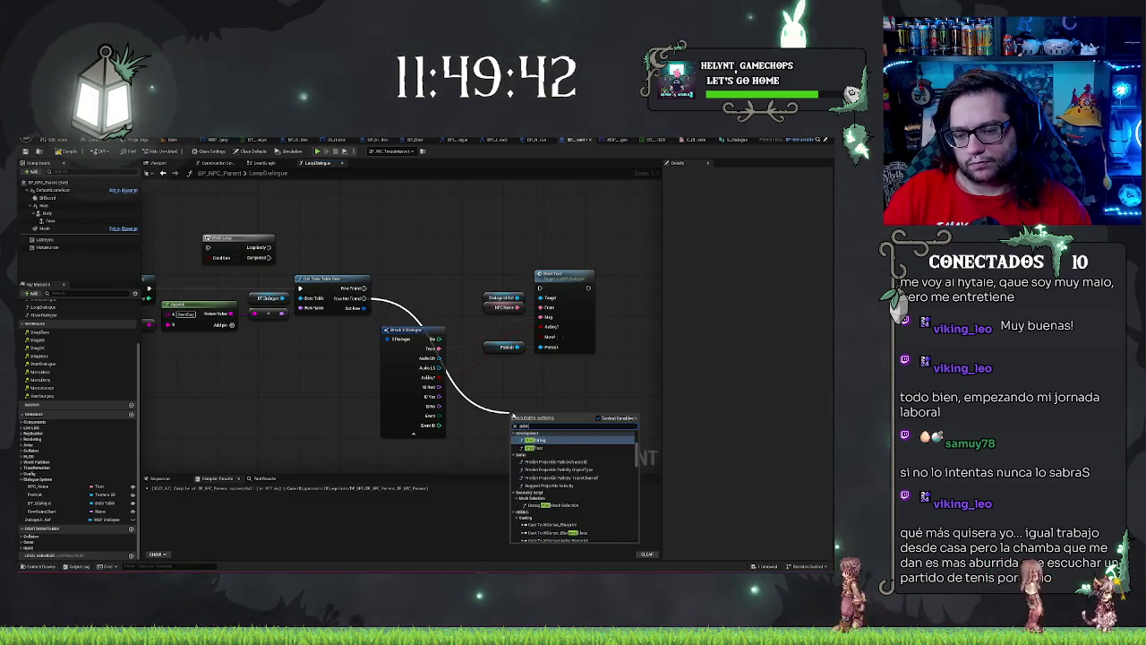
{"action": "key", "text": "Return"}
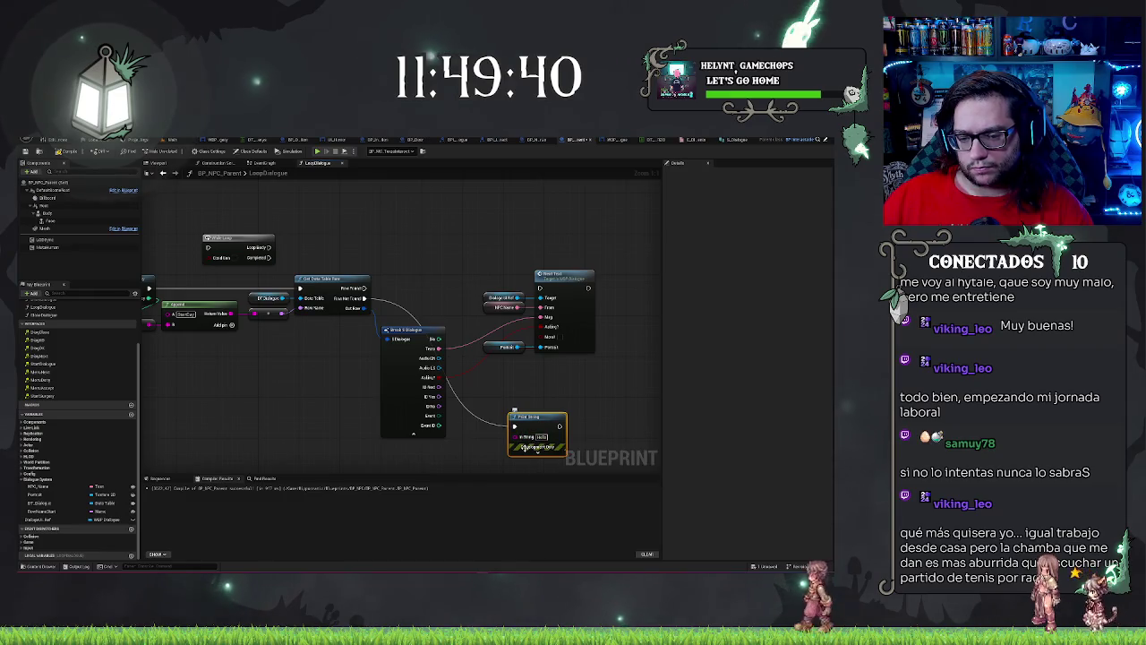
{"action": "left_click", "coordinate": [267, 163]}
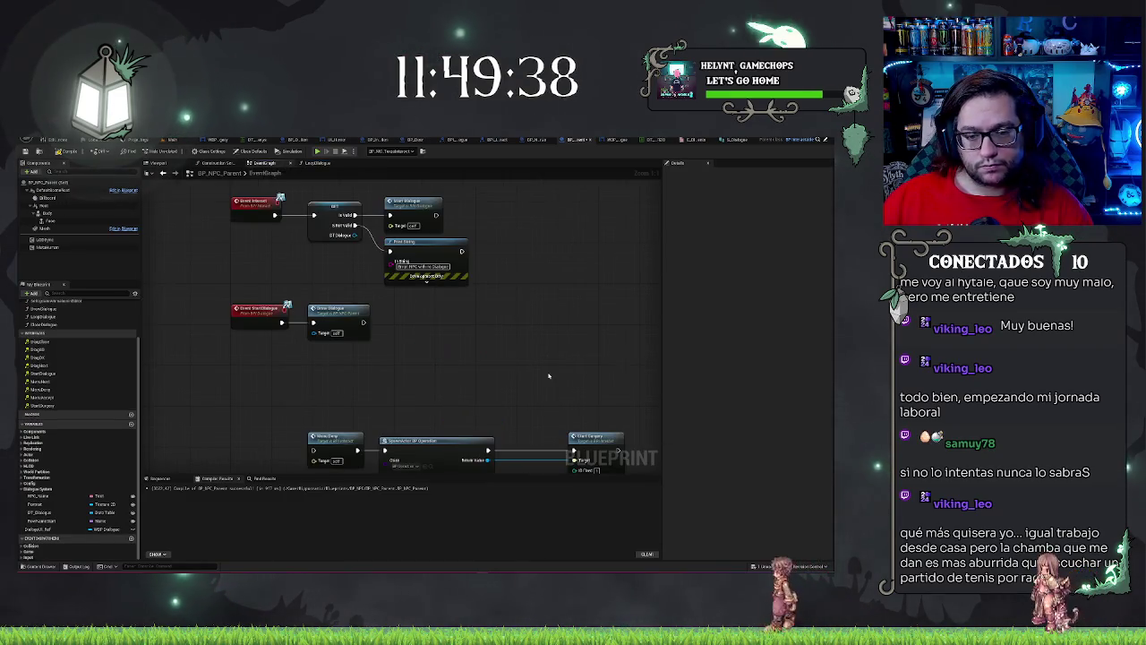
{"action": "left_click", "coordinate": [324, 163]}
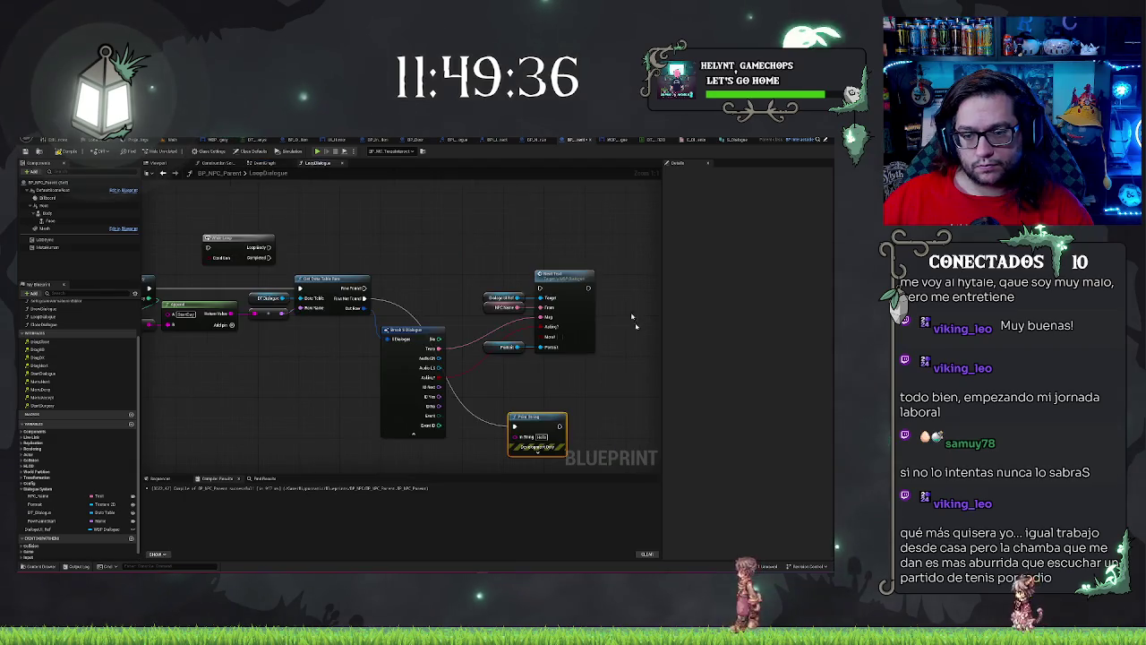
{"action": "key", "text": "ctrl+v"}
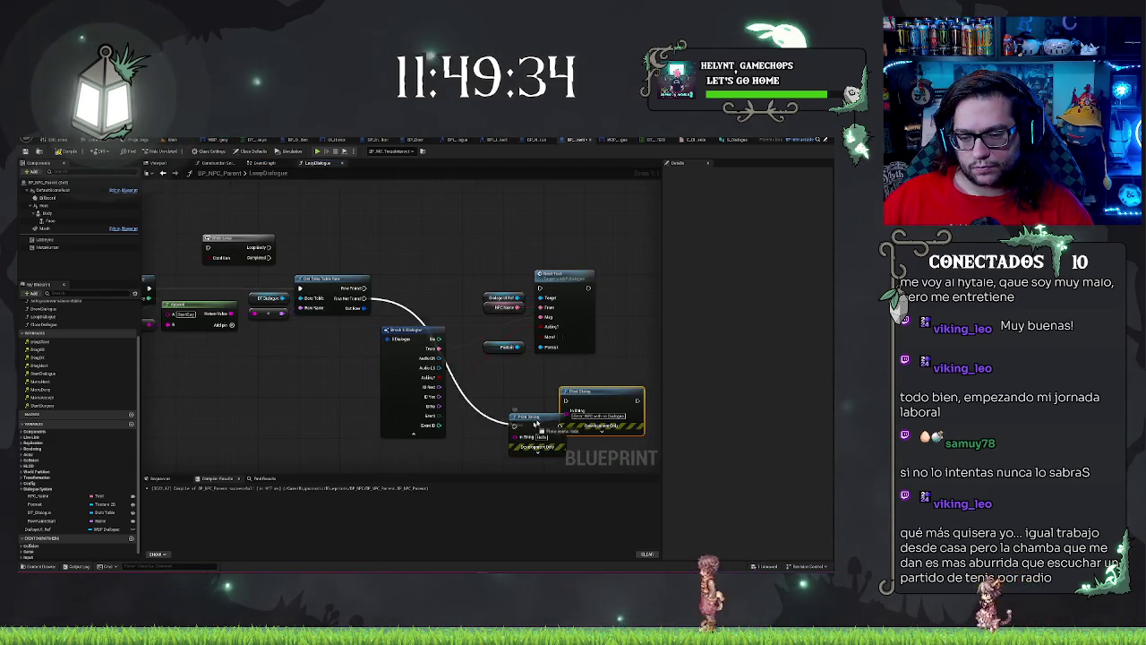
{"action": "mouse_move", "coordinate": [573, 391]}
{"action": "left_mouse_down"}
{"action": "mouse_move", "coordinate": [528, 408]}
{"action": "mouse_move", "coordinate": [537, 398]}
{"action": "mouse_move", "coordinate": [504, 400]}
{"action": "left_mouse_up"}
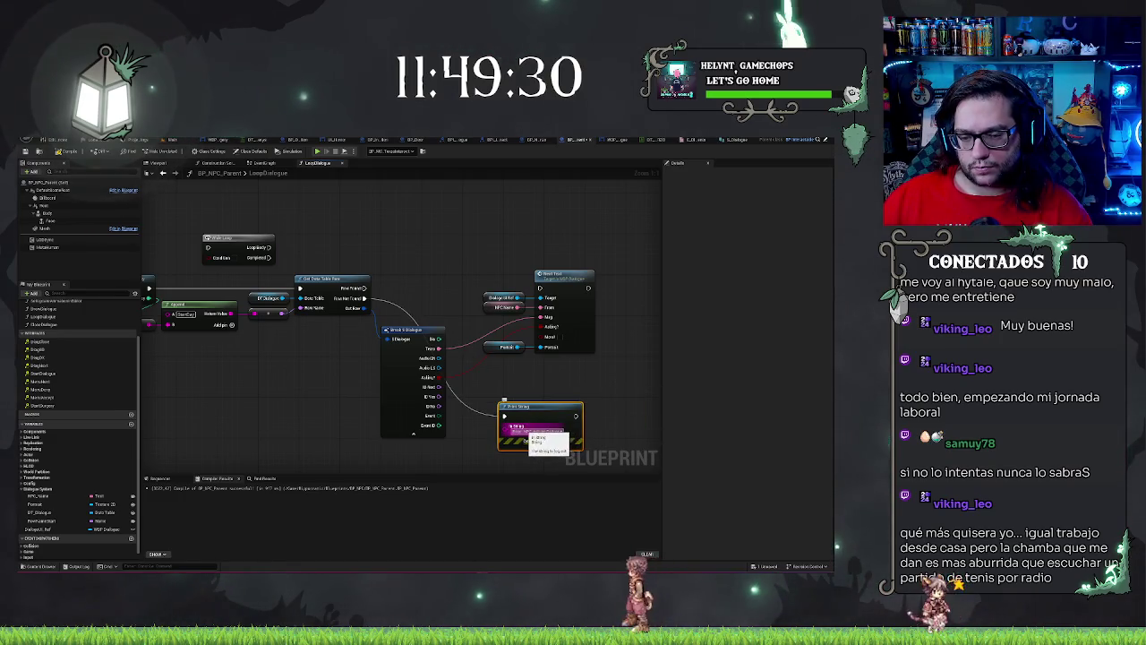
{"action": "left_click", "coordinate": [541, 431]}
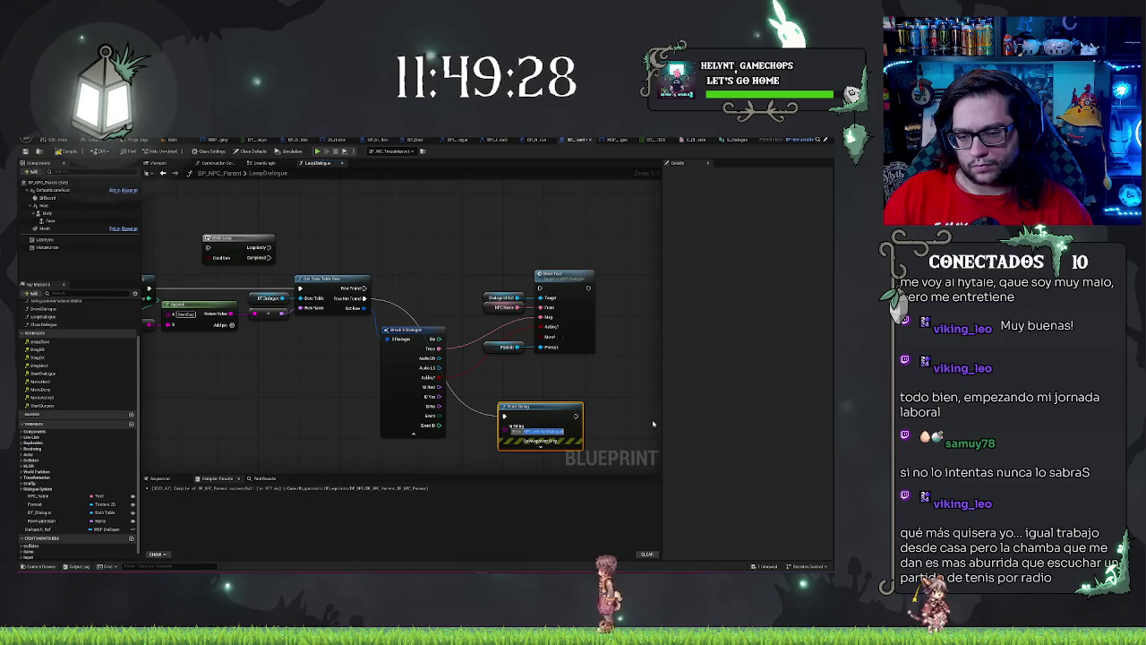
{"action": "key", "text": "Return"}
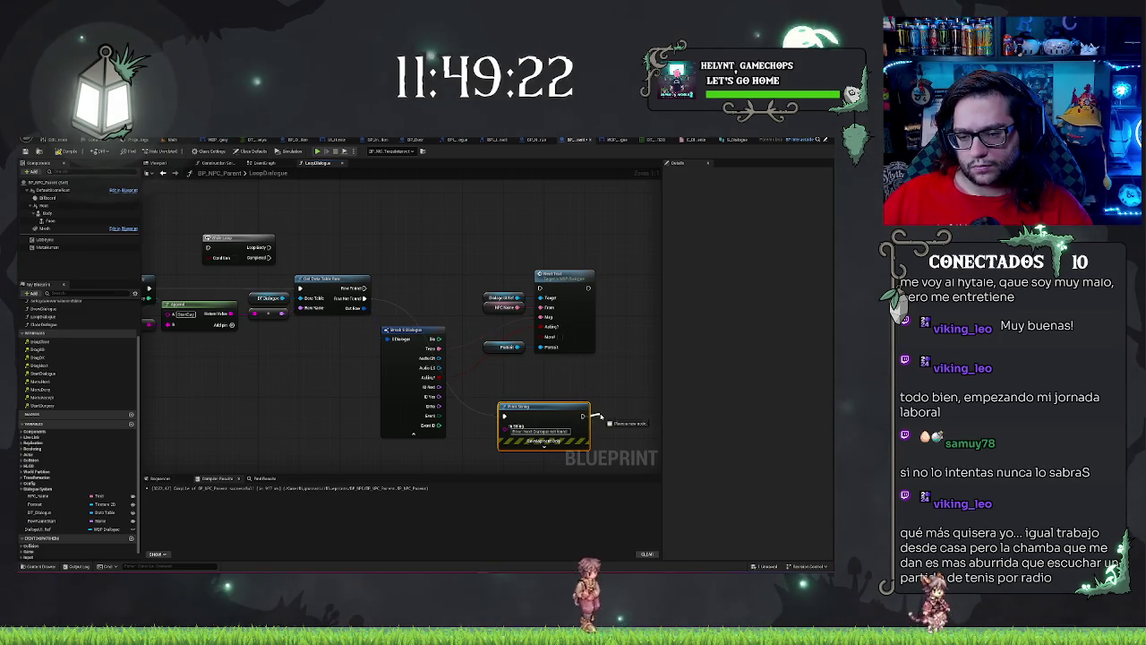
Step: Follow the error Print String with a Clear Dialogue call, then pan along the LoopDialogue chain to review it
{"action": "left_click_drag", "start_coordinate": [583, 415], "coordinate": [611, 417]}
{"action": "type", "text": "clear"}
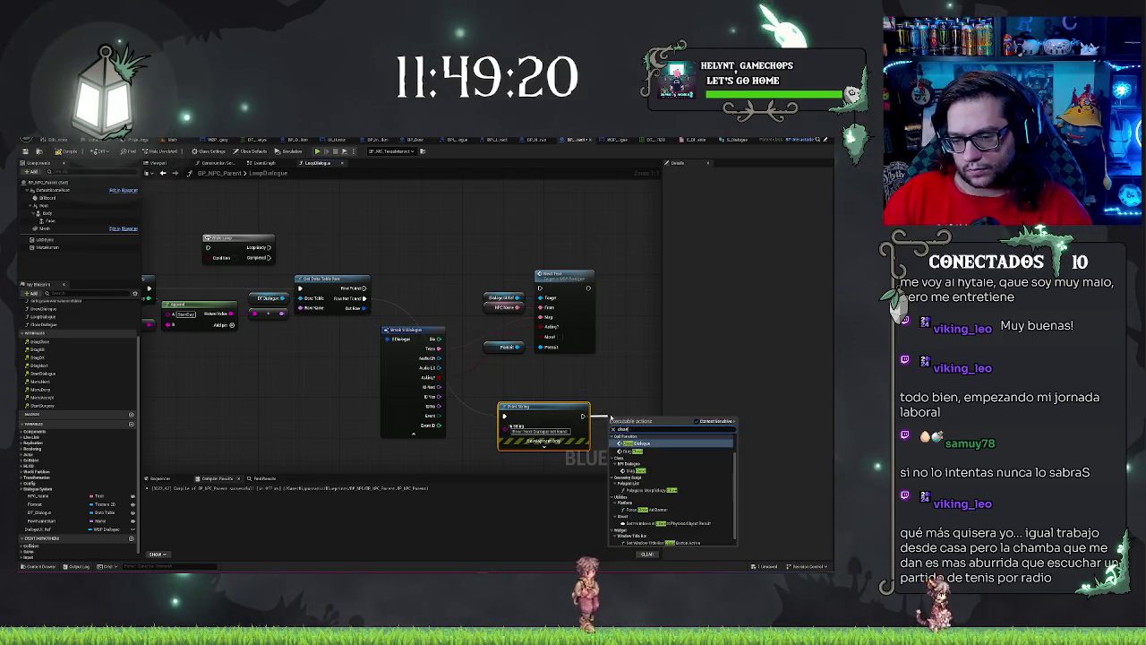
{"action": "key", "text": "Return"}
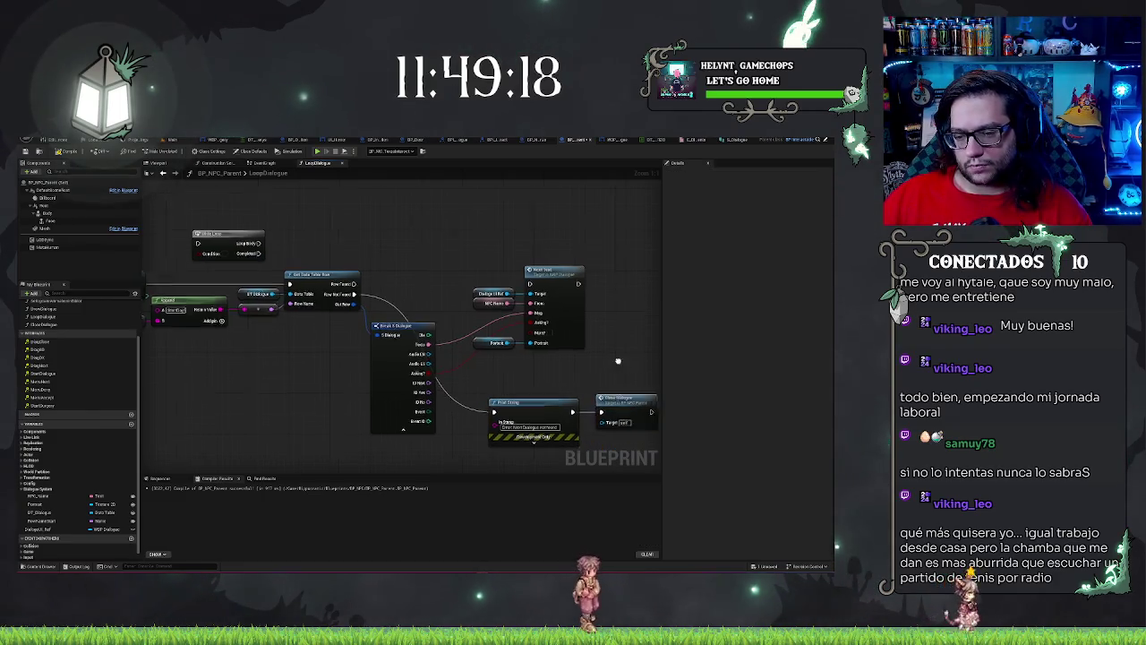
{"action": "left_click_drag", "start_coordinate": [614, 358], "coordinate": [564, 343]}
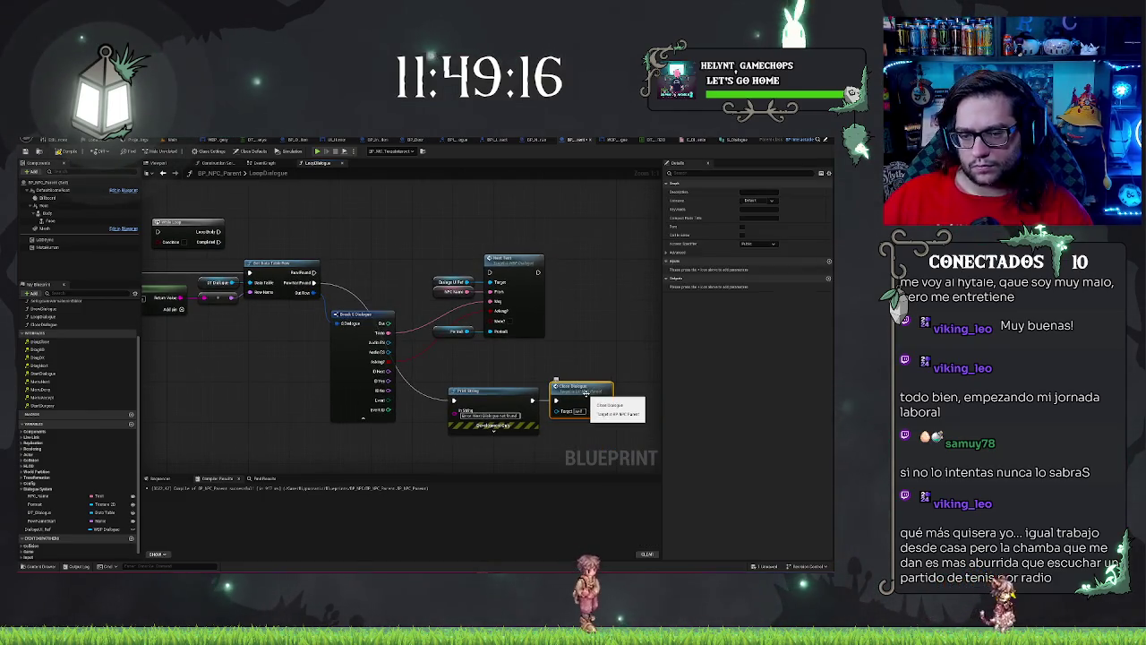
{"action": "left_click_drag", "start_coordinate": [585, 391], "coordinate": [632, 386]}
{"action": "left_click", "coordinate": [618, 421]}
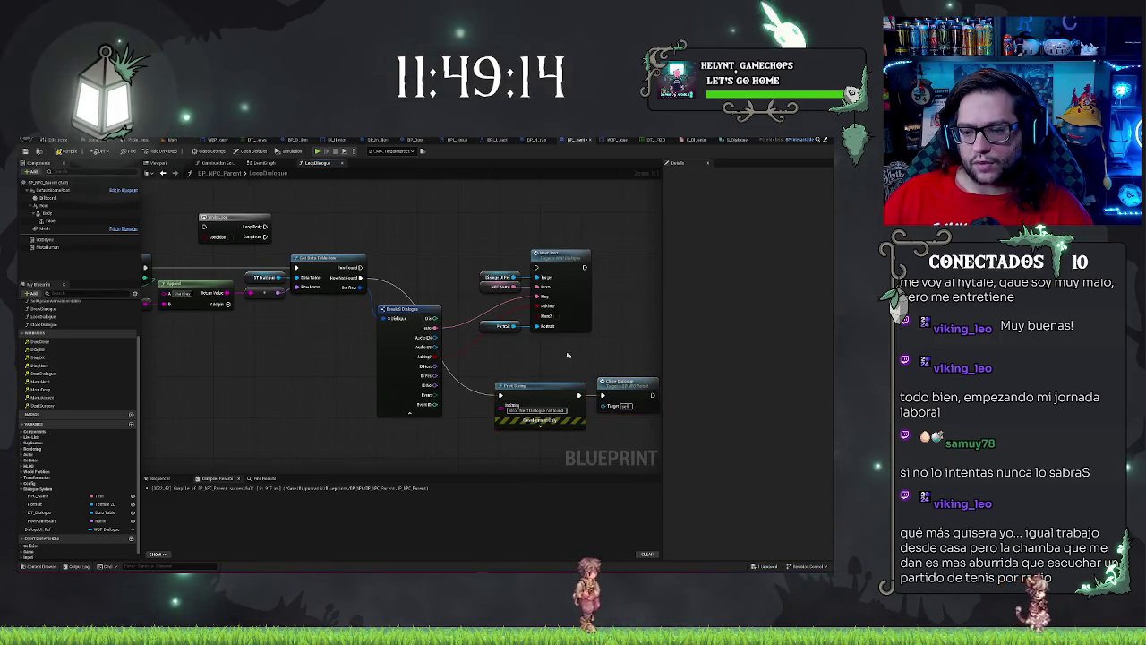
{"action": "left_click_drag", "start_coordinate": [408, 381], "coordinate": [460, 389]}
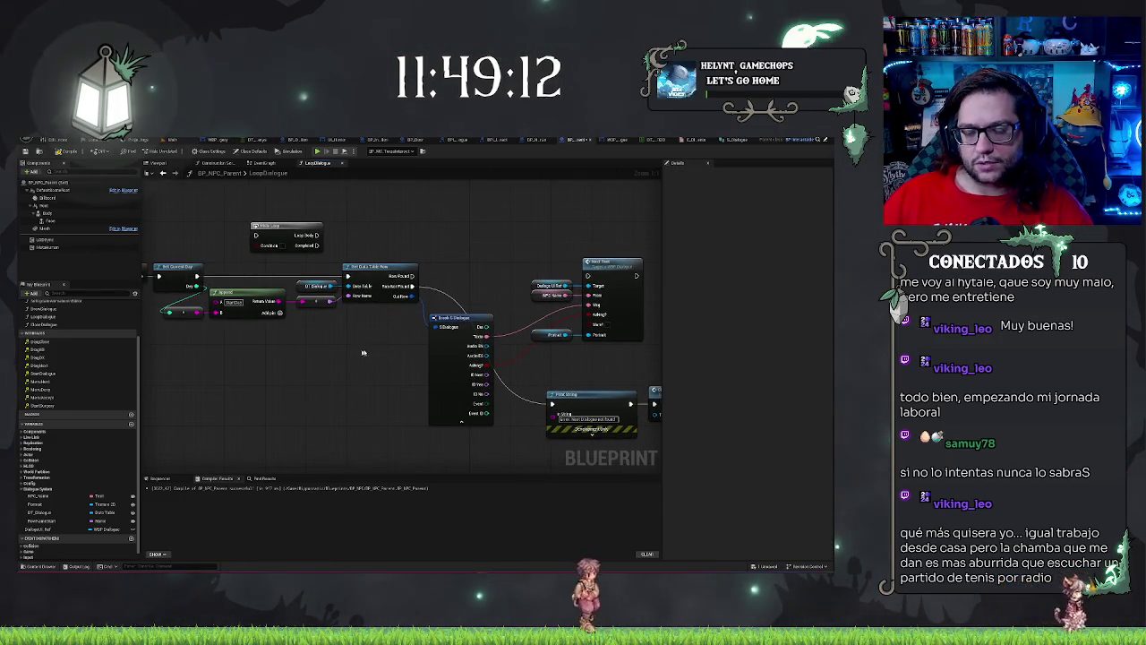
{"action": "mouse_move", "coordinate": [362, 348]}
{"action": "left_mouse_down"}
{"action": "mouse_move", "coordinate": [341, 374]}
{"action": "mouse_move", "coordinate": [289, 340]}
{"action": "mouse_move", "coordinate": [404, 386]}
{"action": "left_mouse_up"}
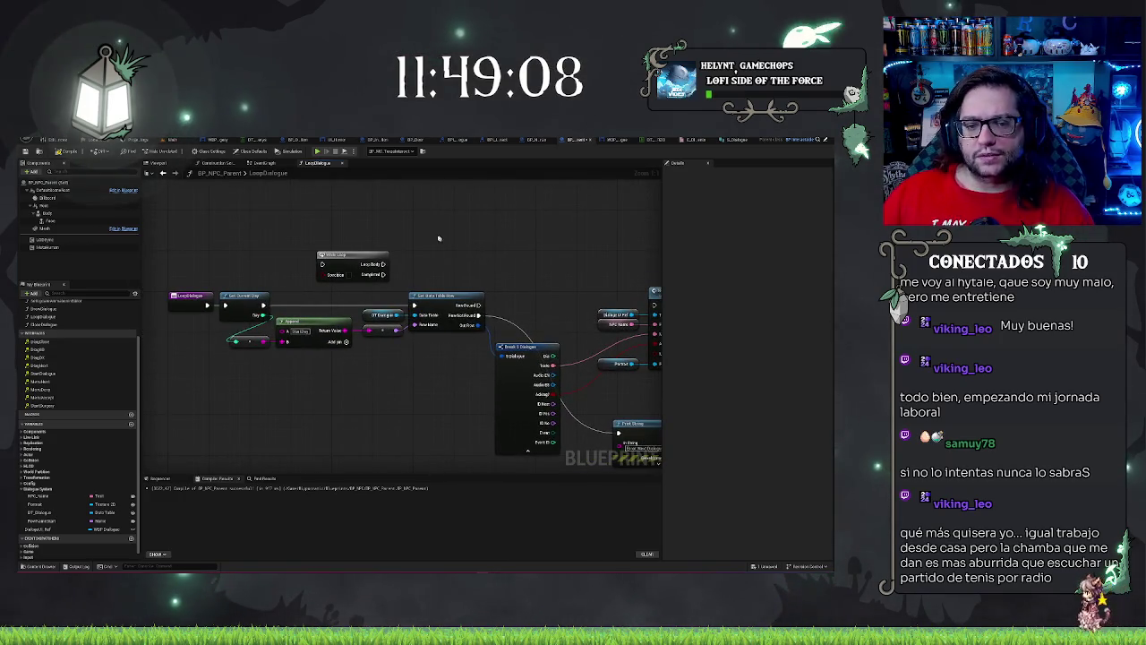
{"action": "left_click_drag", "start_coordinate": [439, 238], "coordinate": [303, 234]}
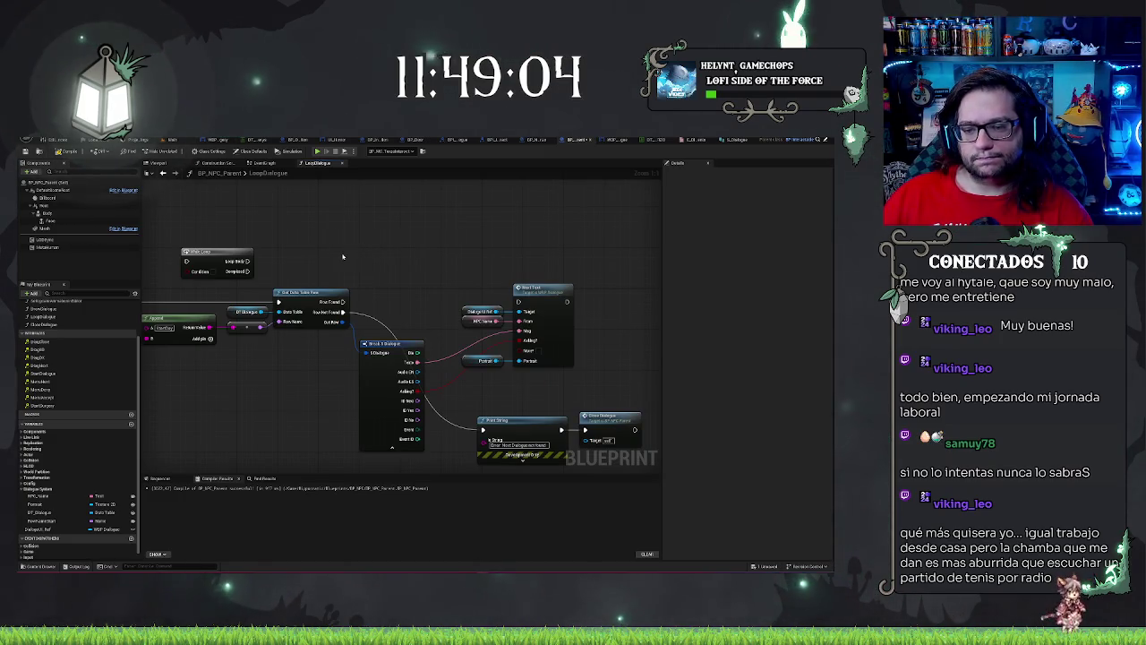
{"action": "left_click_drag", "start_coordinate": [342, 257], "coordinate": [375, 262]}
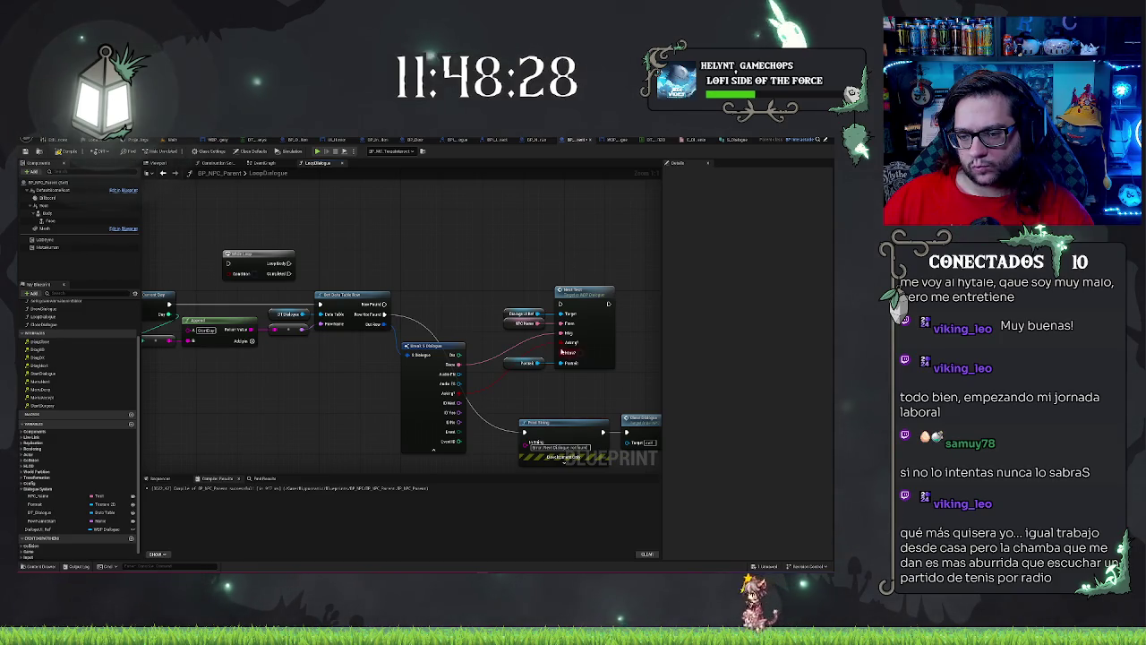
Step: From the Break node's Audio UI pin, search the action list for 'play sound', 'sound' and 'spawn'
{"action": "left_click_drag", "start_coordinate": [524, 373], "coordinate": [468, 353]}
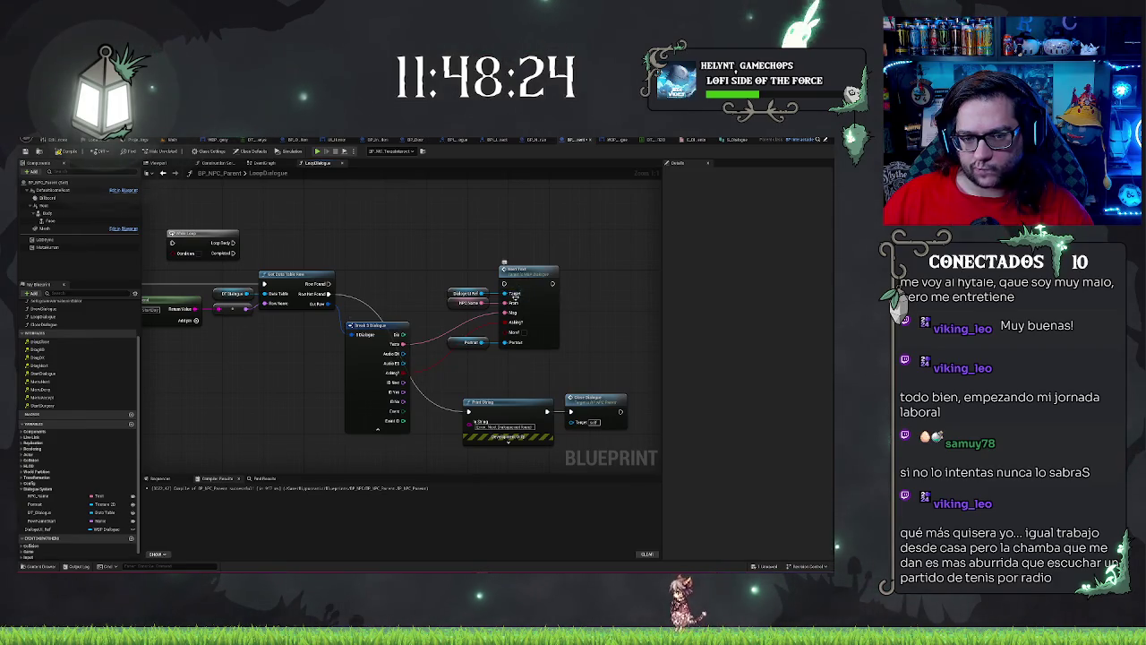
{"action": "mouse_move", "coordinate": [427, 292]}
{"action": "left_mouse_down"}
{"action": "mouse_move", "coordinate": [553, 272]}
{"action": "mouse_move", "coordinate": [457, 240]}
{"action": "left_mouse_up"}
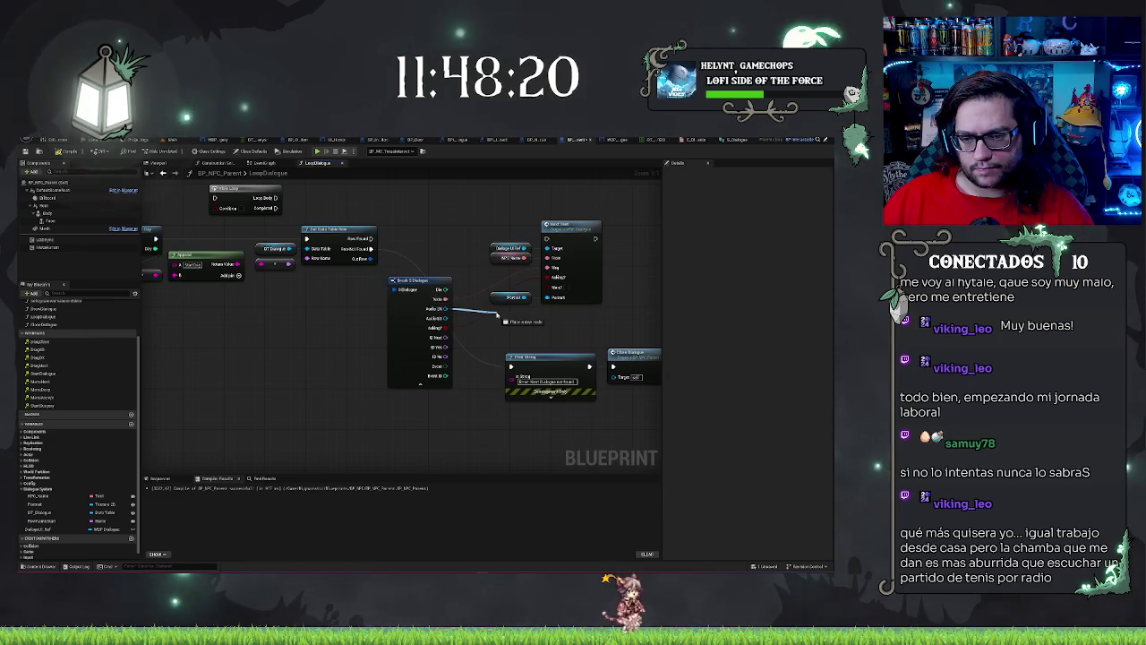
{"action": "mouse_move", "coordinate": [445, 308]}
{"action": "left_mouse_down"}
{"action": "mouse_move", "coordinate": [511, 324]}
{"action": "mouse_move", "coordinate": [503, 317]}
{"action": "left_mouse_up"}
{"action": "type", "text": "y s"}
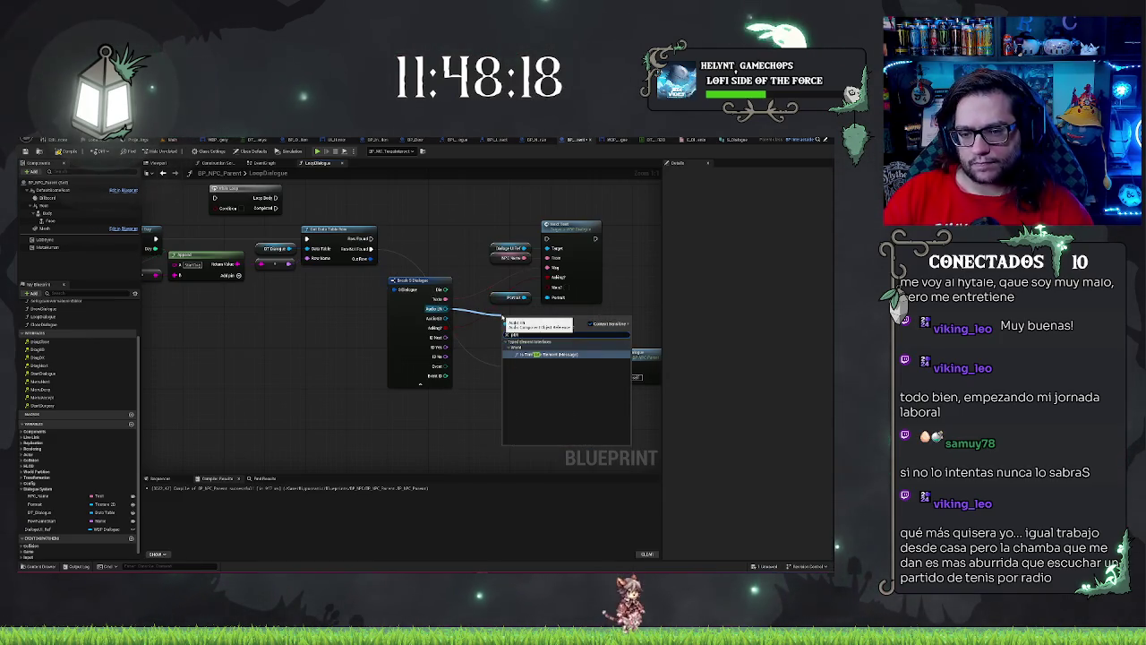
{"action": "type", "text": "ound"}
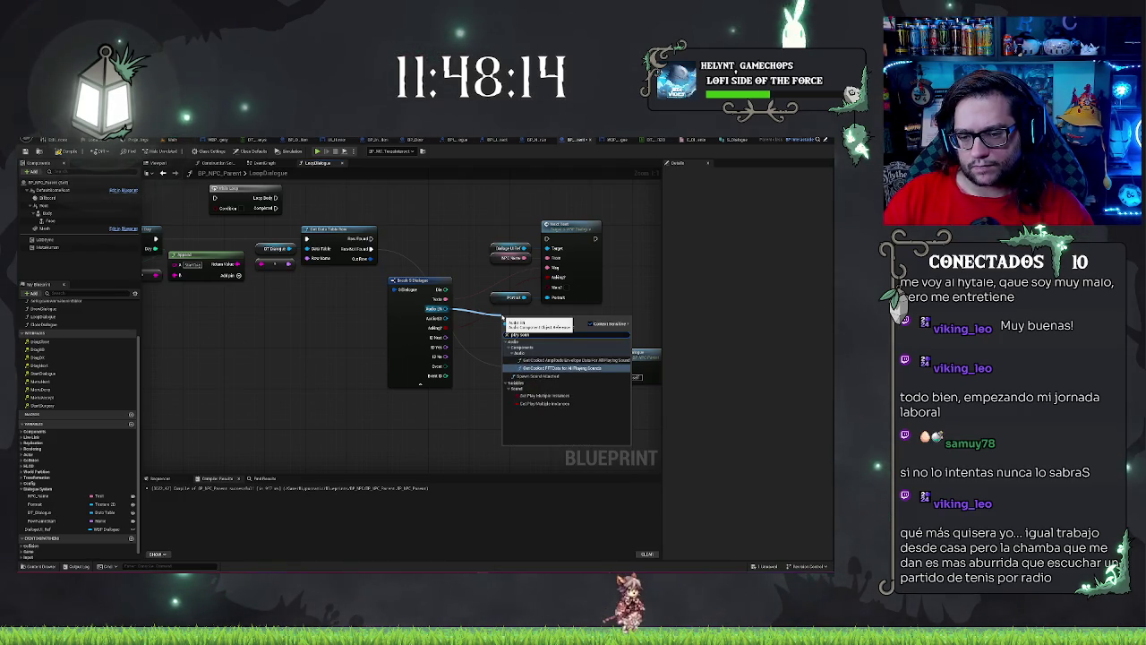
{"action": "key", "text": "ctrl+a"}
{"action": "type", "text": "sound"}
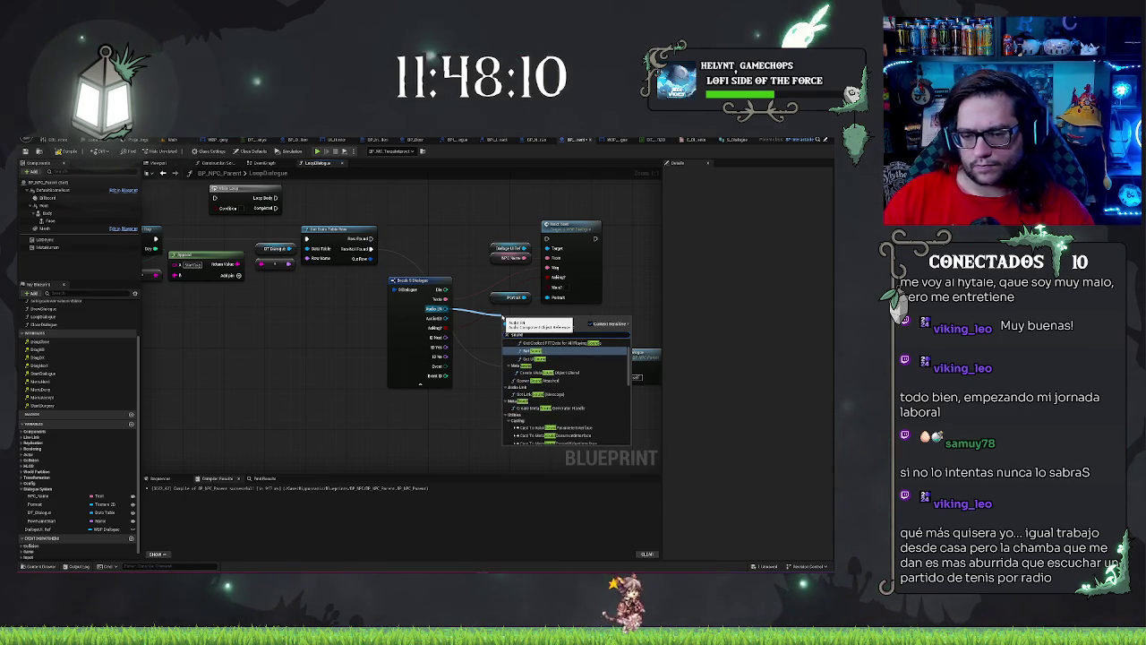
{"action": "scroll", "coordinate": [559, 376], "scroll_direction": "down", "scroll_amount": 5}
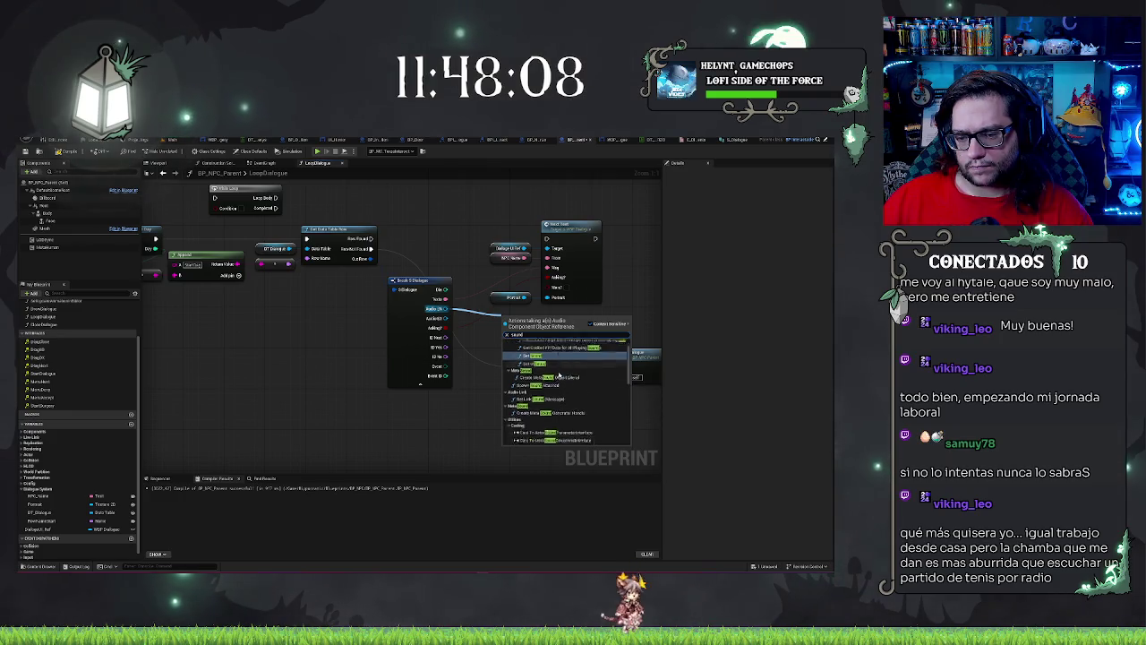
{"action": "scroll", "coordinate": [560, 377], "scroll_direction": "down", "scroll_amount": 5}
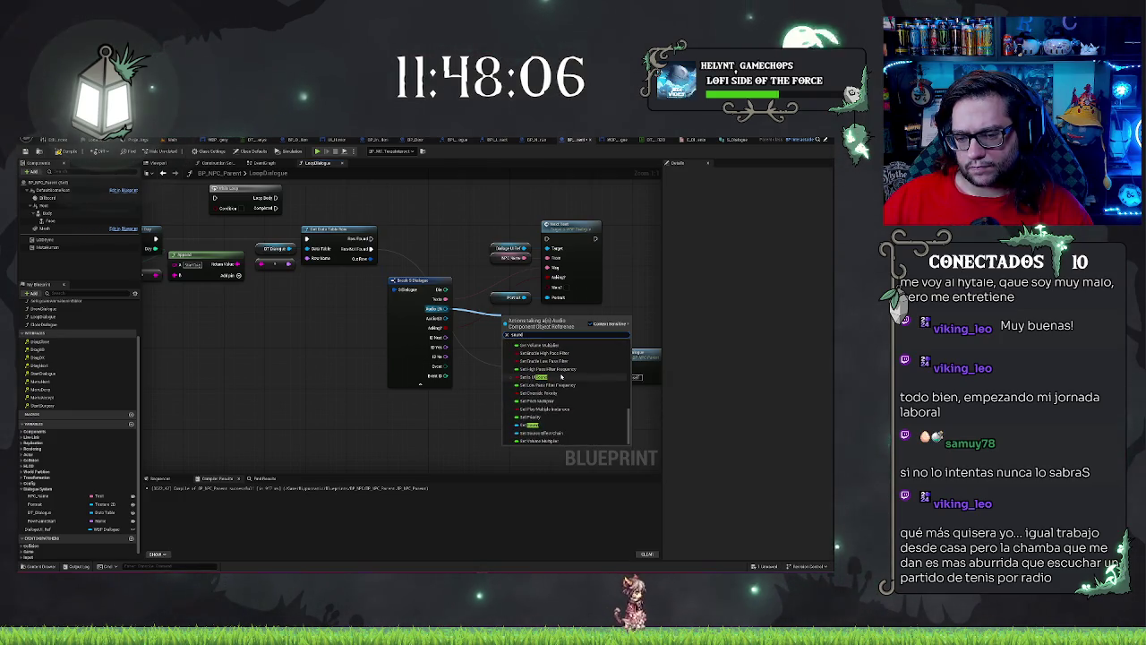
{"action": "scroll", "coordinate": [558, 374], "scroll_direction": "up", "scroll_amount": 10}
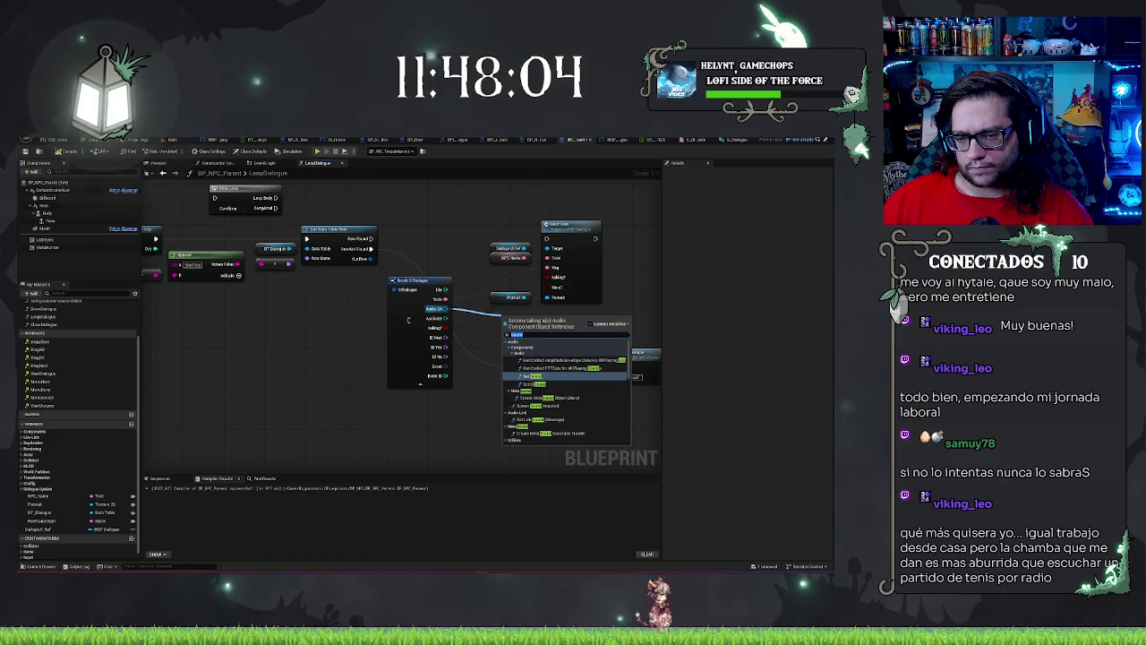
{"action": "type", "text": "spawn"}
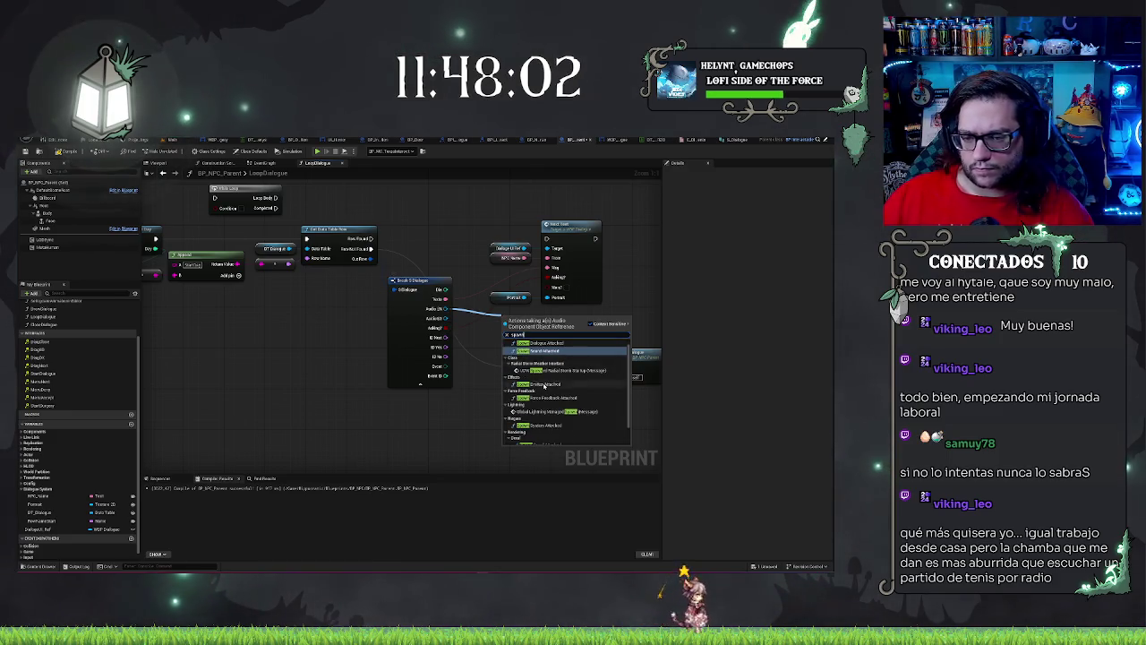